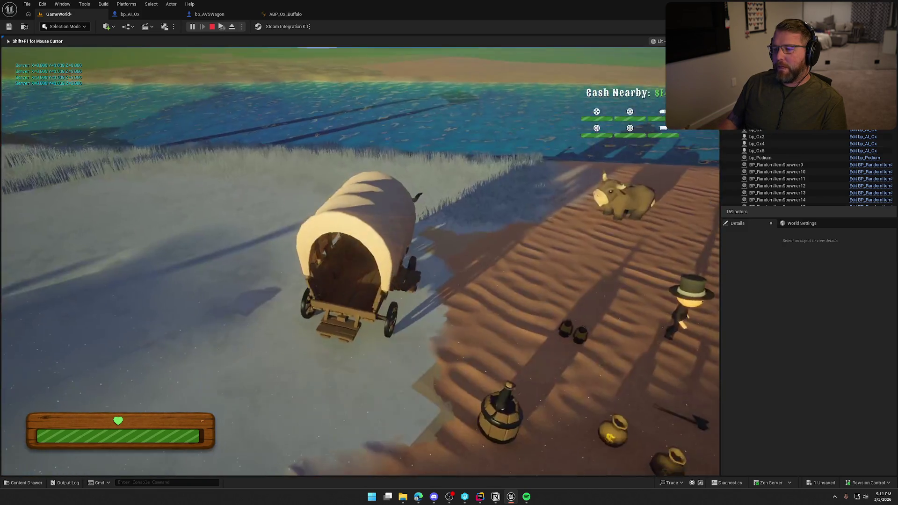
End the play session and switch to RidableAnimal.cpp in Rider.
{"action": "key", "text": "Escape"}
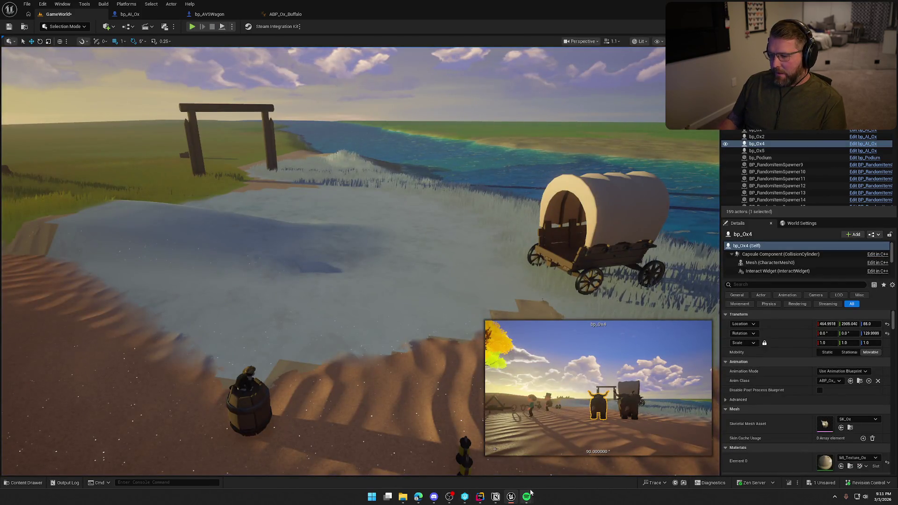
{"action": "left_click", "coordinate": [480, 497]}
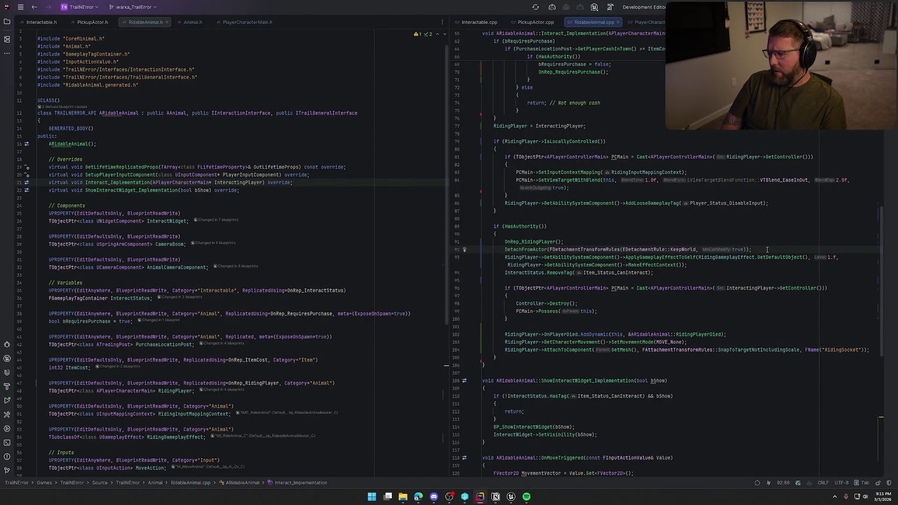
Discard a half-typed line after DetachFromActor and go back to the Unreal editor.
{"action": "key", "text": "Return"}
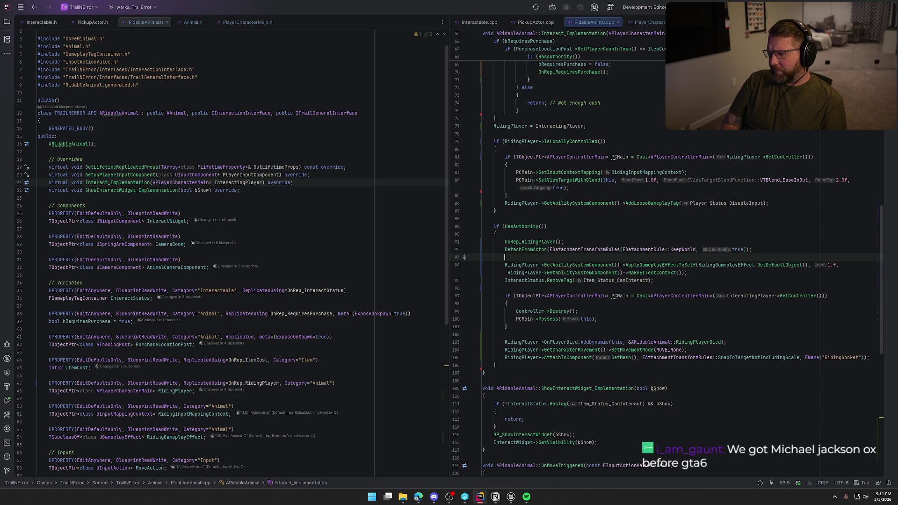
{"action": "type", "text": "wa"}
{"action": "key", "text": "BackSpace"}
{"action": "key", "text": "BackSpace"}
{"action": "key", "text": "BackSpace"}
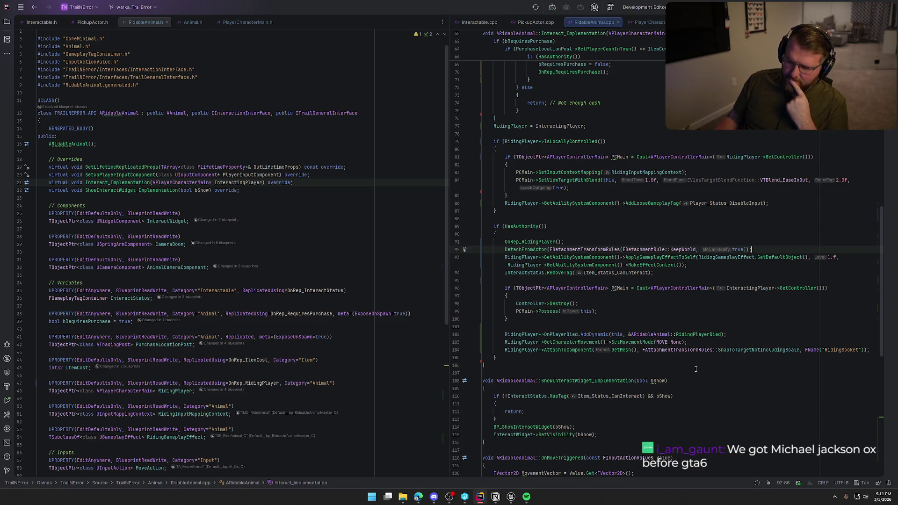
{"action": "left_click", "coordinate": [510, 496]}
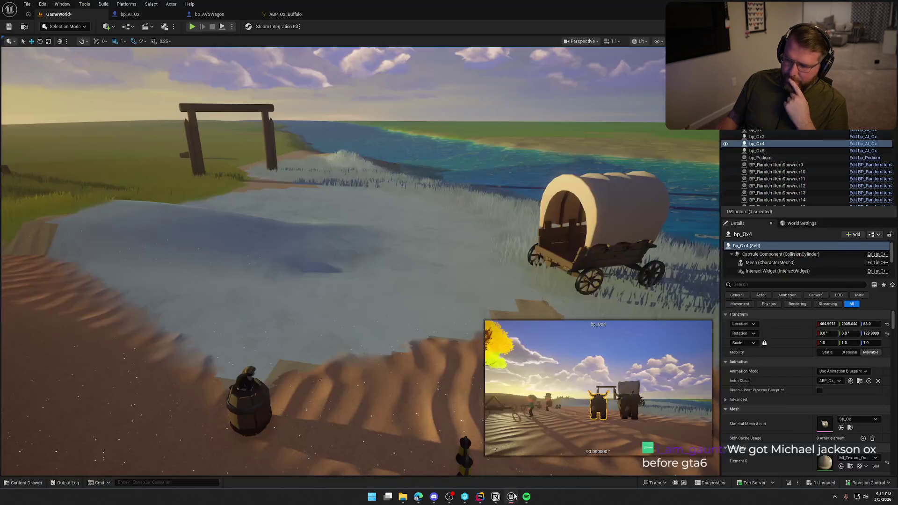
Bring bp_AI_Ox's Server_AttachToWagon event into view in its graph.
{"action": "left_click", "coordinate": [129, 14]}
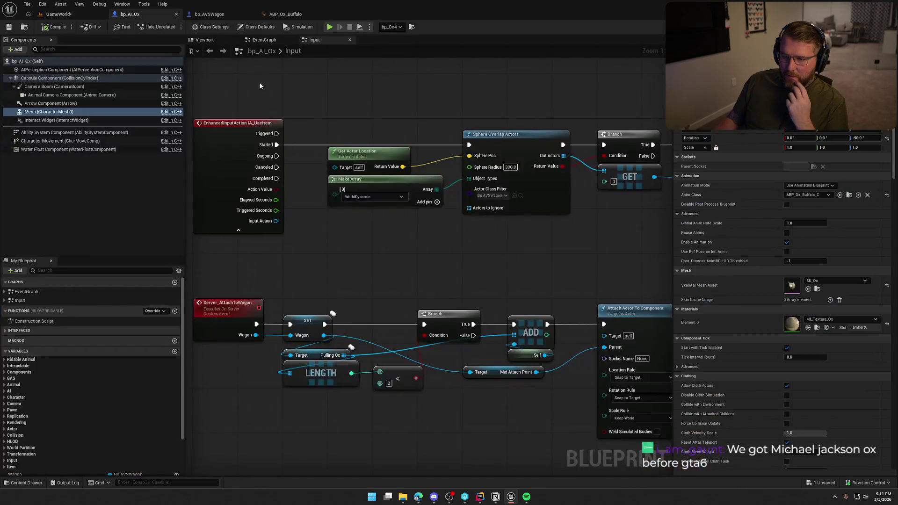
{"action": "mouse_move", "coordinate": [342, 276]}
{"action": "left_mouse_down"}
{"action": "mouse_move", "coordinate": [360, 216]}
{"action": "mouse_move", "coordinate": [350, 195]}
{"action": "mouse_move", "coordinate": [286, 178]}
{"action": "left_mouse_up"}
{"action": "mouse_move", "coordinate": [418, 326]}
{"action": "left_mouse_down"}
{"action": "mouse_move", "coordinate": [235, 305]}
{"action": "mouse_move", "coordinate": [492, 257]}
{"action": "left_mouse_up"}
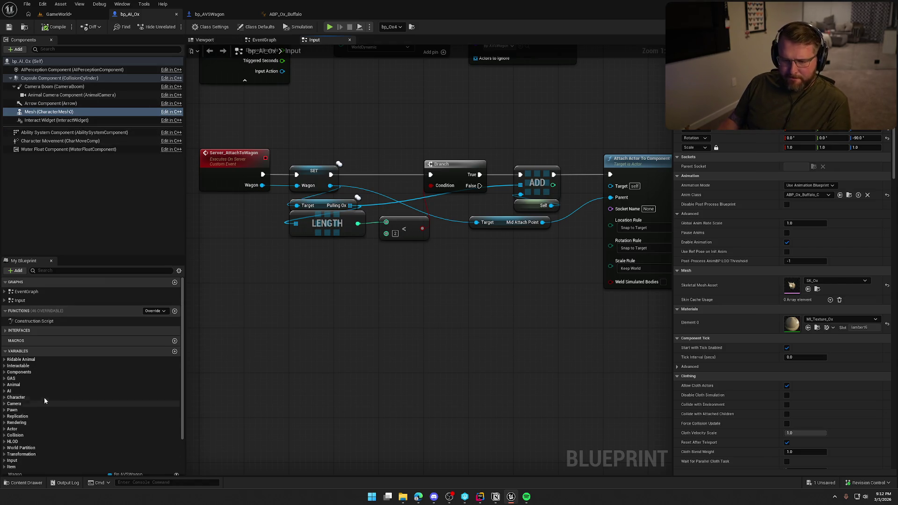
Open the ST_Ox asset assigned to the Animal State Tree variable.
{"action": "left_click", "coordinate": [13, 384]}
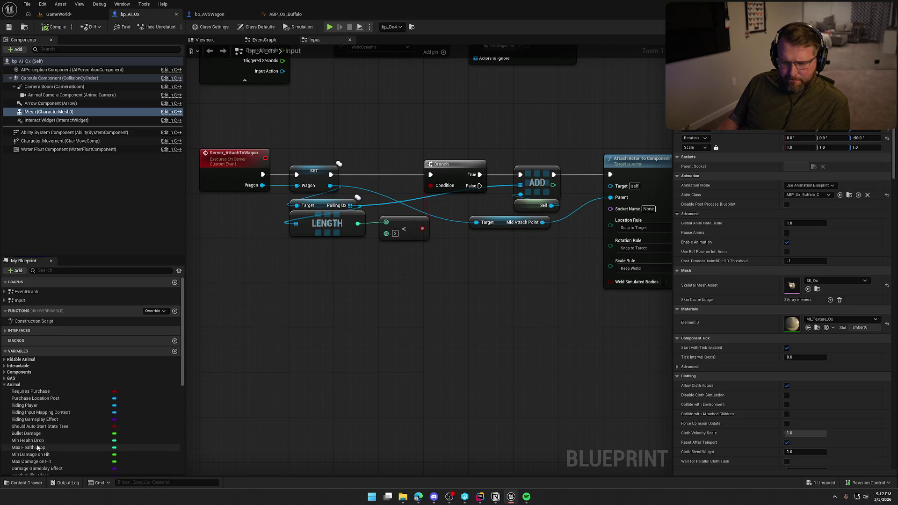
{"action": "scroll", "coordinate": [59, 452], "scroll_direction": "down", "scroll_amount": 2}
{"action": "left_click", "coordinate": [58, 445]}
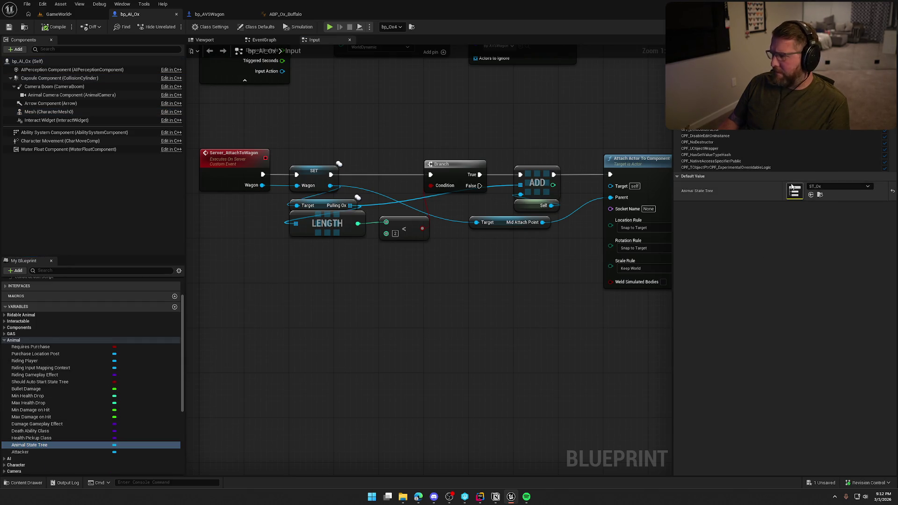
{"action": "double_click", "coordinate": [747, 231]}
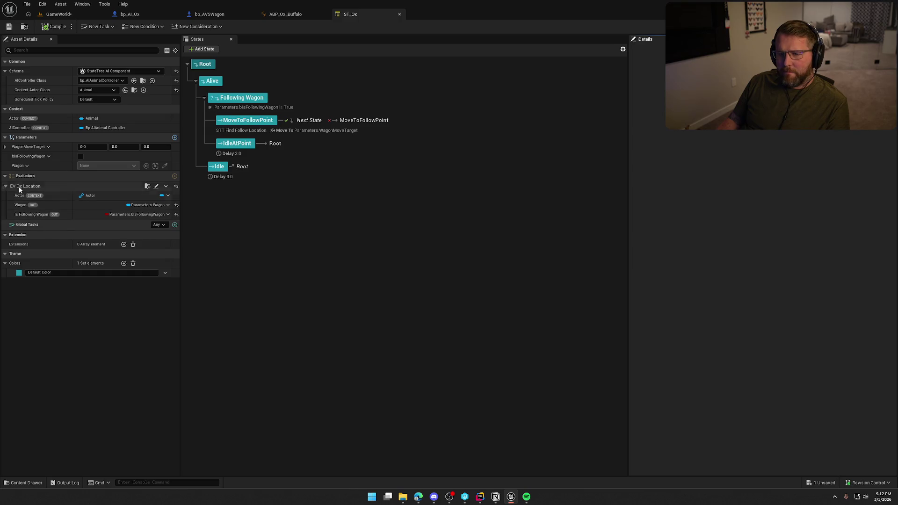
Inspect EV_Ox_Location's SET Max Walk Speed and GET Wagon nodes, then return to bp_AI_Ox.
{"action": "left_click", "coordinate": [156, 186]}
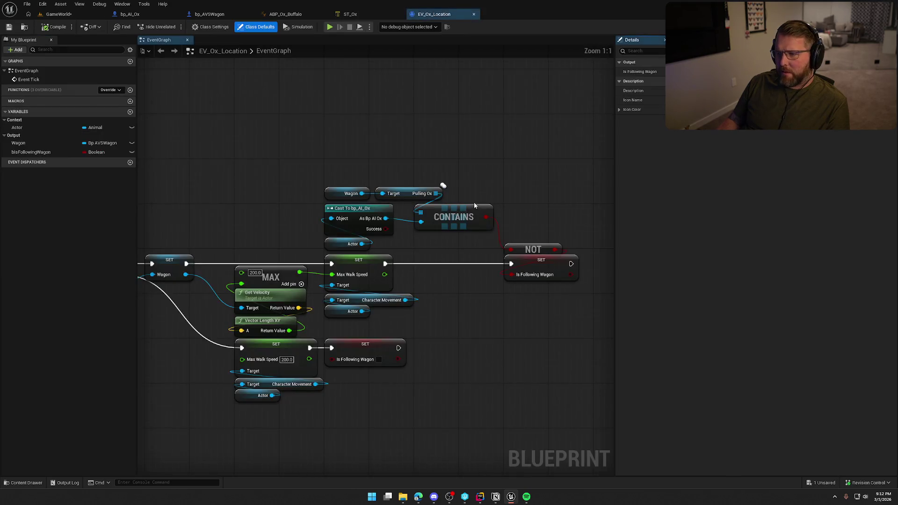
{"action": "left_click_drag", "start_coordinate": [420, 308], "coordinate": [512, 200]}
{"action": "left_click", "coordinate": [432, 187]}
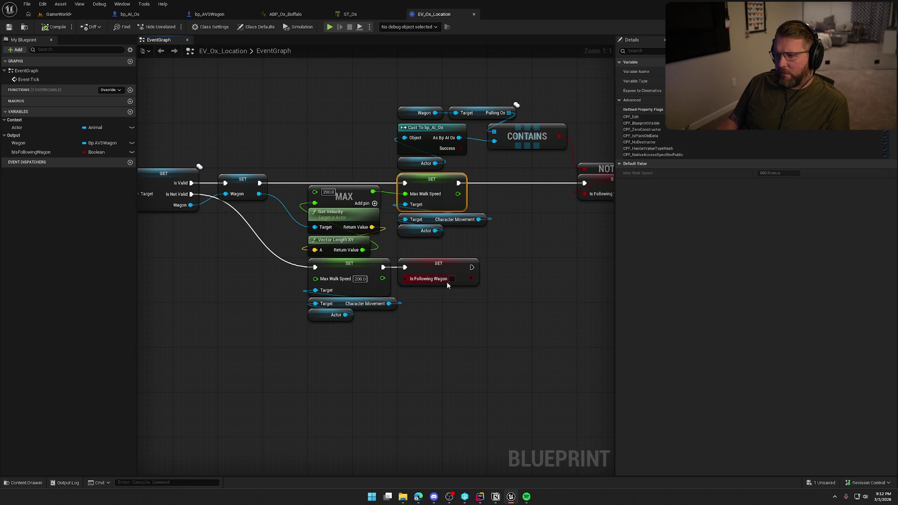
{"action": "left_click", "coordinate": [166, 180]}
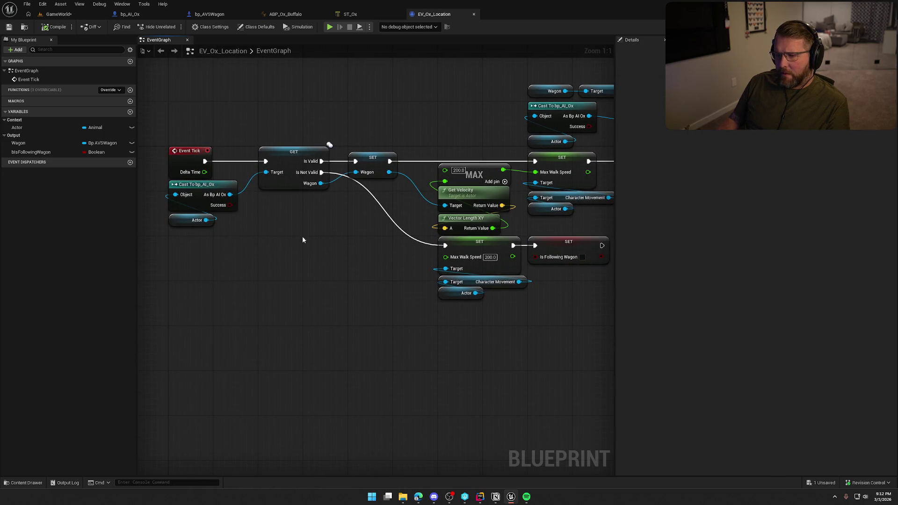
{"action": "left_click_drag", "start_coordinate": [366, 294], "coordinate": [263, 296]}
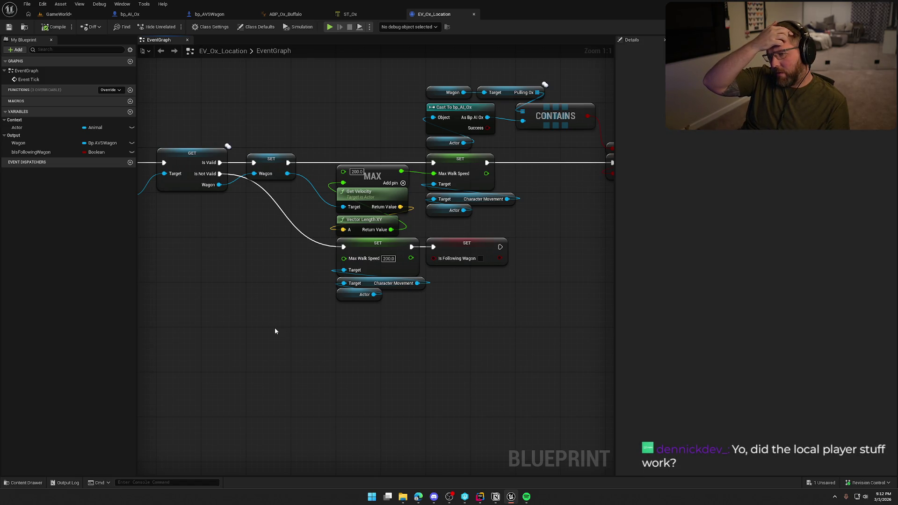
{"action": "left_click", "coordinate": [144, 4]}
{"action": "left_click", "coordinate": [133, 15]}
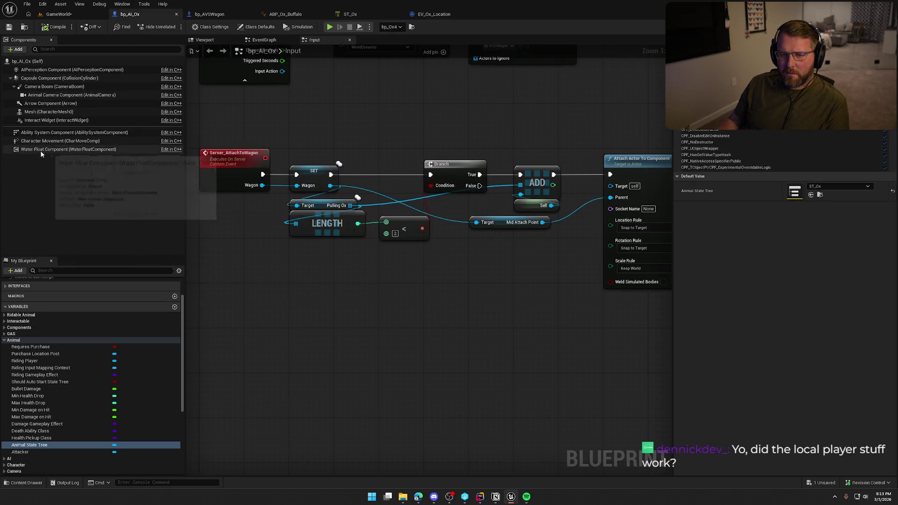
Check the ox's Character Movement Max Walk Speed, then go back to EV_Ox_Location's EventGraph.
{"action": "left_click", "coordinate": [52, 141]}
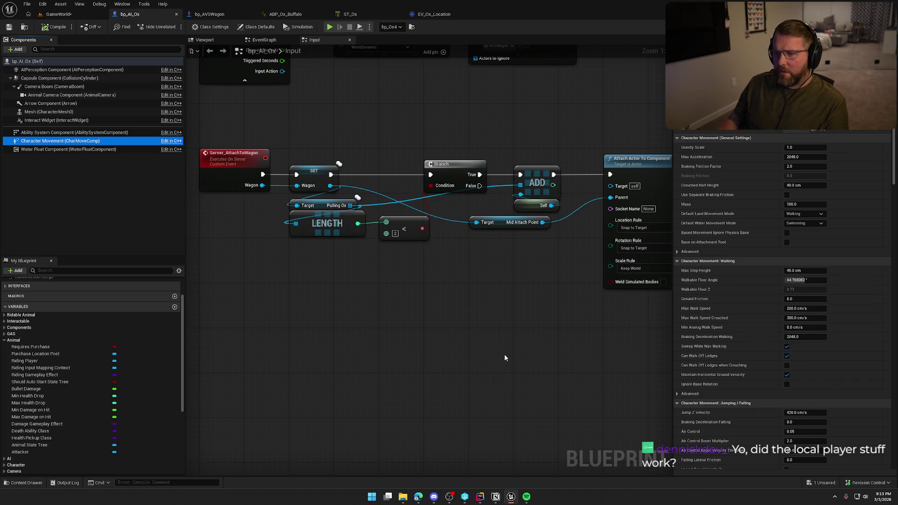
{"action": "left_click", "coordinate": [285, 14]}
{"action": "left_click", "coordinate": [351, 14]}
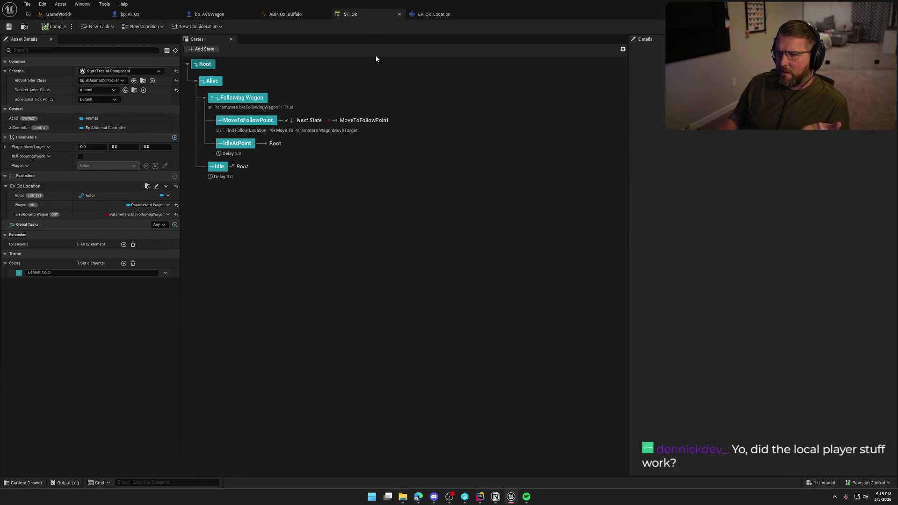
{"action": "left_click", "coordinate": [432, 14]}
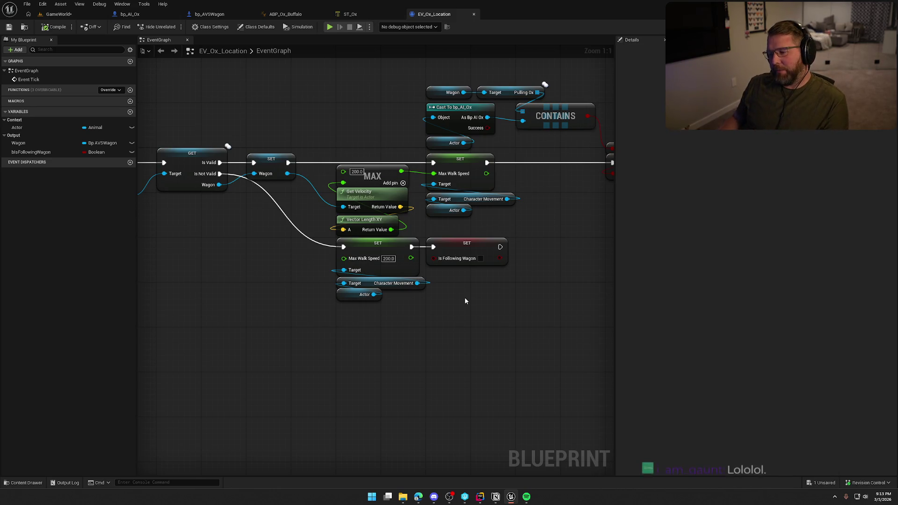
Delete the Max Walk Speed and velocity nodes and wire the valid branch to Is Following Wagon.
{"action": "mouse_move", "coordinate": [458, 353]}
{"action": "left_mouse_down"}
{"action": "mouse_move", "coordinate": [467, 377]}
{"action": "mouse_move", "coordinate": [364, 366]}
{"action": "mouse_move", "coordinate": [299, 329]}
{"action": "mouse_move", "coordinate": [411, 313]}
{"action": "left_mouse_up"}
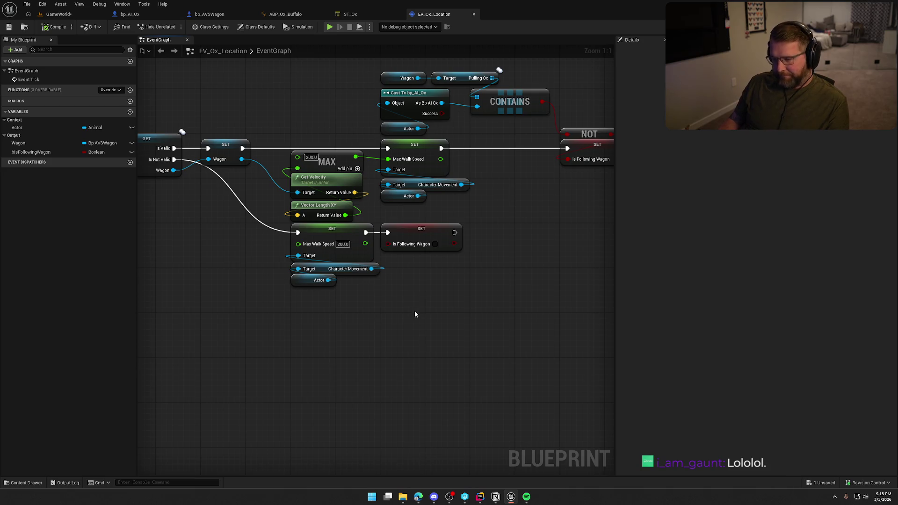
{"action": "mouse_move", "coordinate": [345, 305]}
{"action": "left_mouse_down"}
{"action": "mouse_move", "coordinate": [284, 241]}
{"action": "mouse_move", "coordinate": [289, 150]}
{"action": "left_mouse_up"}
{"action": "key", "text": "Delete"}
{"action": "key", "text": "Delete"}
{"action": "left_click_drag", "start_coordinate": [426, 168], "coordinate": [377, 208]}
{"action": "key", "text": "Delete"}
{"action": "left_click_drag", "start_coordinate": [568, 148], "coordinate": [242, 148]}
{"action": "mouse_move", "coordinate": [174, 160]}
{"action": "left_mouse_down"}
{"action": "mouse_move", "coordinate": [393, 236]}
{"action": "mouse_move", "coordinate": [412, 234]}
{"action": "mouse_move", "coordinate": [229, 188]}
{"action": "left_mouse_up"}
Arrange the Pulling Ox contains-check, Actor and Wagon nodes beside the GET/SET chain and save.
{"action": "left_click", "coordinate": [377, 217]}
{"action": "mouse_move", "coordinate": [352, 155]}
{"action": "left_mouse_down"}
{"action": "mouse_move", "coordinate": [514, 256]}
{"action": "mouse_move", "coordinate": [403, 258]}
{"action": "left_mouse_up"}
{"action": "left_click_drag", "start_coordinate": [484, 234], "coordinate": [259, 234]}
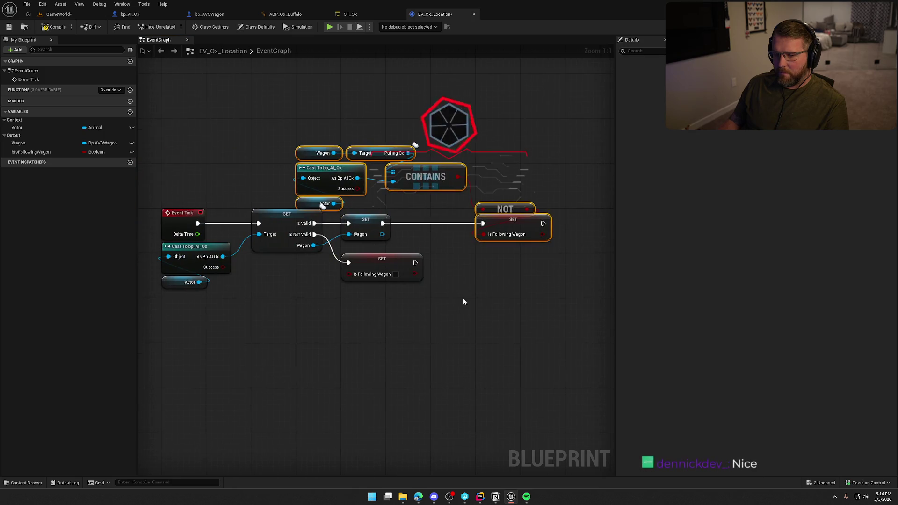
{"action": "left_click", "coordinate": [434, 327]}
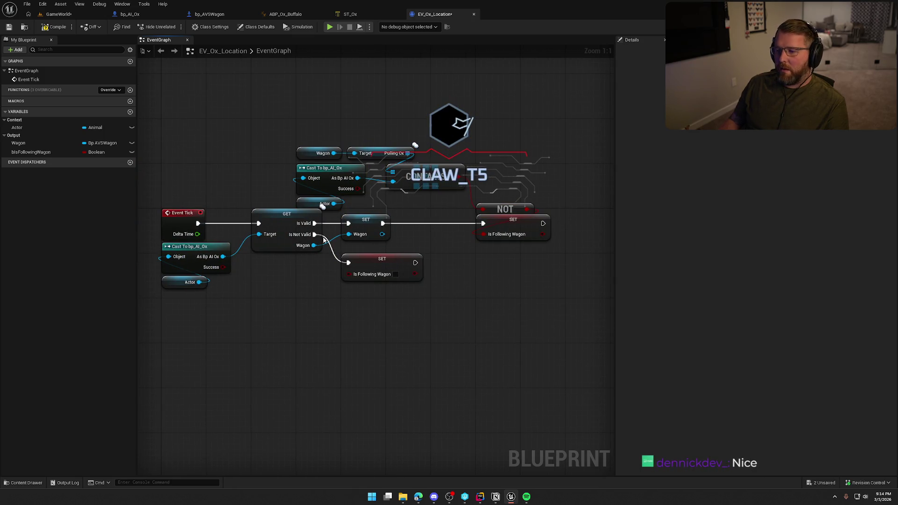
{"action": "left_click_drag", "start_coordinate": [323, 205], "coordinate": [273, 176]}
{"action": "left_click", "coordinate": [418, 207]}
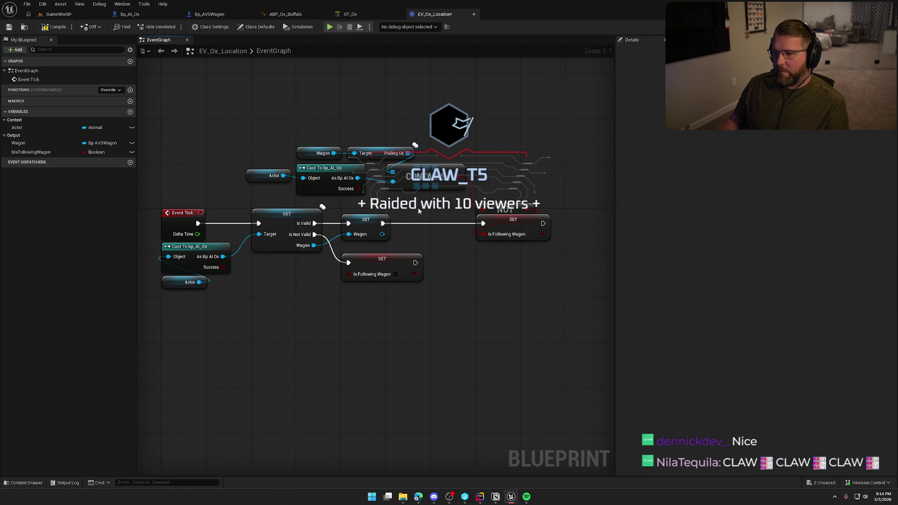
{"action": "mouse_move", "coordinate": [309, 151]}
{"action": "left_mouse_down"}
{"action": "mouse_move", "coordinate": [354, 123]}
{"action": "mouse_move", "coordinate": [374, 157]}
{"action": "mouse_move", "coordinate": [419, 154]}
{"action": "left_mouse_up"}
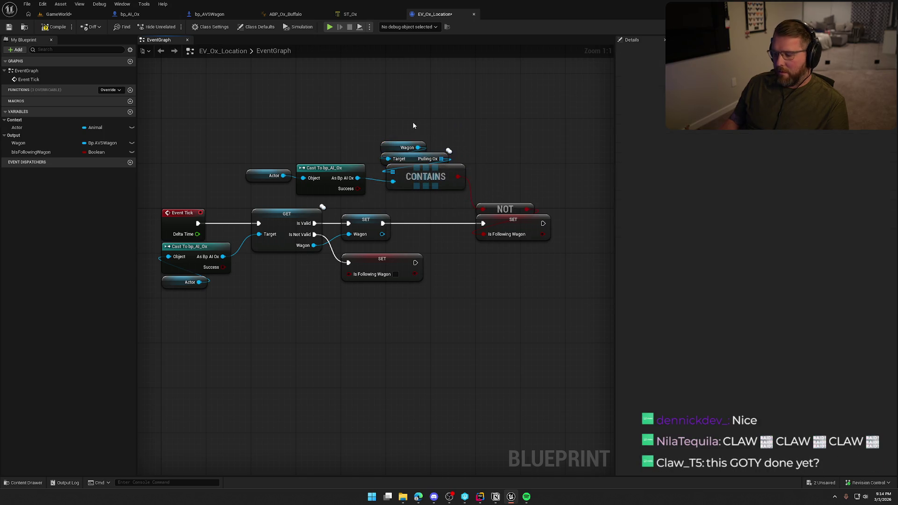
{"action": "left_click_drag", "start_coordinate": [374, 122], "coordinate": [458, 164]}
{"action": "left_click_drag", "start_coordinate": [407, 147], "coordinate": [412, 147]}
{"action": "left_click", "coordinate": [399, 127]}
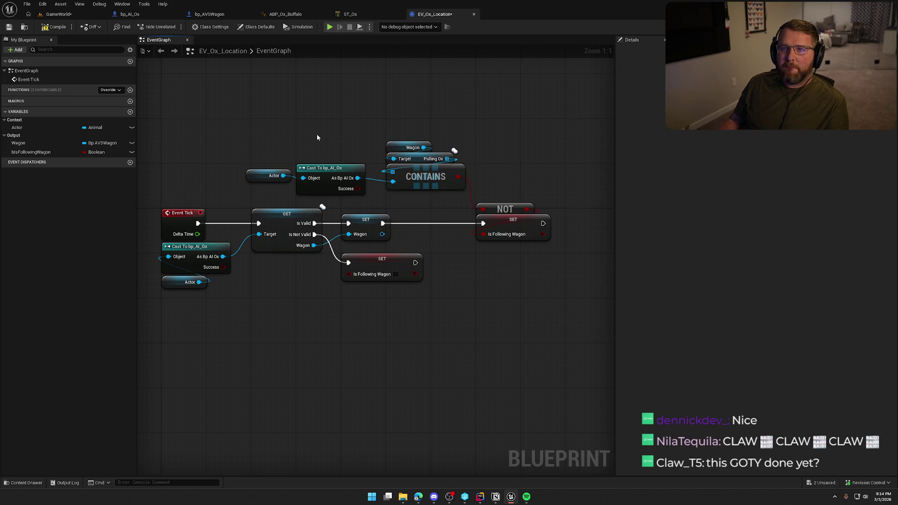
{"action": "key", "text": "ctrl+s"}
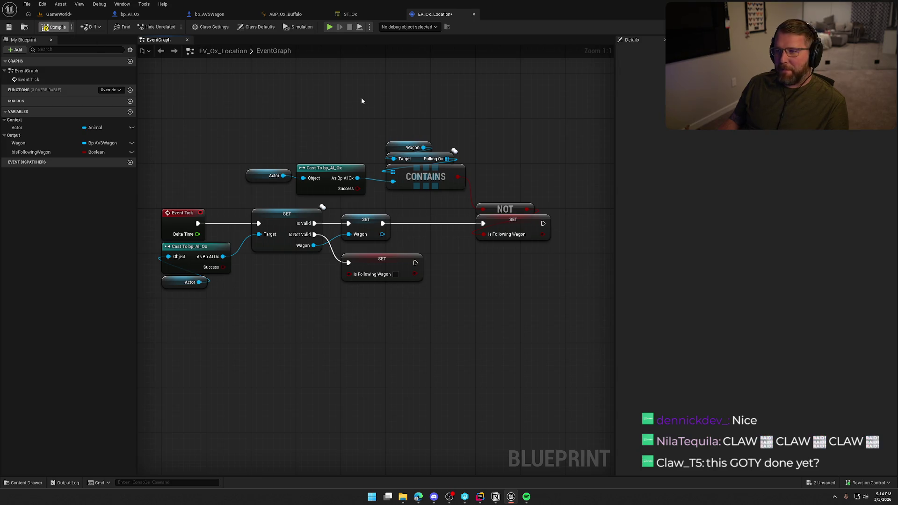
{"action": "left_click", "coordinate": [58, 14]}
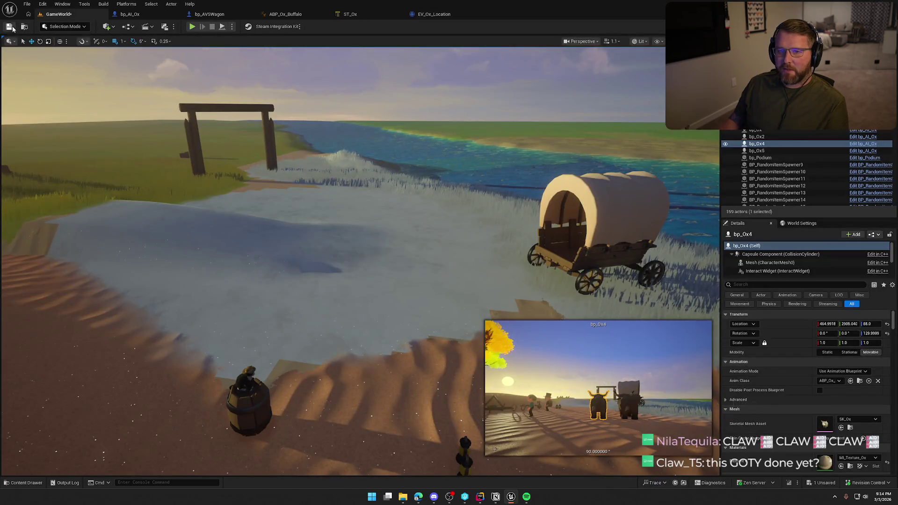
Start and stop a quick play test, then trigger a Live Coding recompile.
{"action": "left_click", "coordinate": [193, 26]}
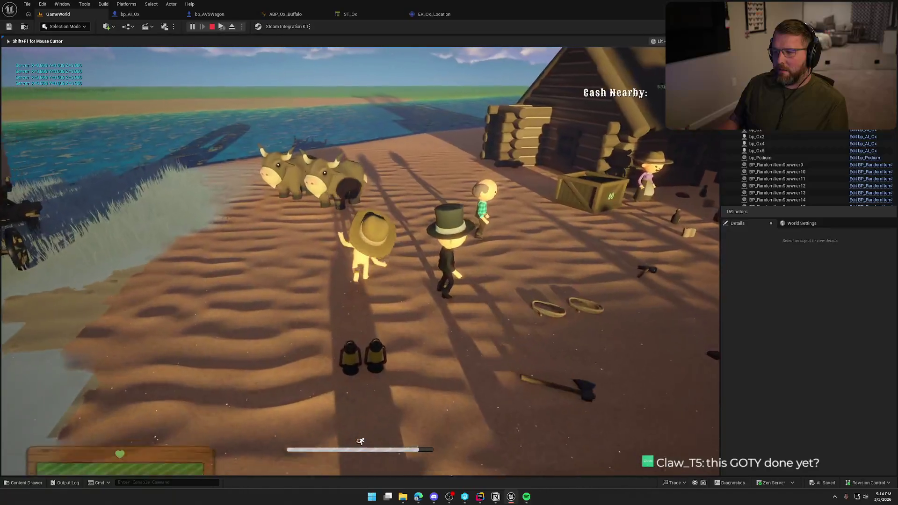
{"action": "key", "text": "Escape"}
{"action": "left_click", "coordinate": [791, 483]}
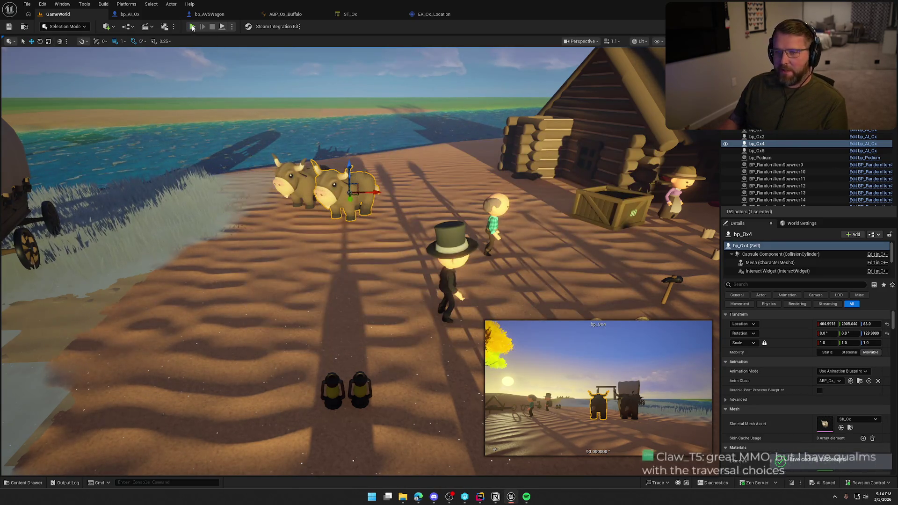
Play the level with Alt+P and walk and sprint to the wagon by the river.
{"action": "key", "text": "alt+p"}
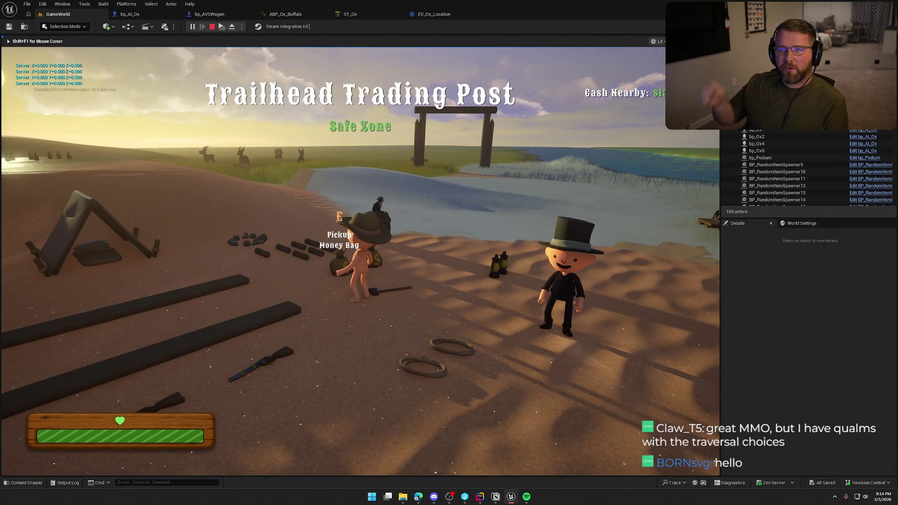
{"action": "key", "text": "w"}
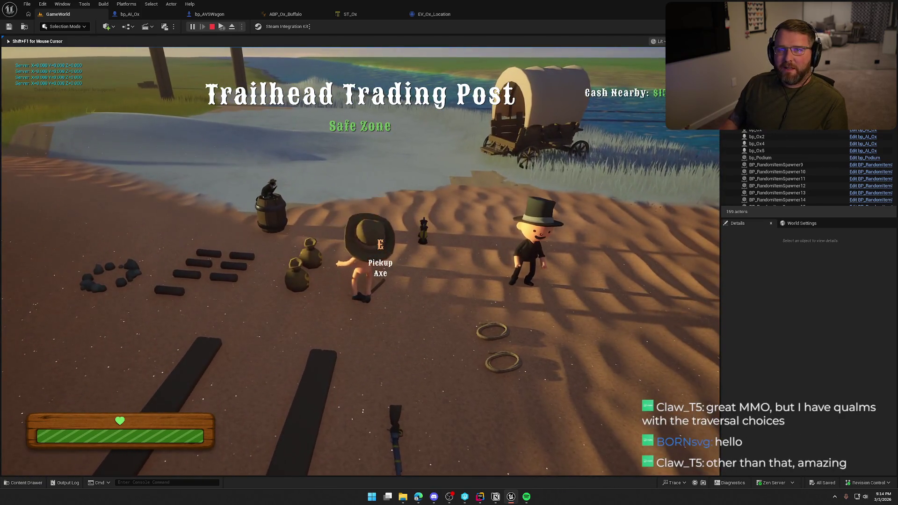
{"action": "key", "text": "d"}
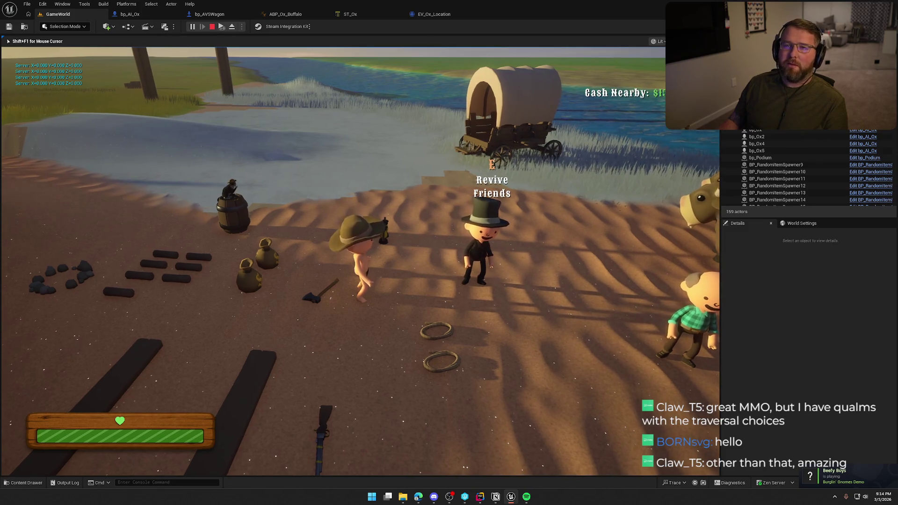
{"action": "key", "text": "shift+w"}
{"action": "key", "text": "a"}
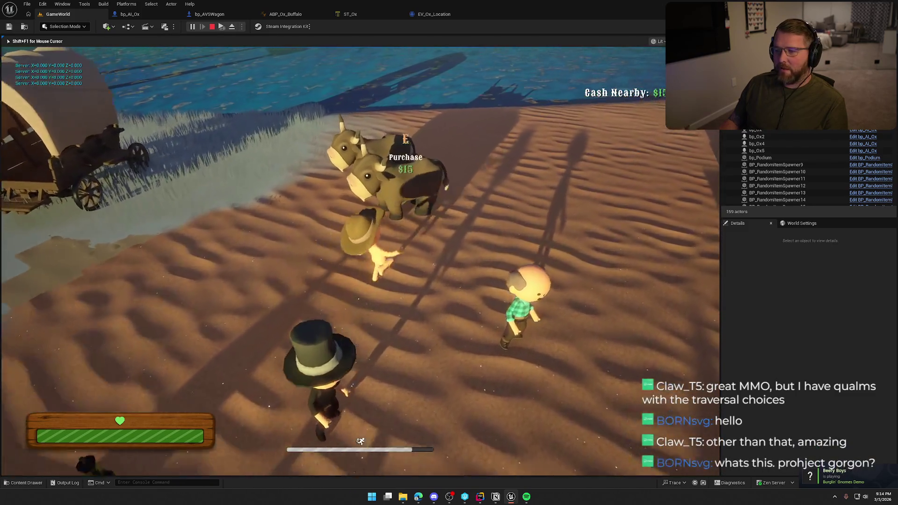
{"action": "key", "text": "w"}
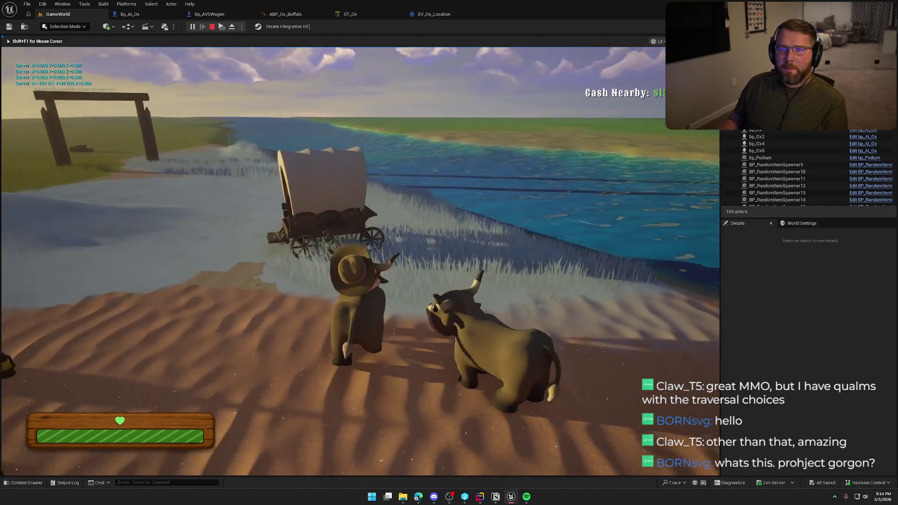
{"action": "key", "text": "a"}
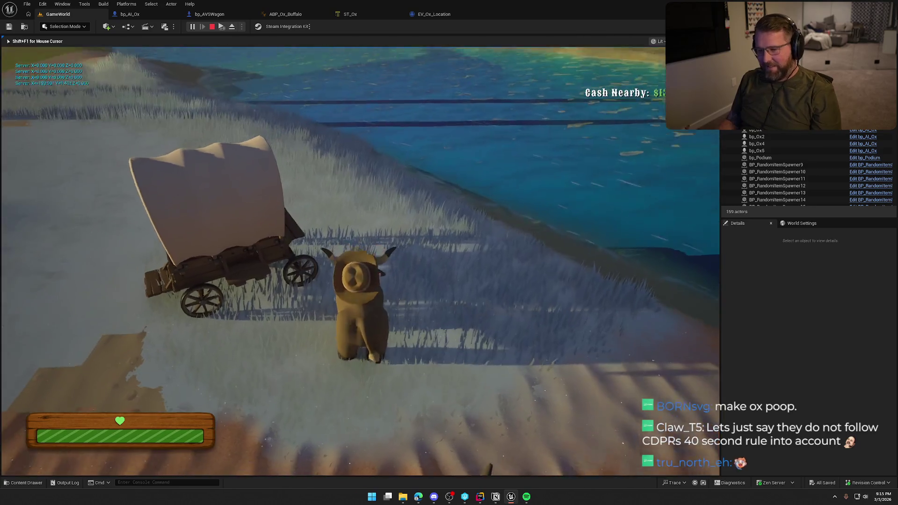
Dismount beside the wagon, hitch the ox to it, and step back to view it.
{"action": "key", "text": "e"}
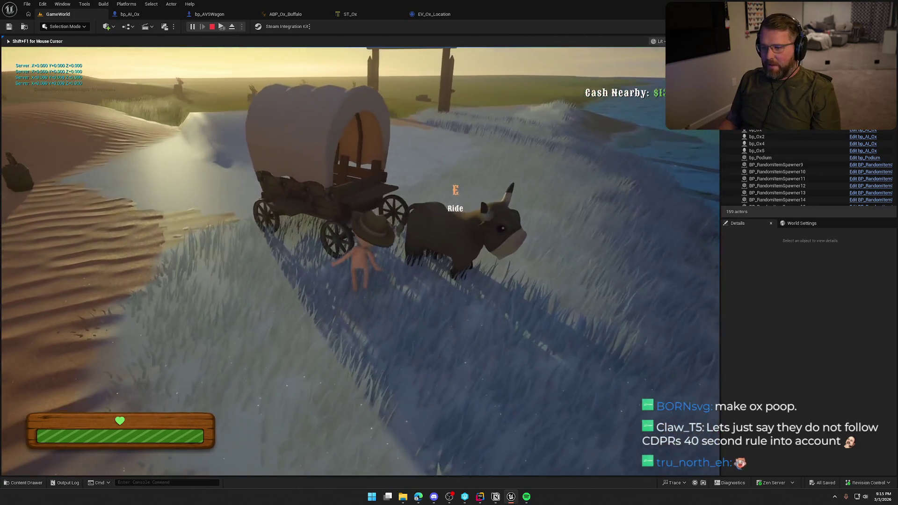
{"action": "key", "text": "e"}
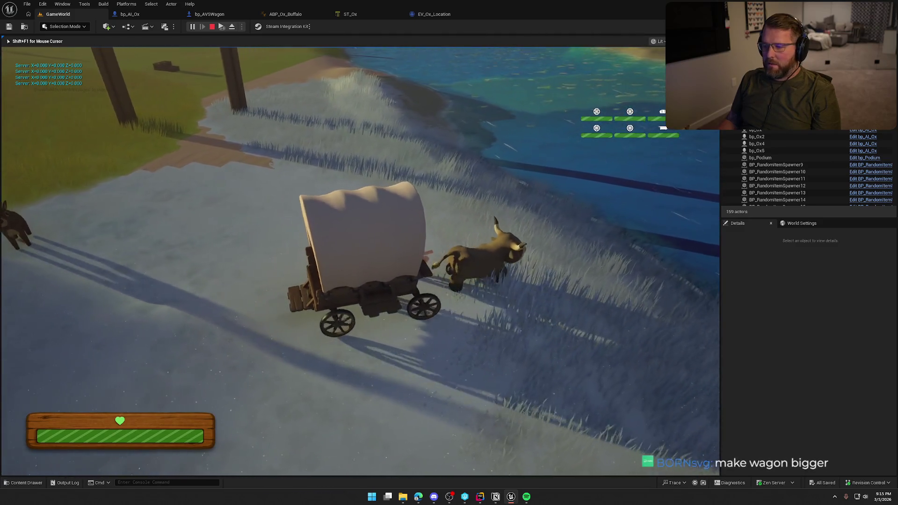
{"action": "key", "text": "e"}
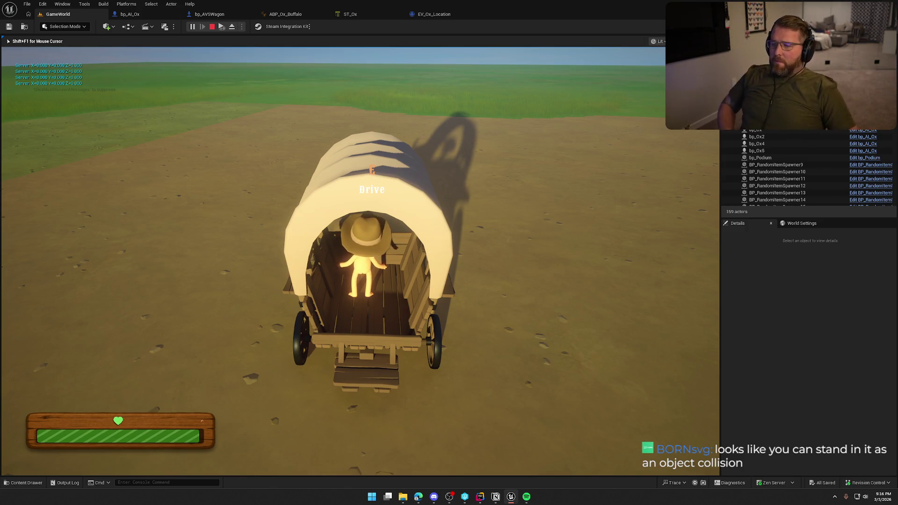
Take the driver's seat and steer the ox-drawn wagon along the riverbank.
{"action": "key", "text": "e"}
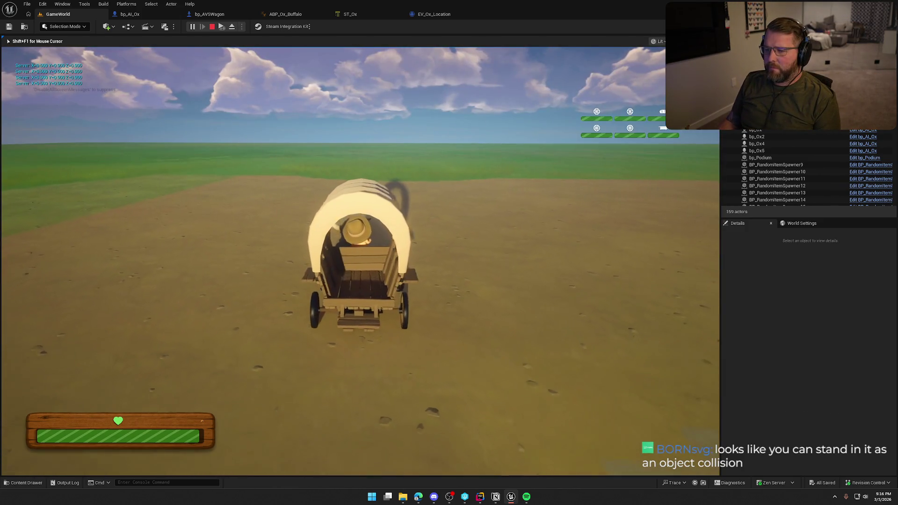
{"action": "key", "text": "w"}
{"action": "key", "text": "a"}
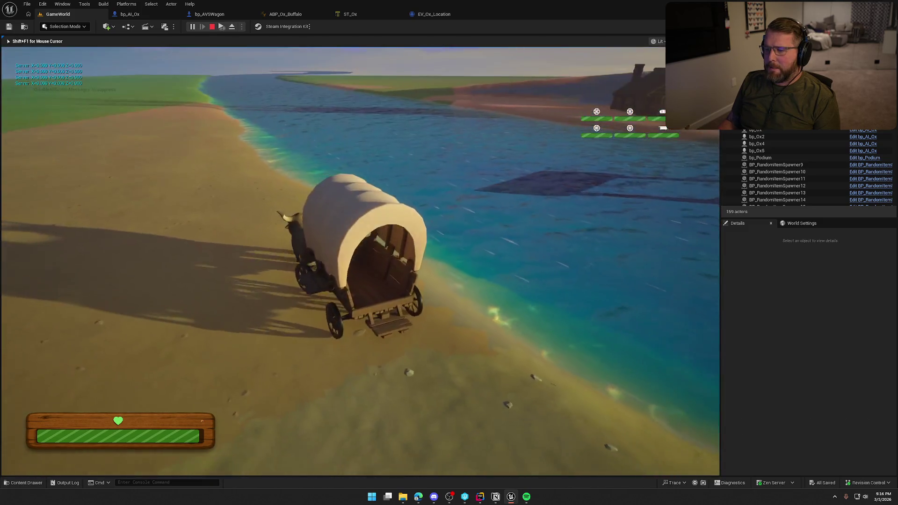
{"action": "key", "text": "d"}
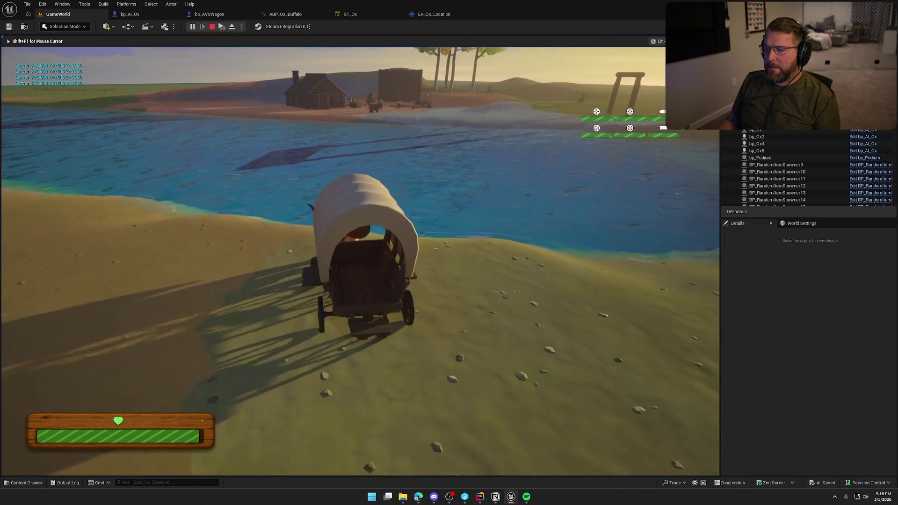
{"action": "key", "text": "a"}
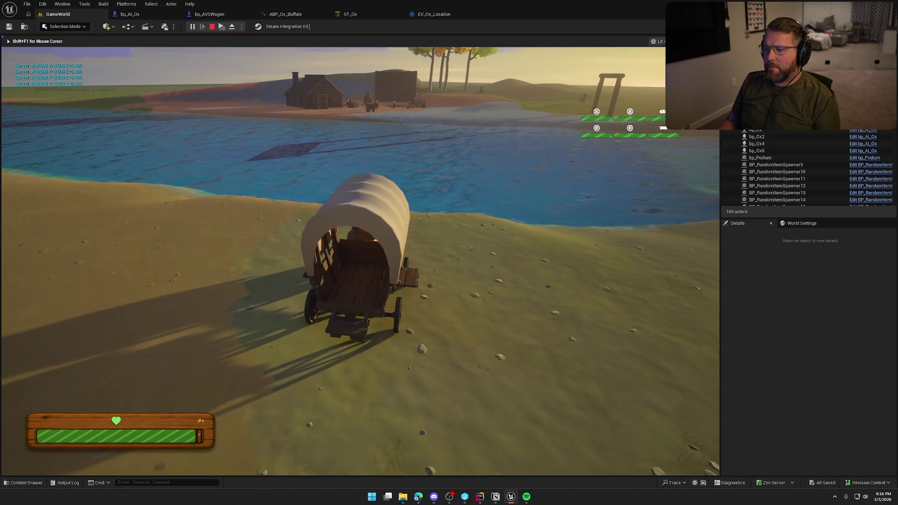
{"action": "key", "text": "d"}
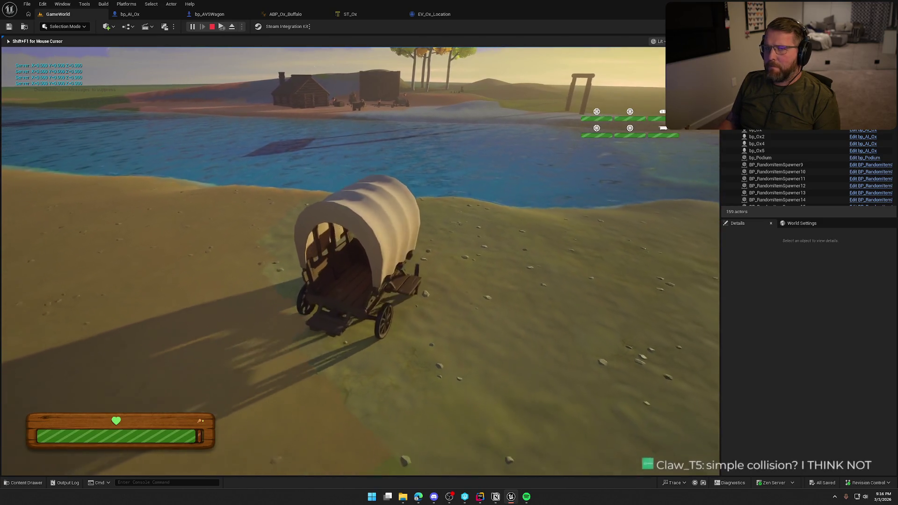
{"action": "key", "text": "d"}
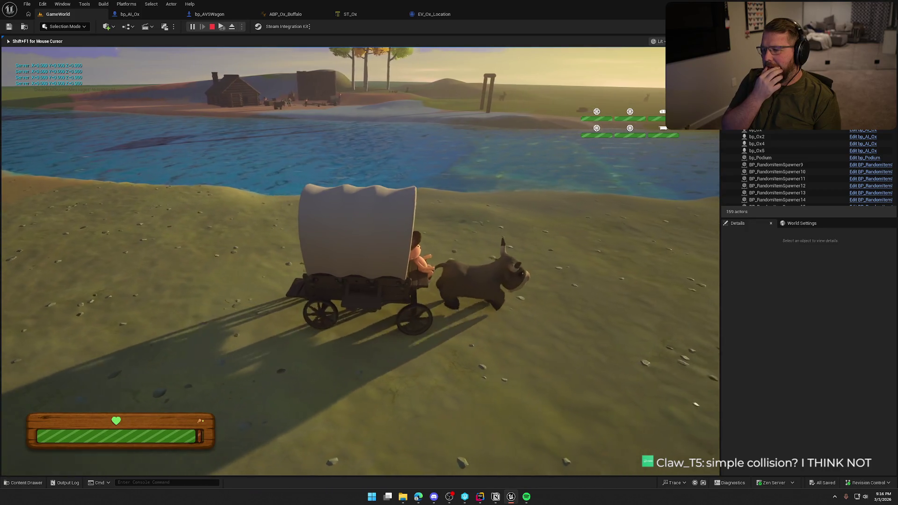
Drive the wagon into and across the river, then steer back toward shore.
{"action": "key", "text": "a"}
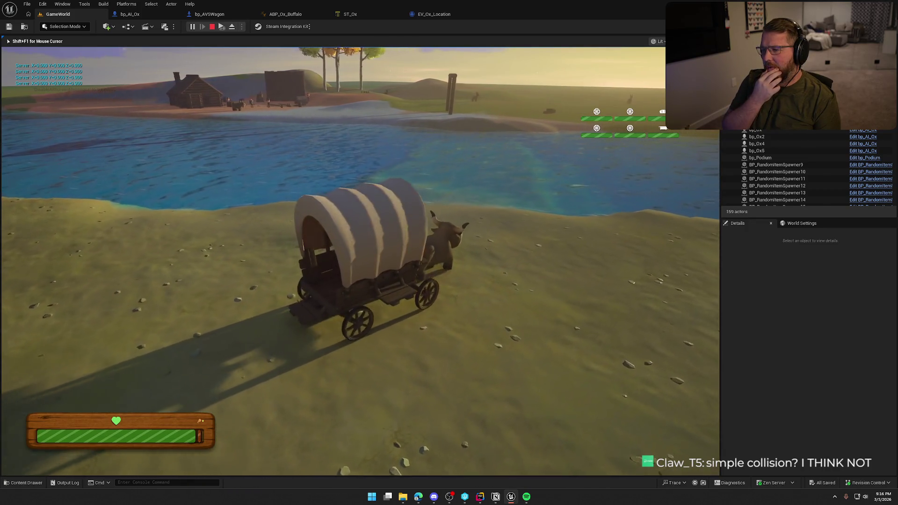
{"action": "key", "text": "a"}
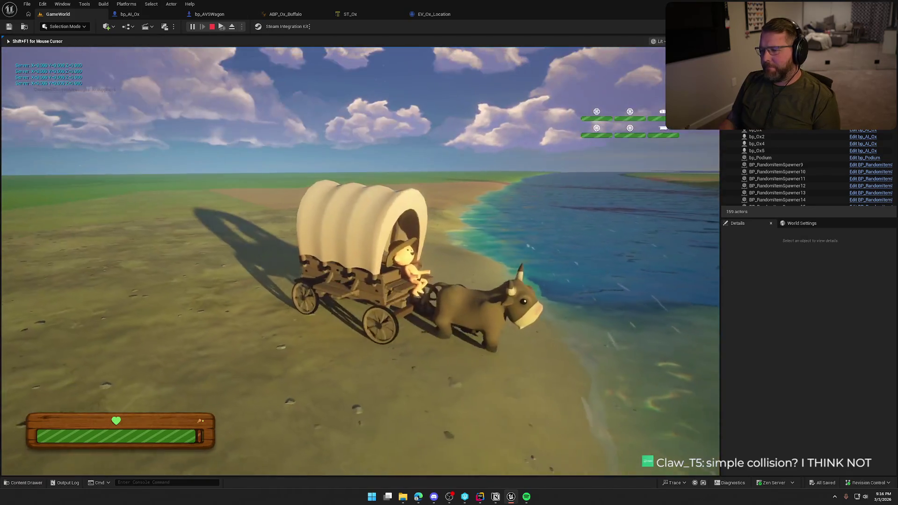
{"action": "key", "text": "a"}
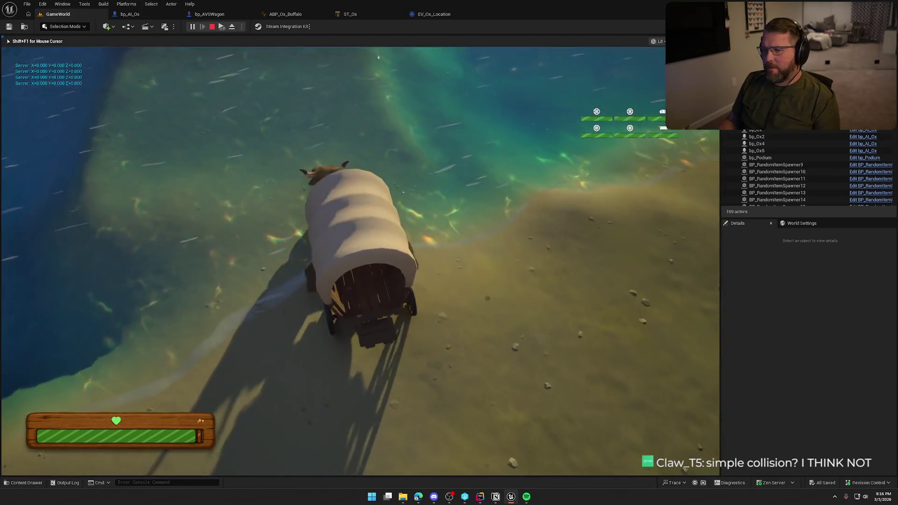
{"action": "key", "text": "a"}
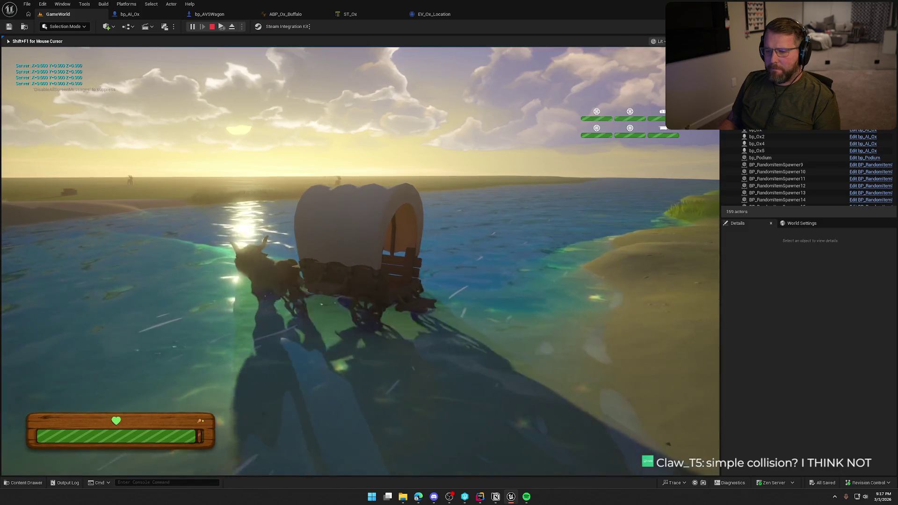
{"action": "key", "text": "a"}
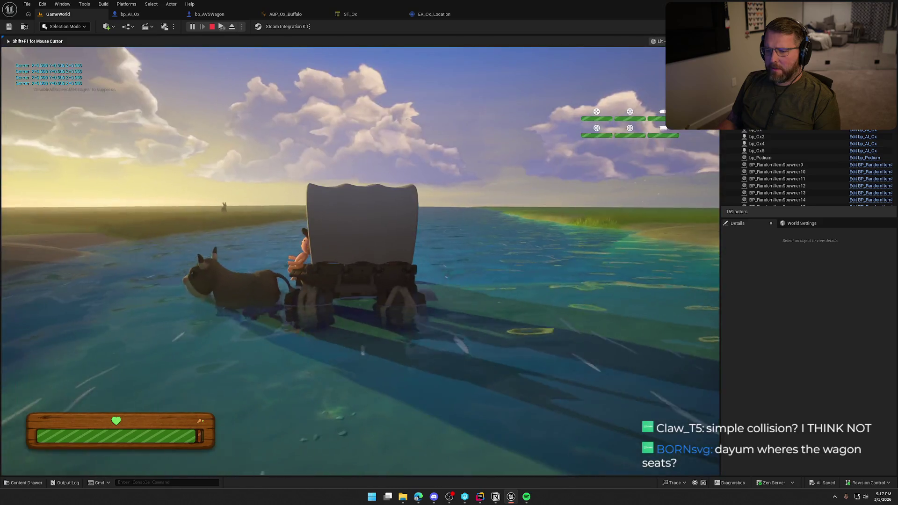
{"action": "key", "text": "a"}
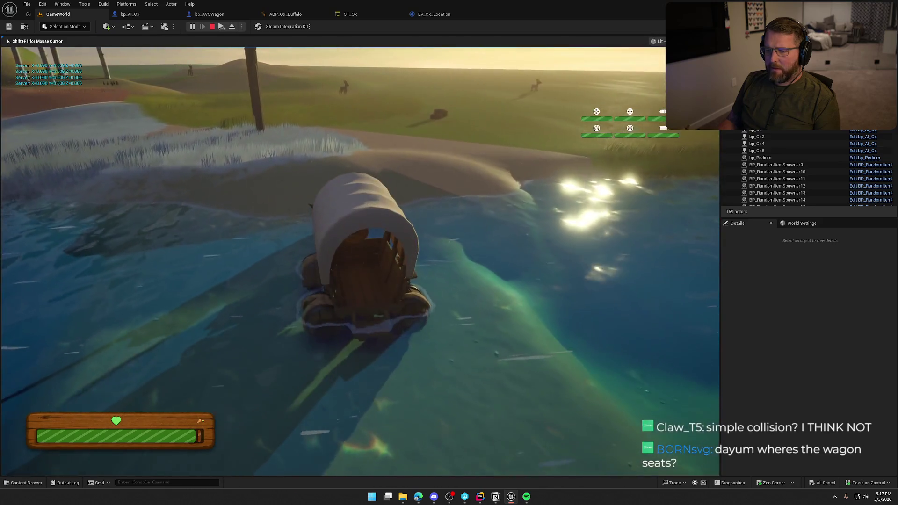
{"action": "key", "text": "a"}
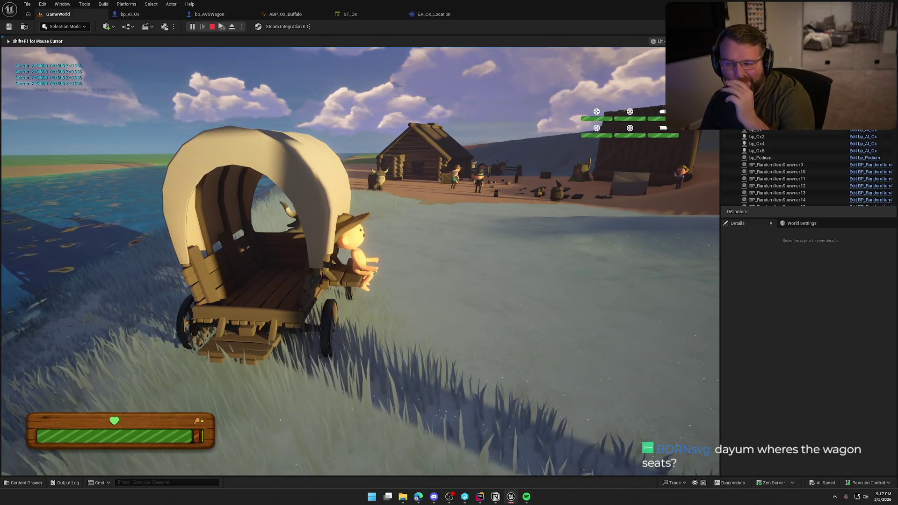
Leave the wagon seat and run over to walk around the hitched ox.
{"action": "key", "text": "e"}
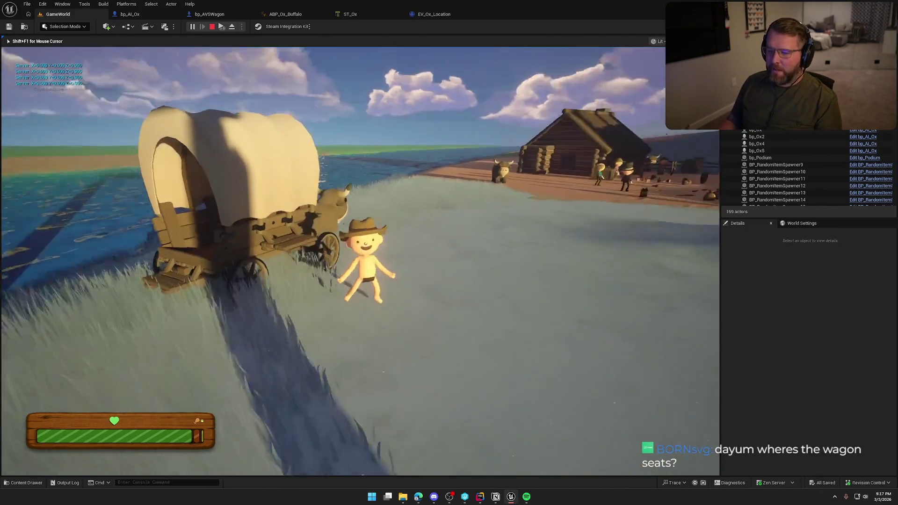
{"action": "key", "text": "e"}
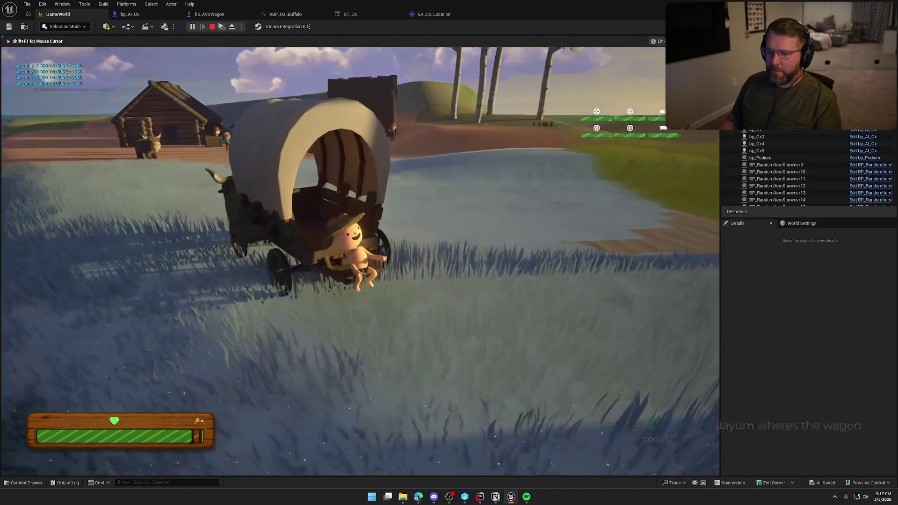
{"action": "key", "text": "e"}
{"action": "key", "text": "shift+w"}
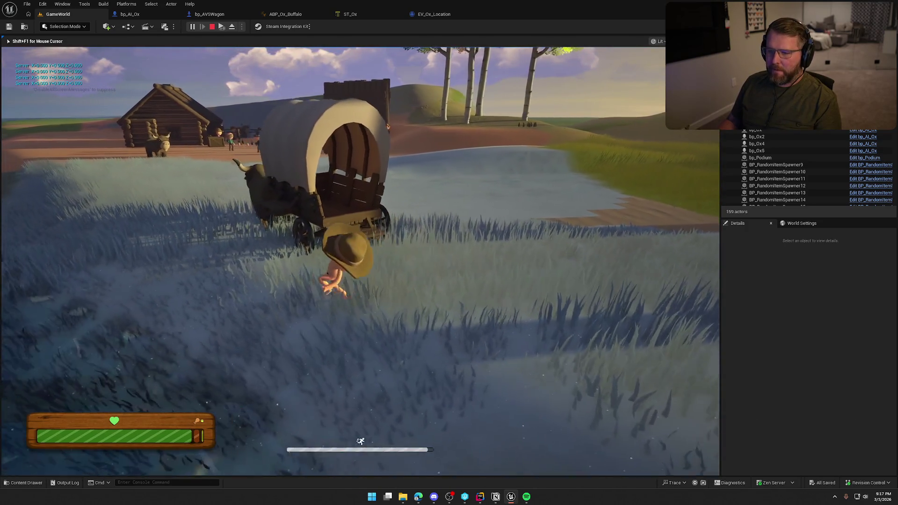
{"action": "key", "text": "w"}
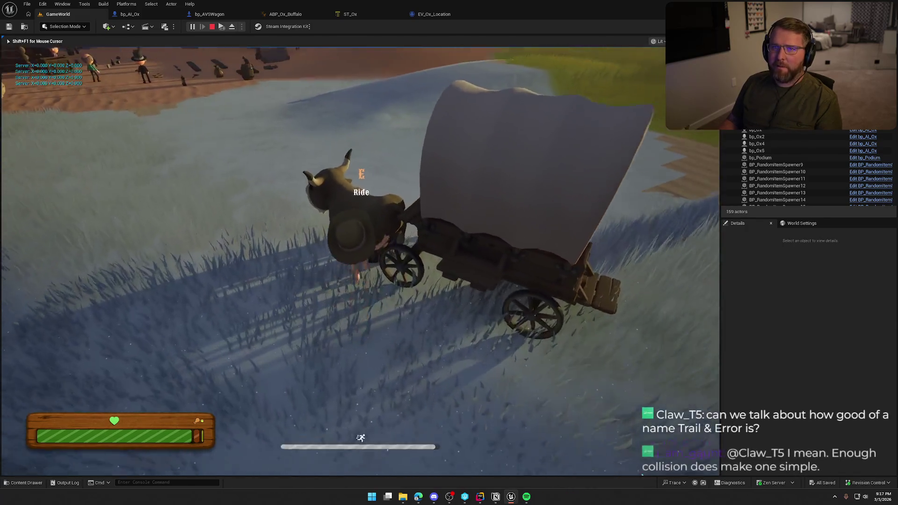
{"action": "key", "text": "w"}
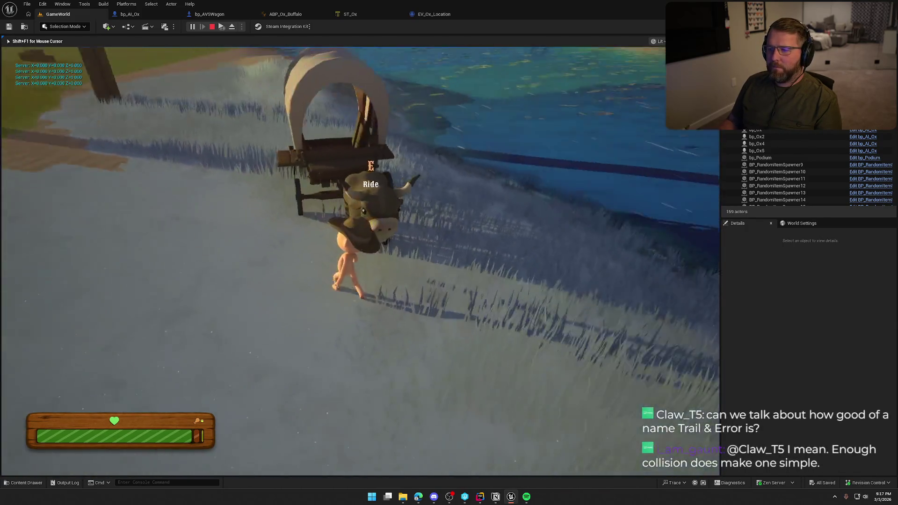
{"action": "key", "text": "s"}
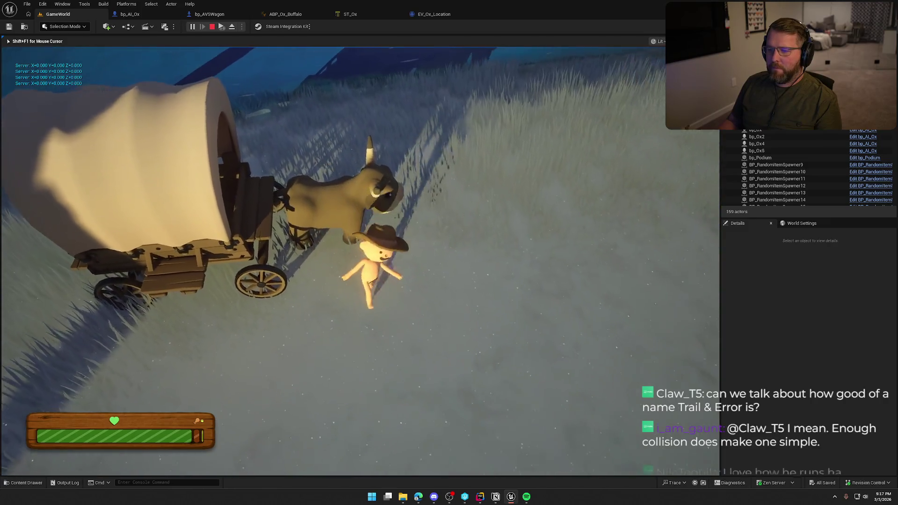
{"action": "key", "text": "w"}
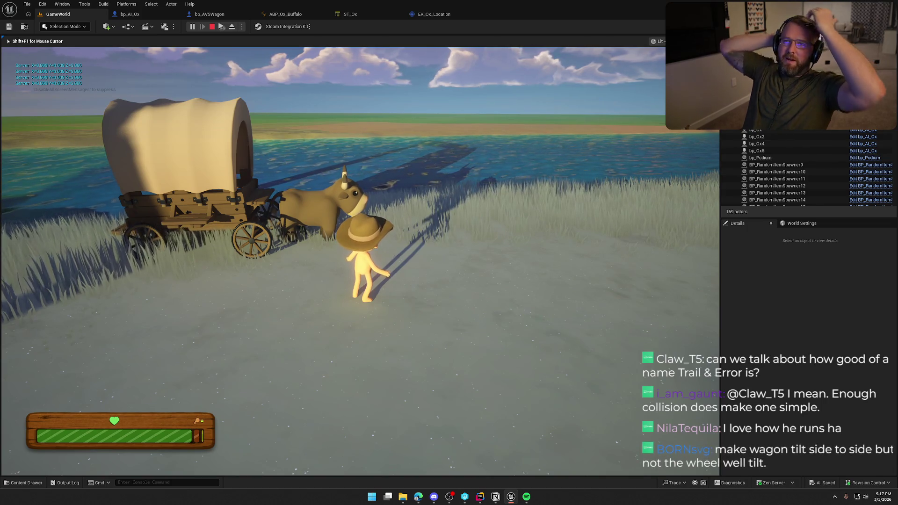
Run through the trading post area and cross the river and back.
{"action": "key", "text": "shift+w"}
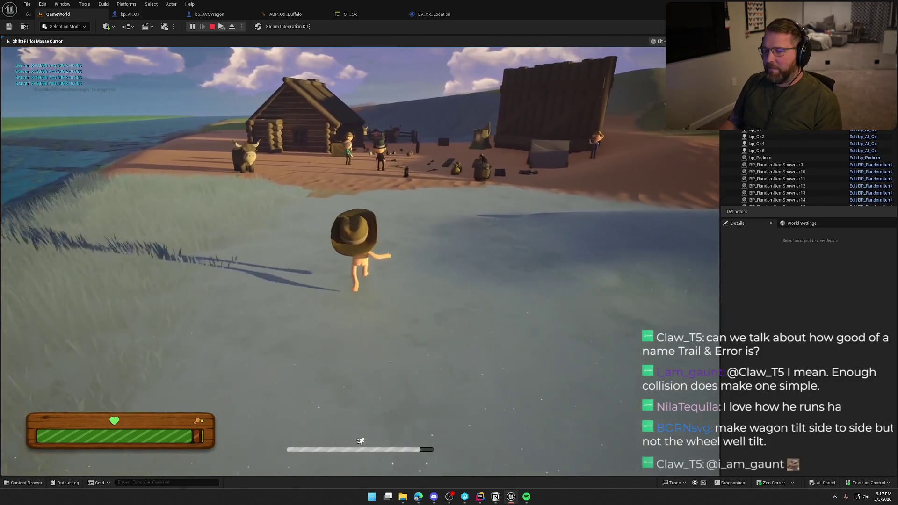
{"action": "key", "text": "w"}
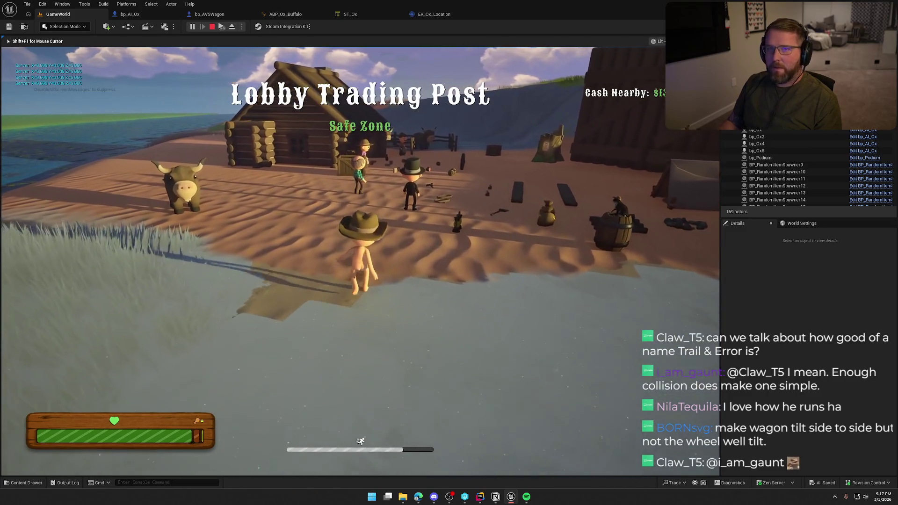
{"action": "key", "text": "w"}
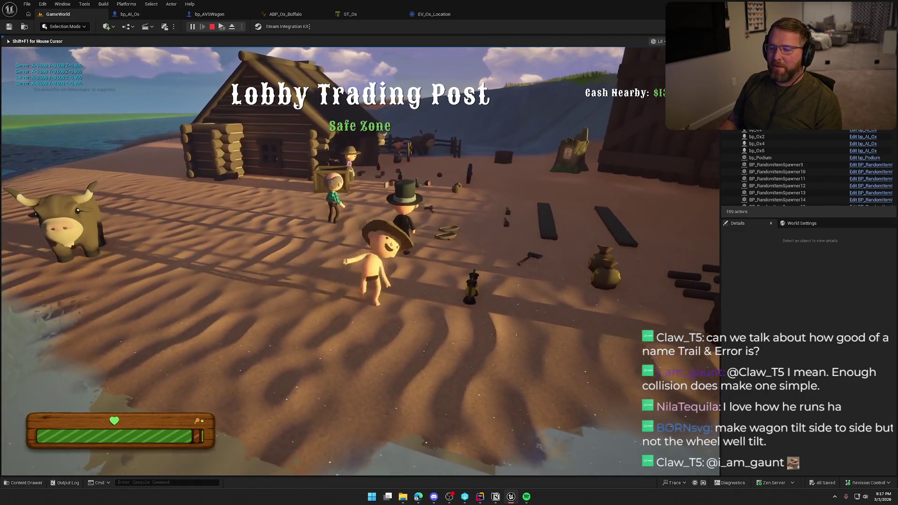
{"action": "key", "text": "shift+w"}
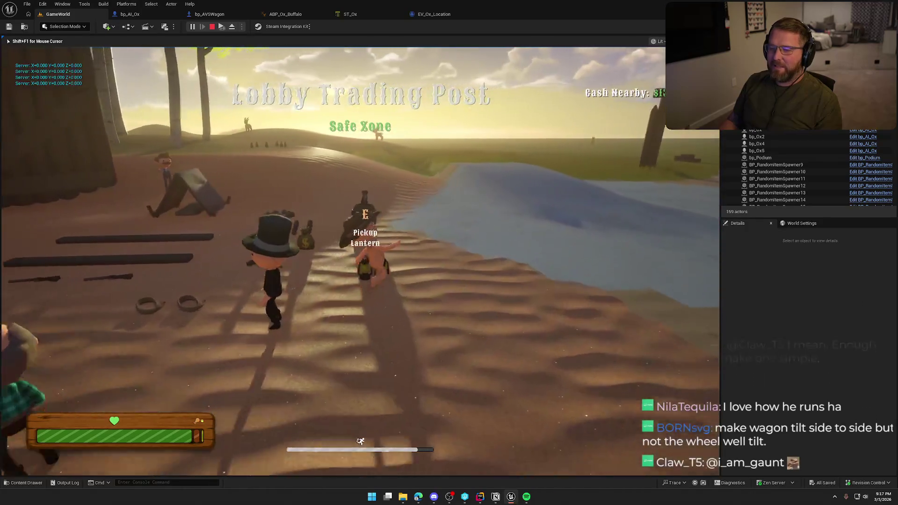
{"action": "key", "text": "shift+w"}
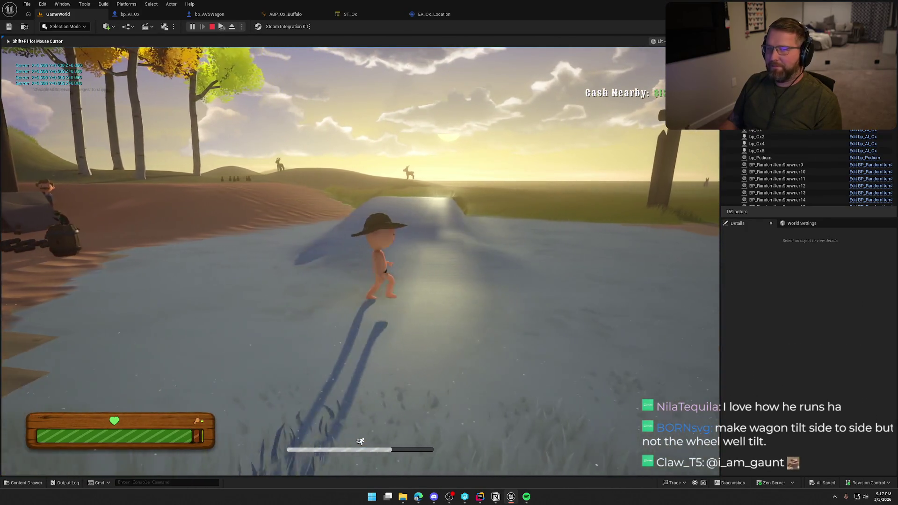
{"action": "key", "text": "w"}
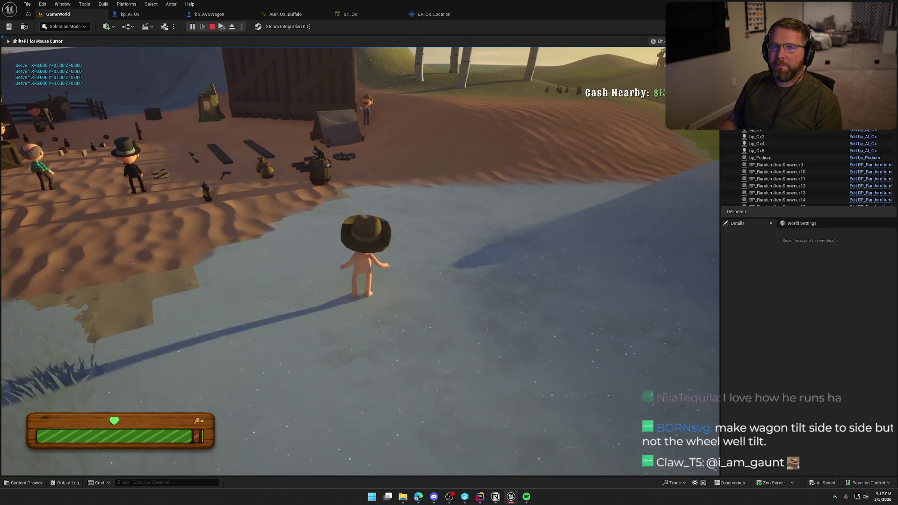
{"action": "key", "text": "w"}
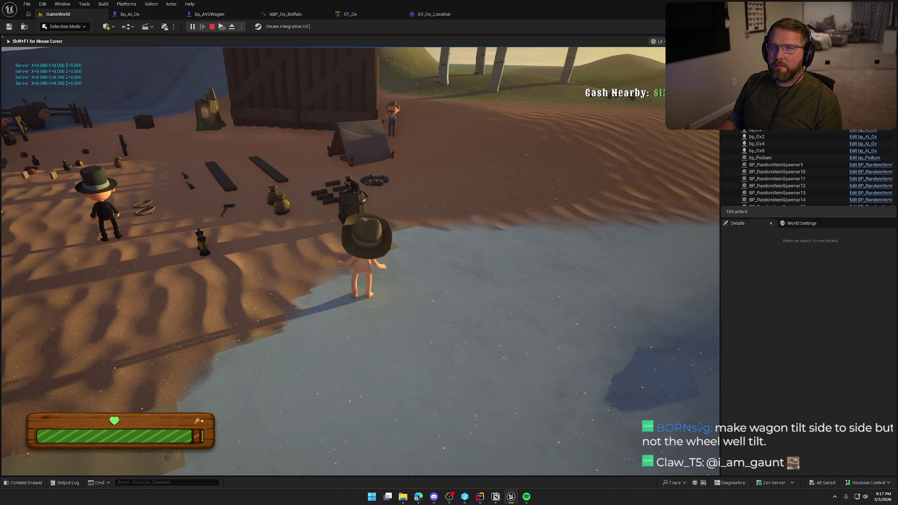
Sprint back to the wagon and ox until the Drive prompt shows, then end the session.
{"action": "key", "text": "shift+w"}
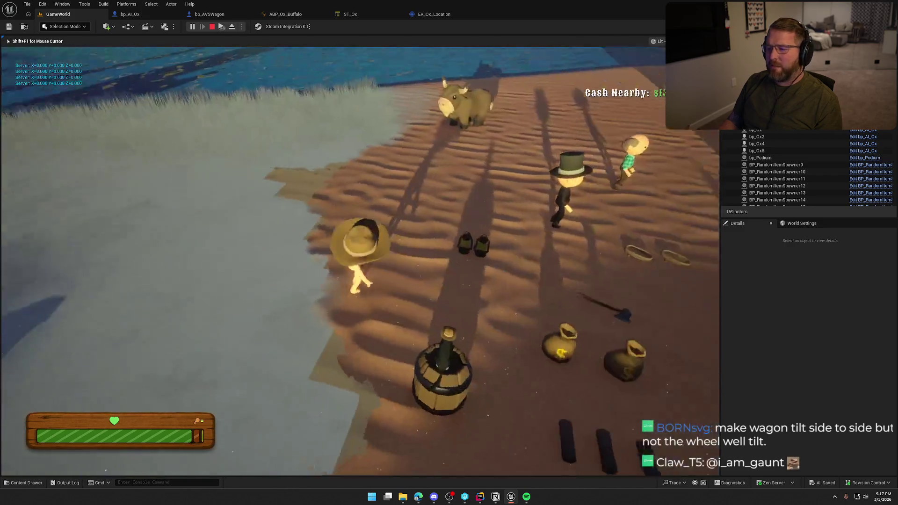
{"action": "key", "text": "shift+w"}
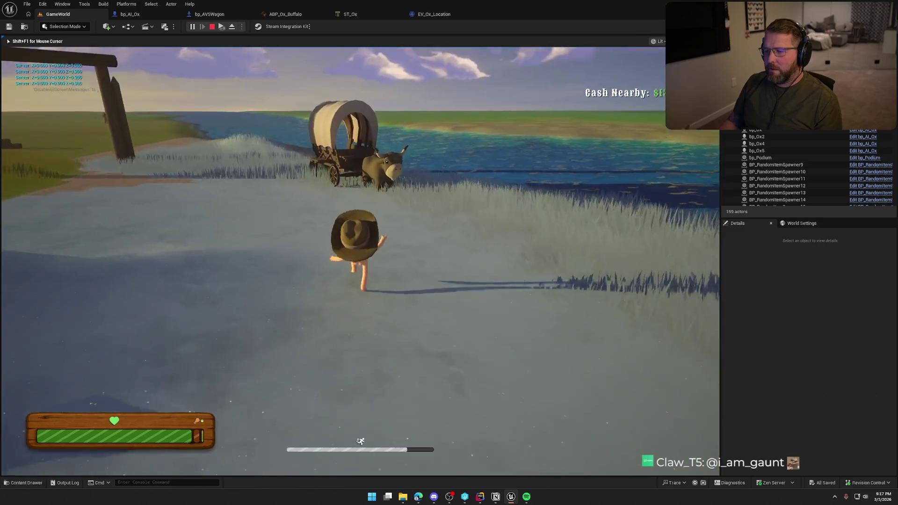
{"action": "key", "text": "w"}
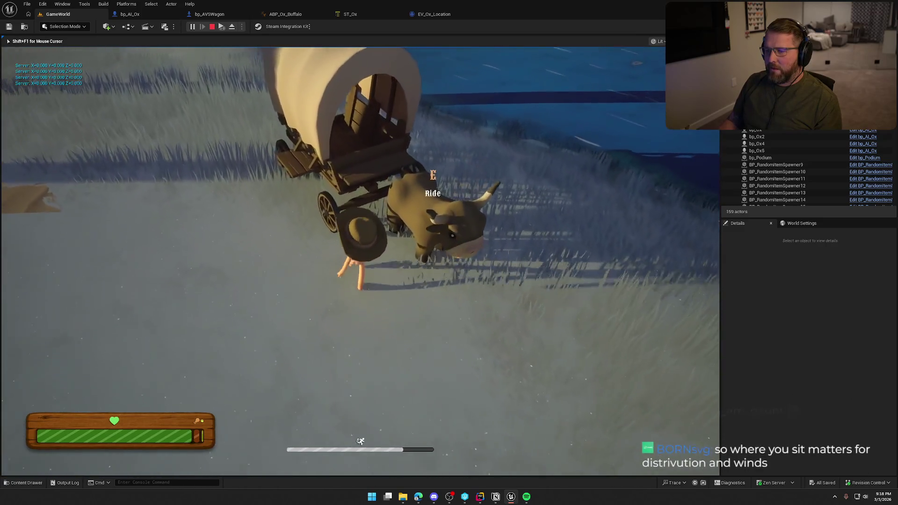
{"action": "key", "text": "w"}
{"action": "key", "text": "w"}
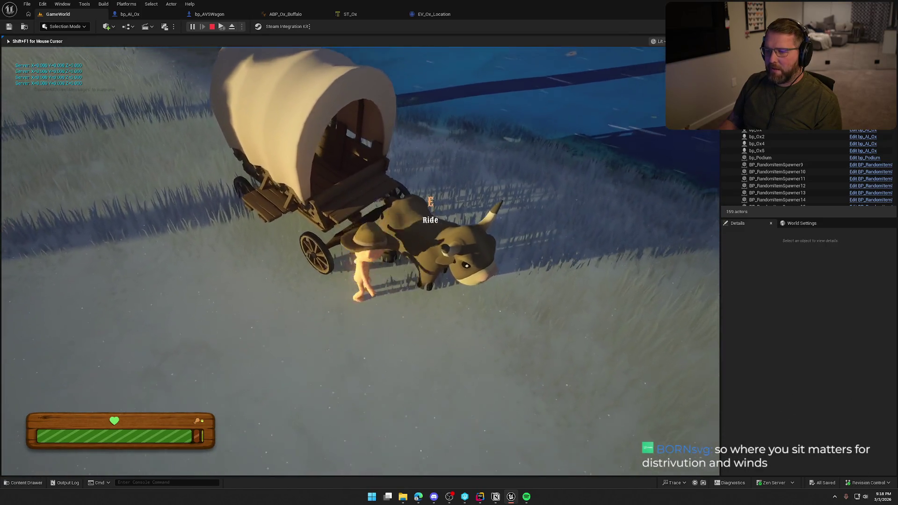
{"action": "key", "text": "w"}
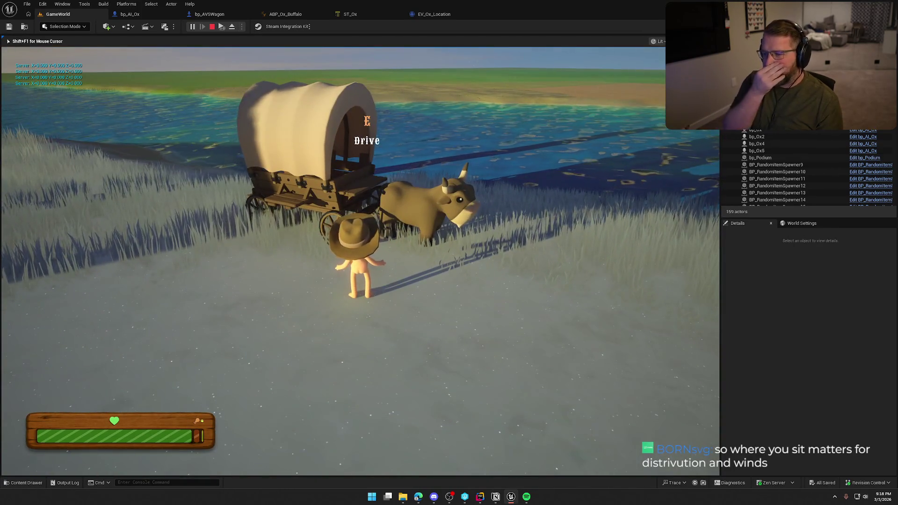
{"action": "key", "text": "Escape"}
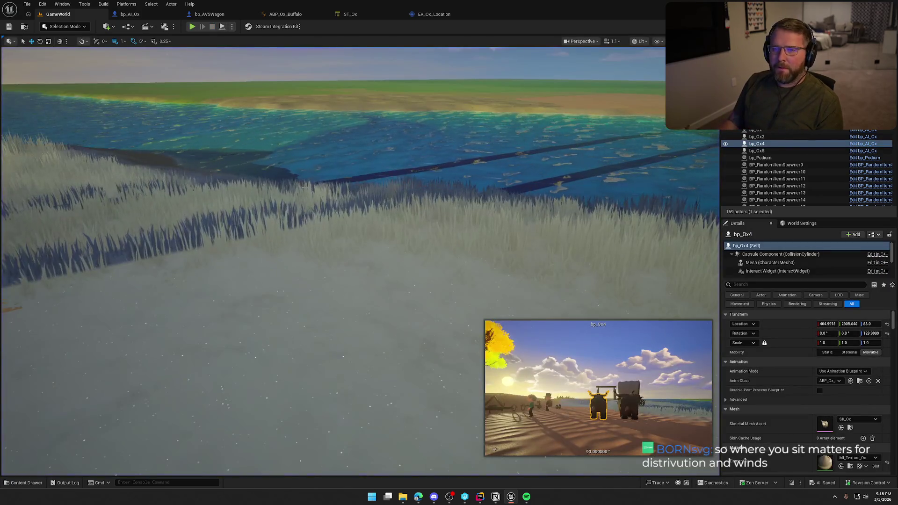
Delete the Event Tick and Print String debug nodes from bp_AI_Ox, save, and return to GameWorld.
{"action": "left_click", "coordinate": [129, 14]}
{"action": "scroll", "coordinate": [384, 259], "scroll_direction": "down", "scroll_amount": 2}
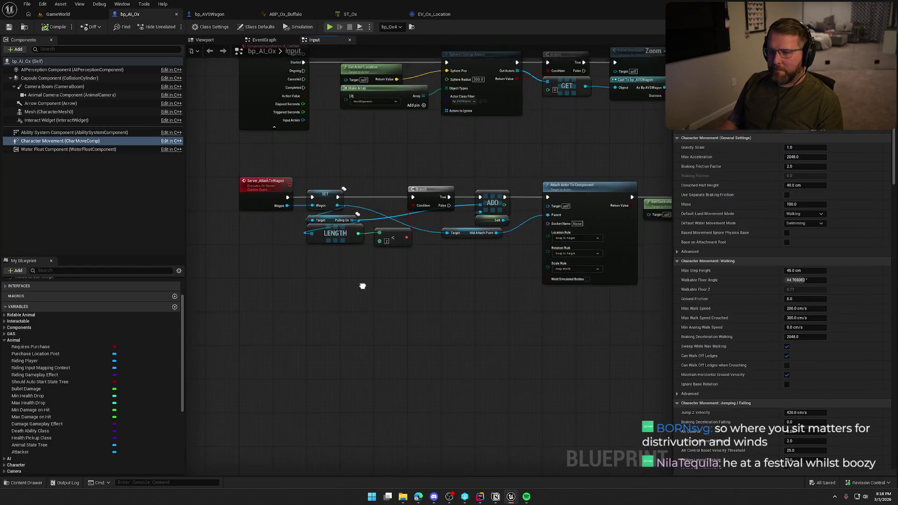
{"action": "left_click", "coordinate": [265, 41]}
{"action": "left_click_drag", "start_coordinate": [286, 210], "coordinate": [551, 392]}
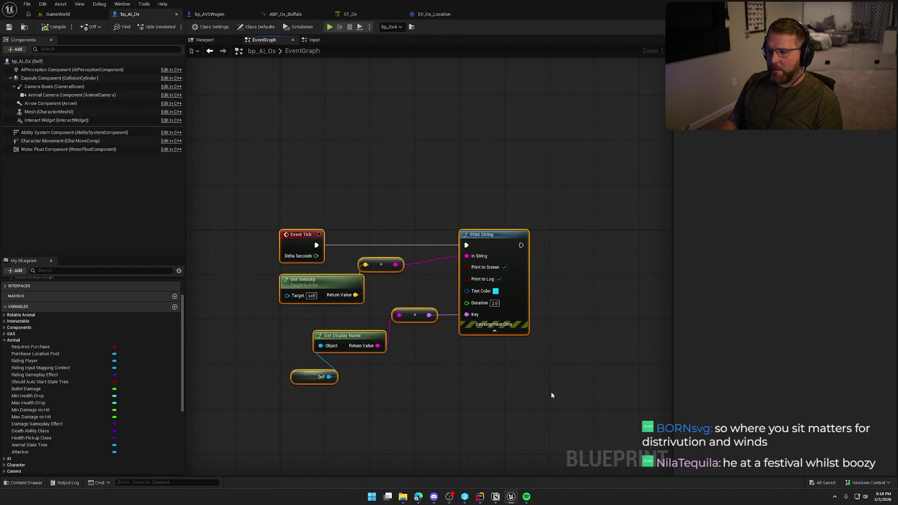
{"action": "key", "text": "Delete"}
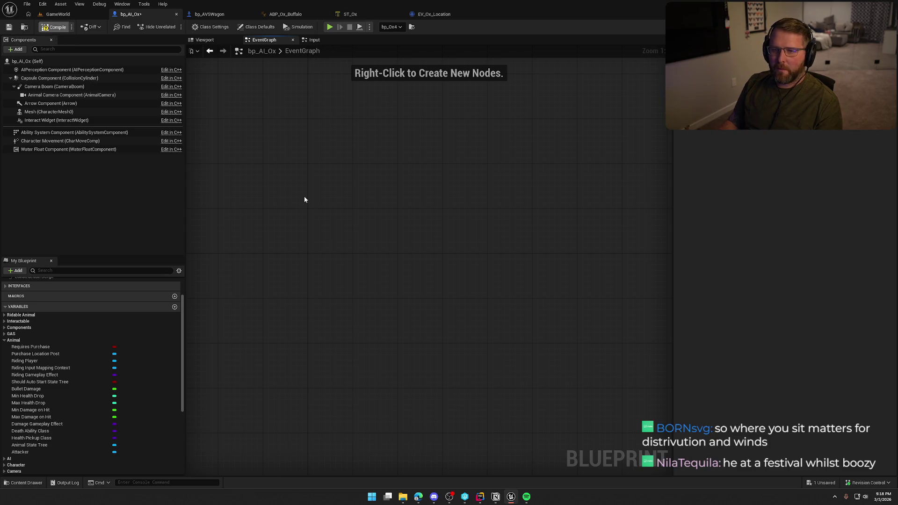
{"action": "key", "text": "ctrl+s"}
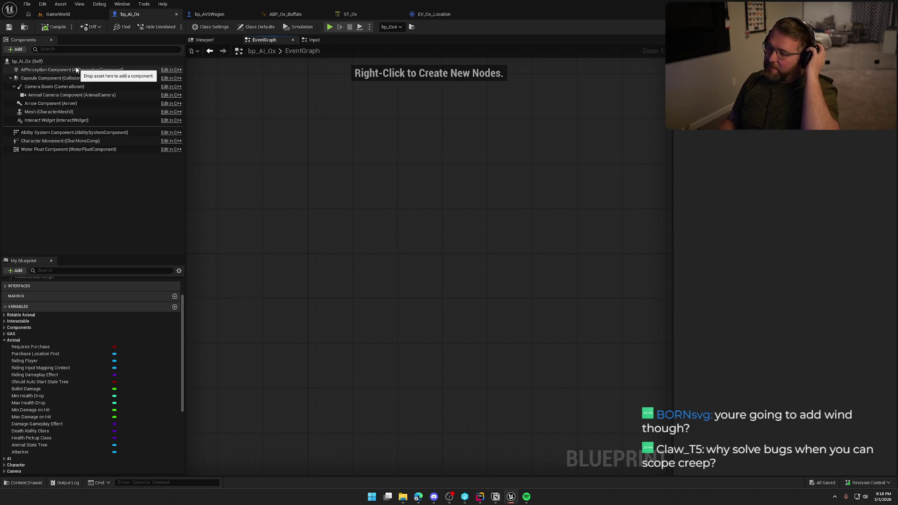
{"action": "left_click", "coordinate": [57, 14]}
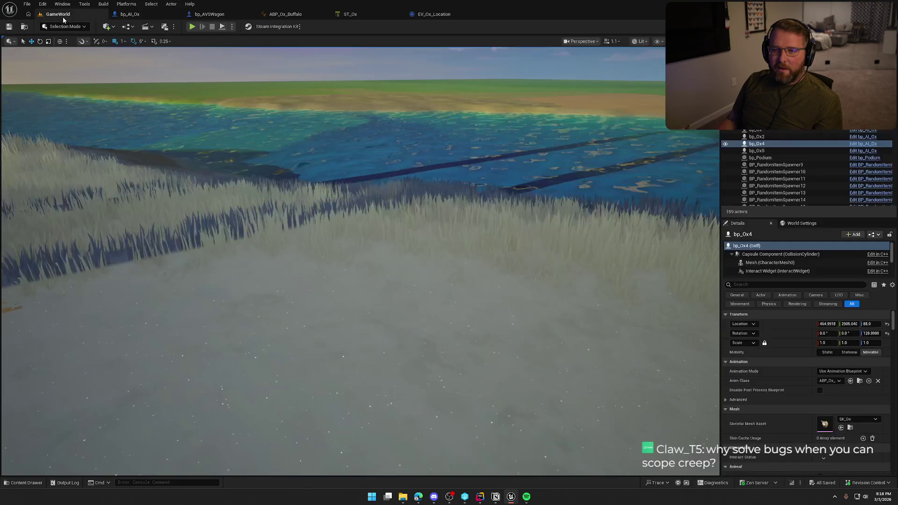
Look over the wagon and both oxen, then bring up ABP_Ox_Buffalo's Speed and Tags event-graph nodes.
{"action": "key", "text": "Escape"}
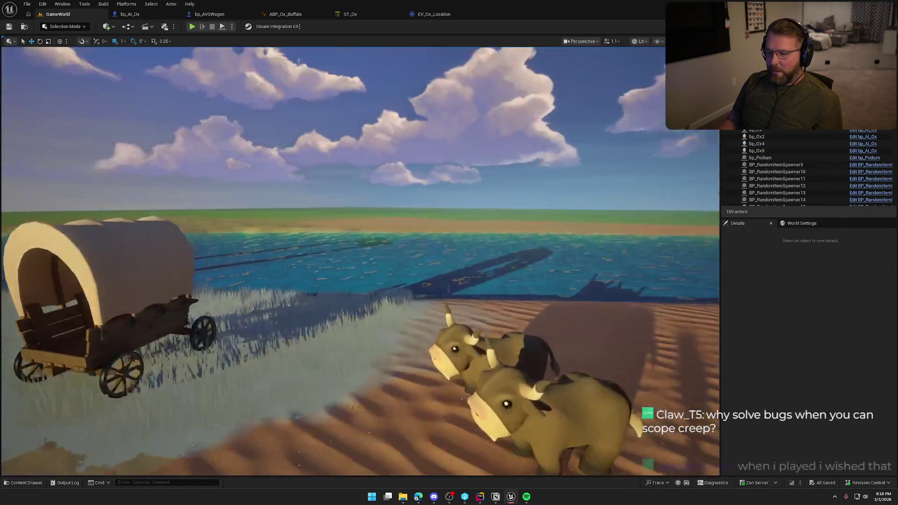
{"action": "left_click_drag", "start_coordinate": [600, 299], "coordinate": [600, 300]}
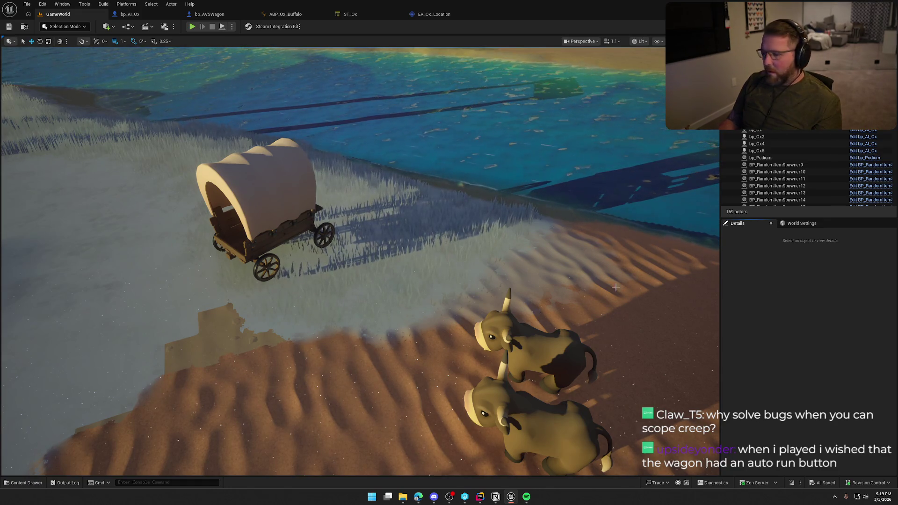
{"action": "left_click_drag", "start_coordinate": [600, 300], "coordinate": [599, 299]}
{"action": "left_click_drag", "start_coordinate": [477, 232], "coordinate": [478, 232]}
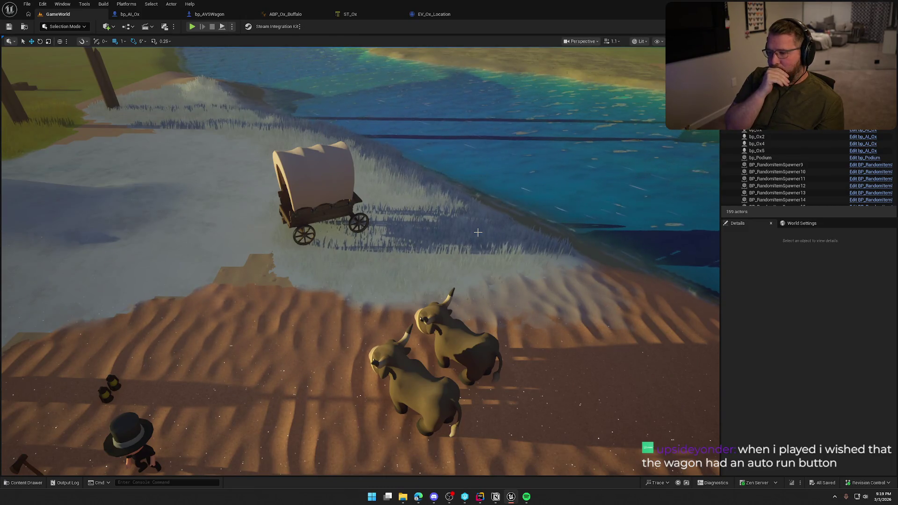
{"action": "left_click", "coordinate": [280, 15]}
{"action": "mouse_move", "coordinate": [409, 269]}
{"action": "left_mouse_down"}
{"action": "mouse_move", "coordinate": [321, 244]}
{"action": "mouse_move", "coordinate": [353, 251]}
{"action": "left_mouse_up"}
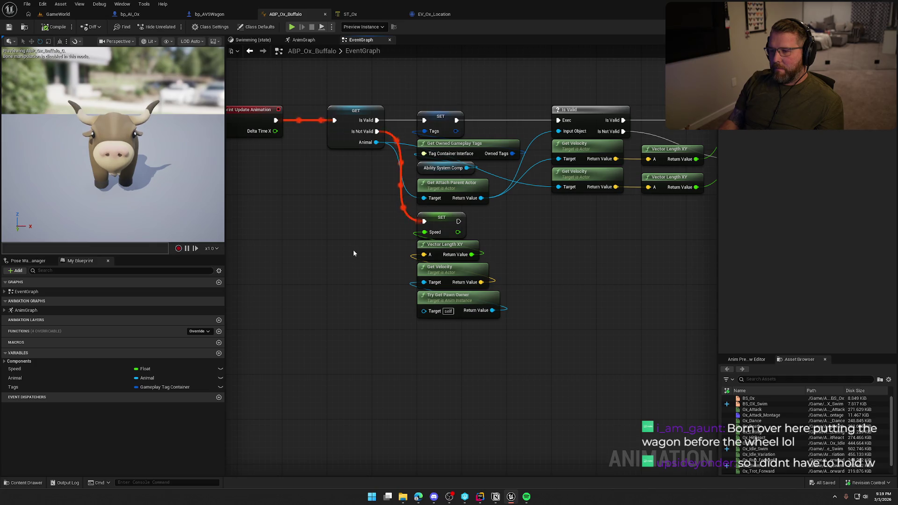
Inspect the SET Speed node chains in ABP_Ox_Buffalo's EventGraph.
{"action": "mouse_move", "coordinate": [353, 253]}
{"action": "left_mouse_down"}
{"action": "mouse_move", "coordinate": [492, 275]}
{"action": "mouse_move", "coordinate": [552, 268]}
{"action": "left_mouse_up"}
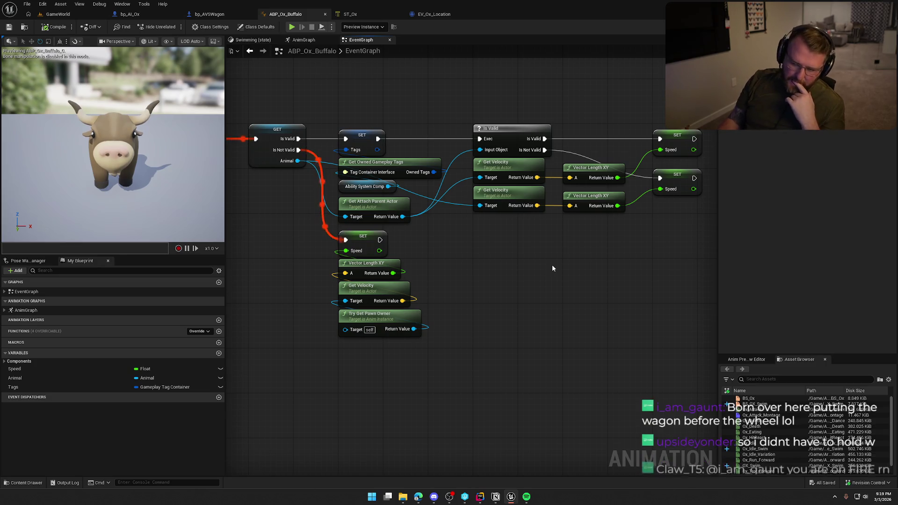
{"action": "left_click_drag", "start_coordinate": [510, 268], "coordinate": [548, 273]}
{"action": "left_click_drag", "start_coordinate": [503, 338], "coordinate": [427, 250]}
{"action": "left_click", "coordinate": [501, 290]}
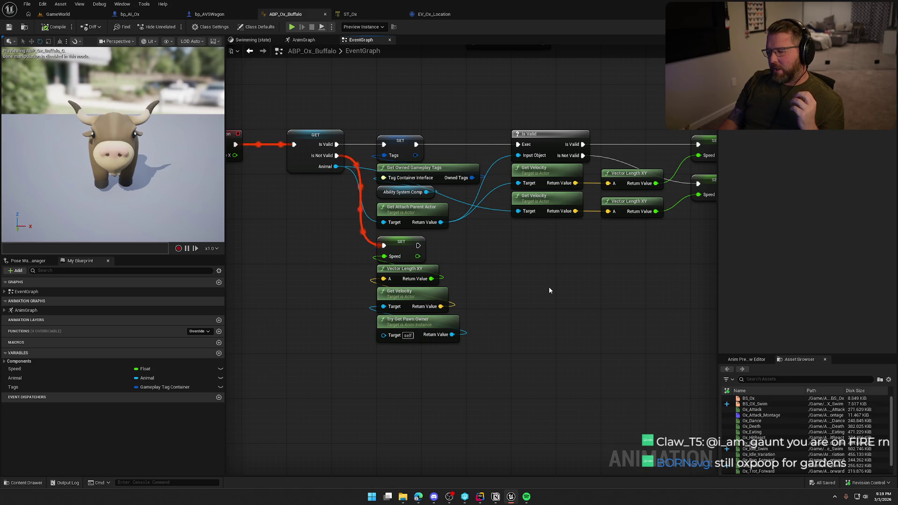
{"action": "left_click_drag", "start_coordinate": [531, 271], "coordinate": [372, 377]}
{"action": "left_click", "coordinate": [501, 299]}
{"action": "left_click_drag", "start_coordinate": [505, 305], "coordinate": [529, 299]}
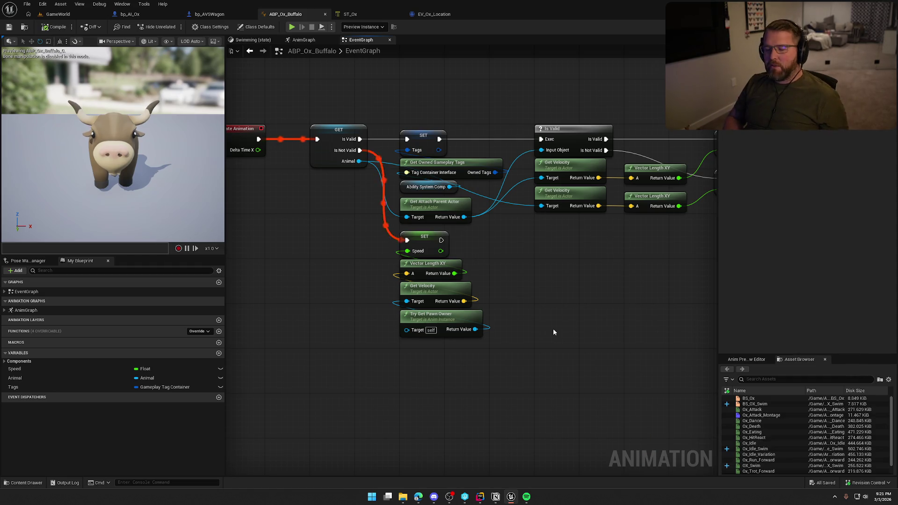
{"action": "left_click_drag", "start_coordinate": [573, 337], "coordinate": [588, 338]}
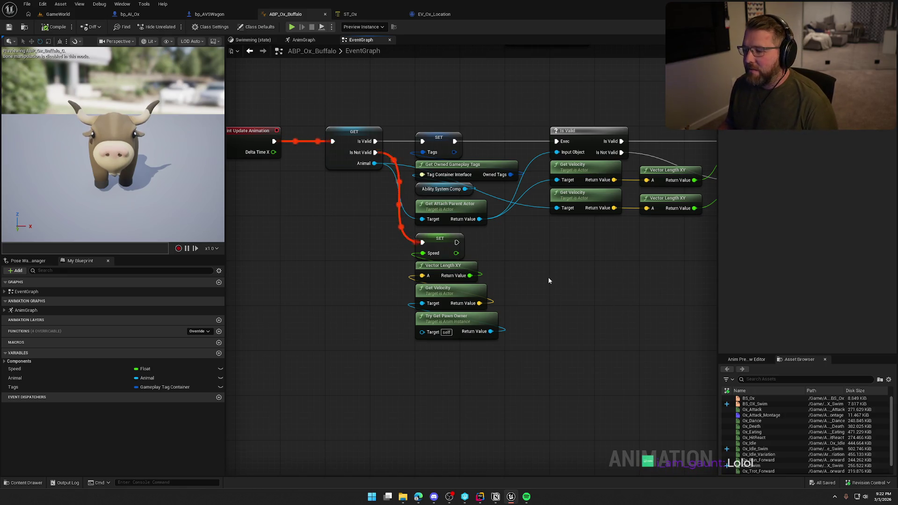
Review both SET Speed nodes, then show the AnimGraph with Locomotion feeding Output Pose.
{"action": "left_click_drag", "start_coordinate": [524, 367], "coordinate": [380, 242]}
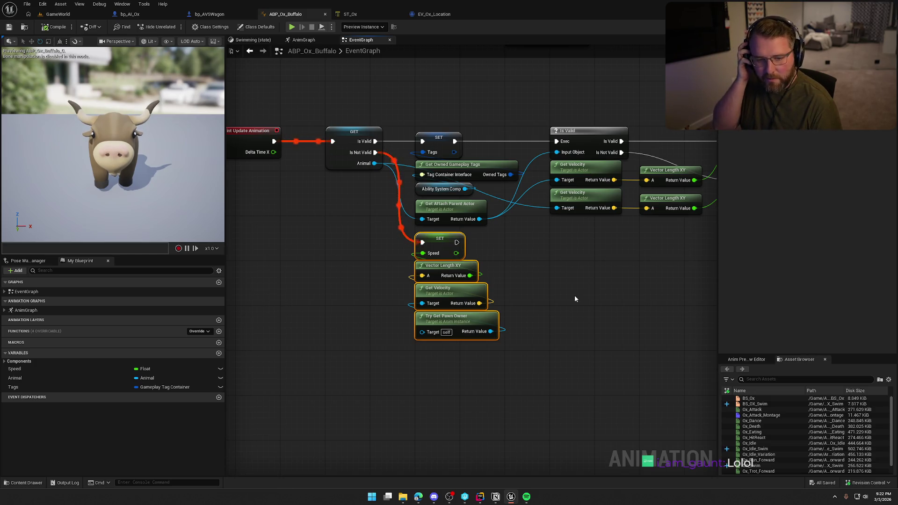
{"action": "mouse_move", "coordinate": [577, 294]}
{"action": "left_mouse_down"}
{"action": "mouse_move", "coordinate": [514, 271]}
{"action": "mouse_move", "coordinate": [562, 279]}
{"action": "mouse_move", "coordinate": [508, 288]}
{"action": "mouse_move", "coordinate": [607, 373]}
{"action": "mouse_move", "coordinate": [560, 327]}
{"action": "left_mouse_up"}
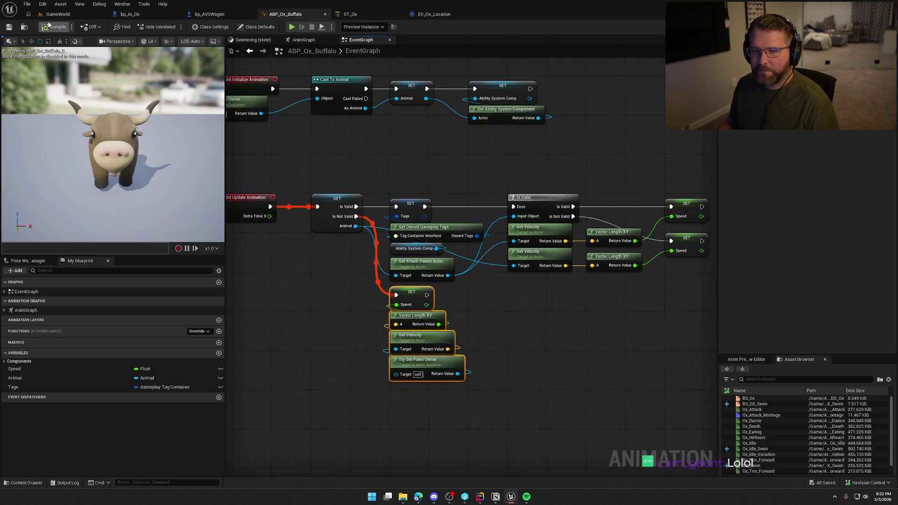
{"action": "left_click", "coordinate": [408, 162]}
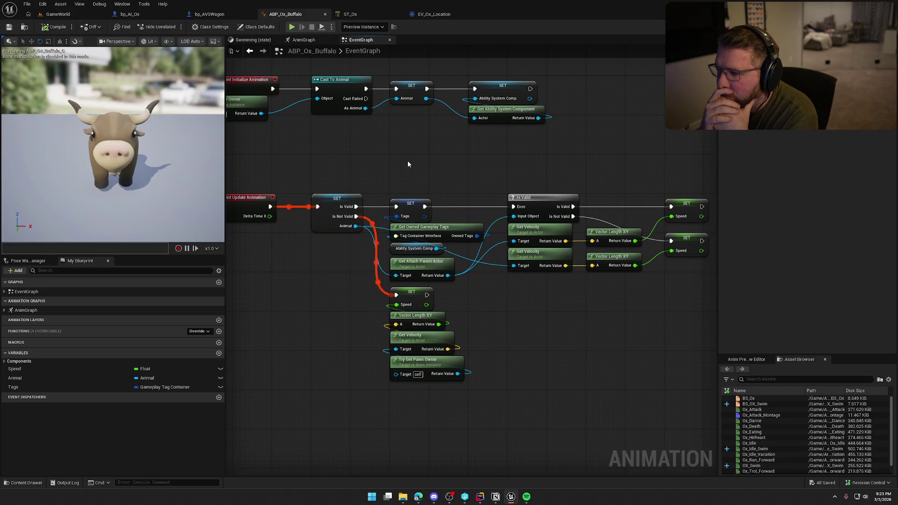
{"action": "left_click", "coordinate": [303, 39]}
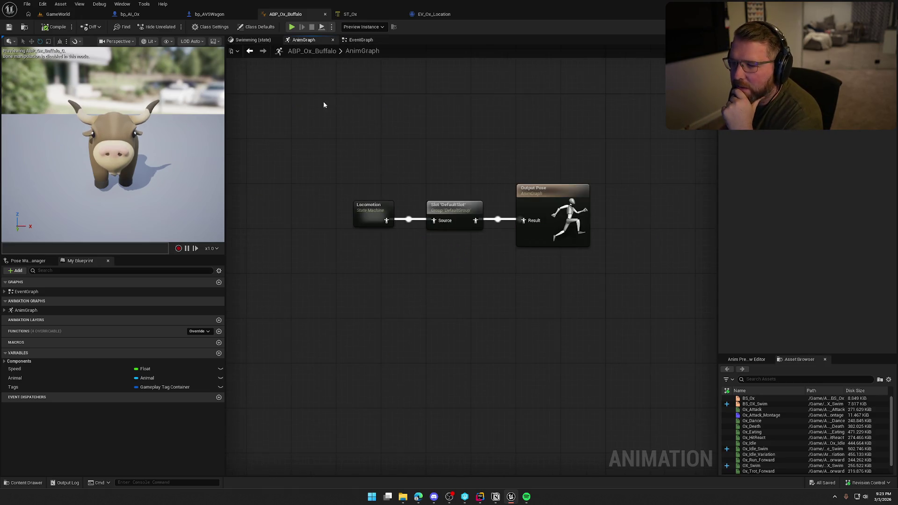
In Locomotion's Idle / Walking state, move Output Animation Pose beside BS_Ox and open BS_Ox.
{"action": "double_click", "coordinate": [358, 211]}
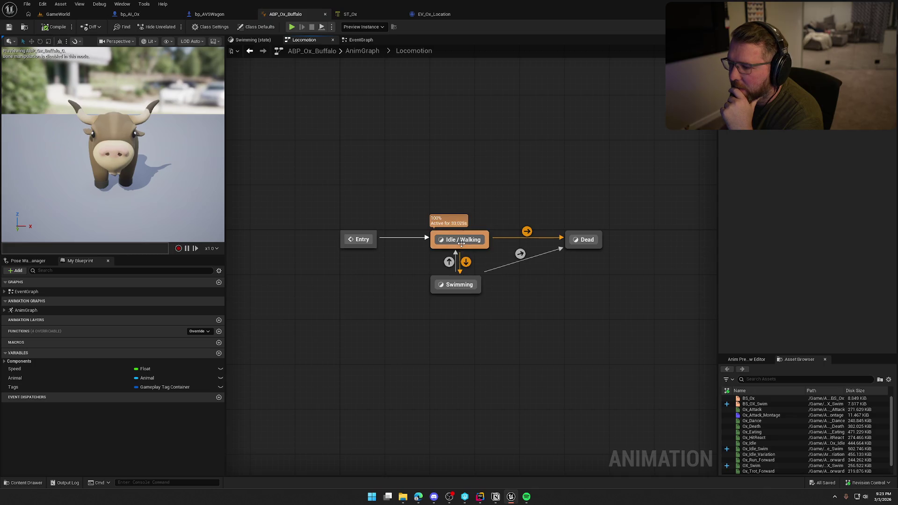
{"action": "double_click", "coordinate": [460, 240]}
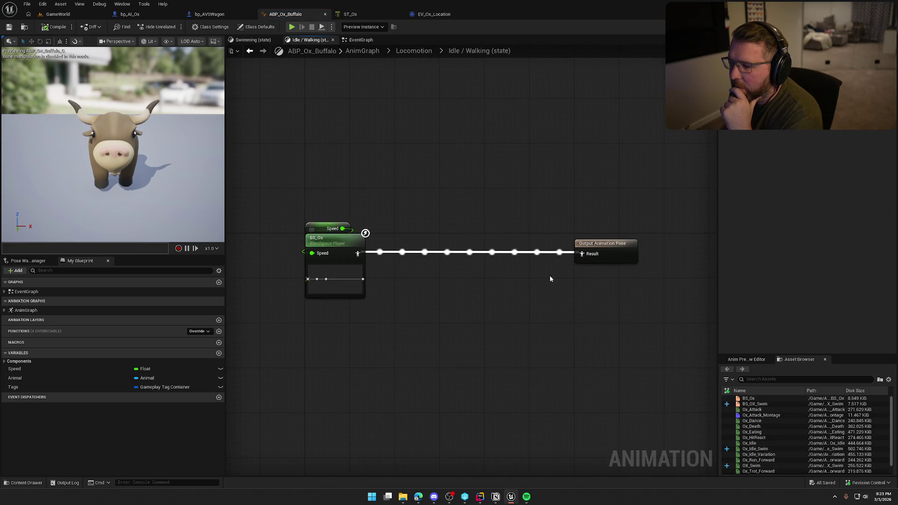
{"action": "left_click_drag", "start_coordinate": [612, 255], "coordinate": [431, 257]}
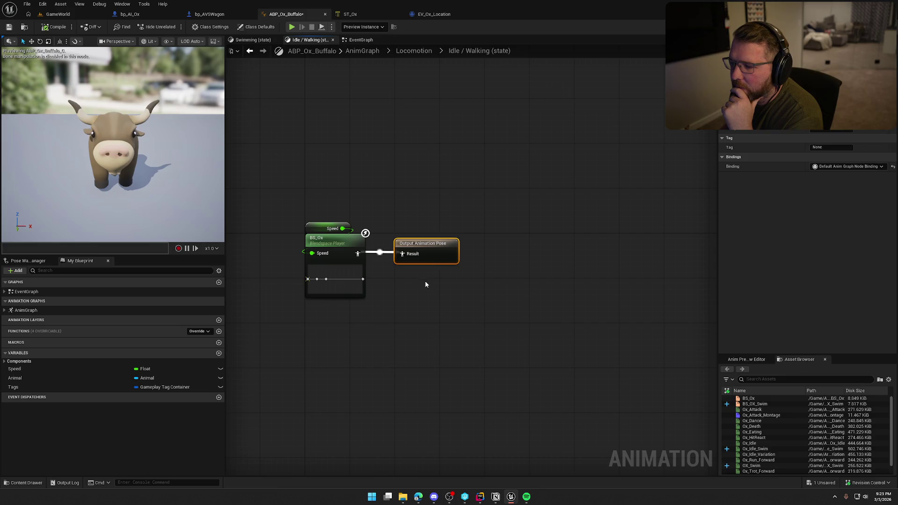
{"action": "double_click", "coordinate": [335, 238]}
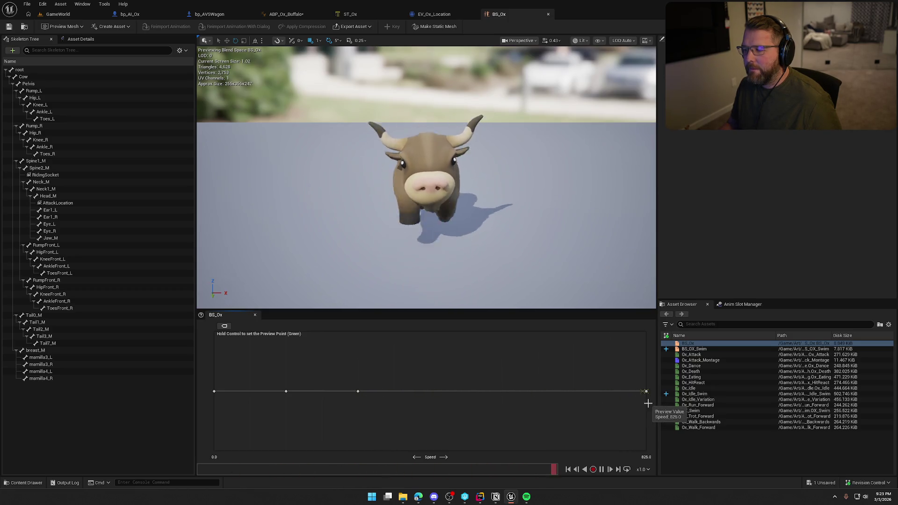
Orbit the BS_Ox preview to check the ox and 0–825 Speed axis, then return to ABP_Ox_Buffalo.
{"action": "mouse_move", "coordinate": [507, 212]}
{"action": "left_mouse_down"}
{"action": "mouse_move", "coordinate": [463, 212]}
{"action": "mouse_move", "coordinate": [486, 202]}
{"action": "left_mouse_up"}
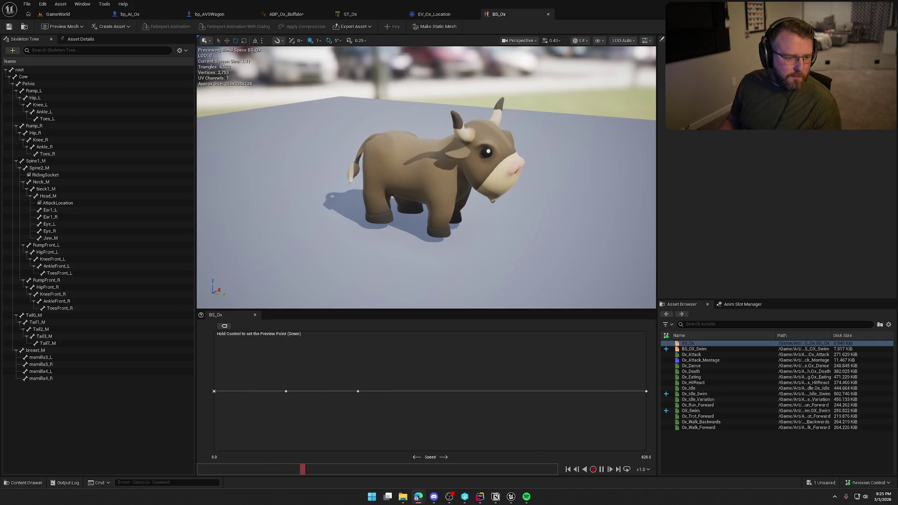
{"action": "left_click", "coordinate": [286, 14]}
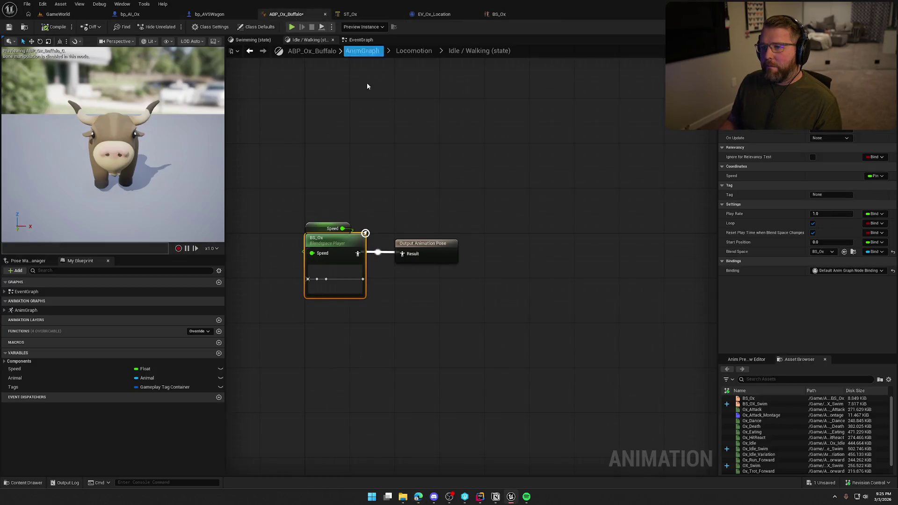
Look over the velocity, Speed and Get Attach Parent Actor nodes in the EventGraph.
{"action": "left_click", "coordinate": [360, 40]}
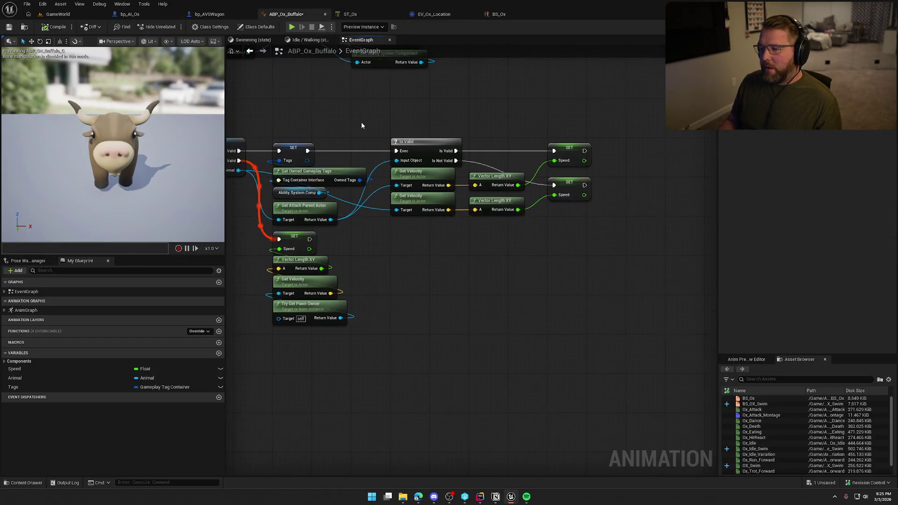
{"action": "left_click_drag", "start_coordinate": [452, 321], "coordinate": [333, 243]}
{"action": "left_click", "coordinate": [551, 309]}
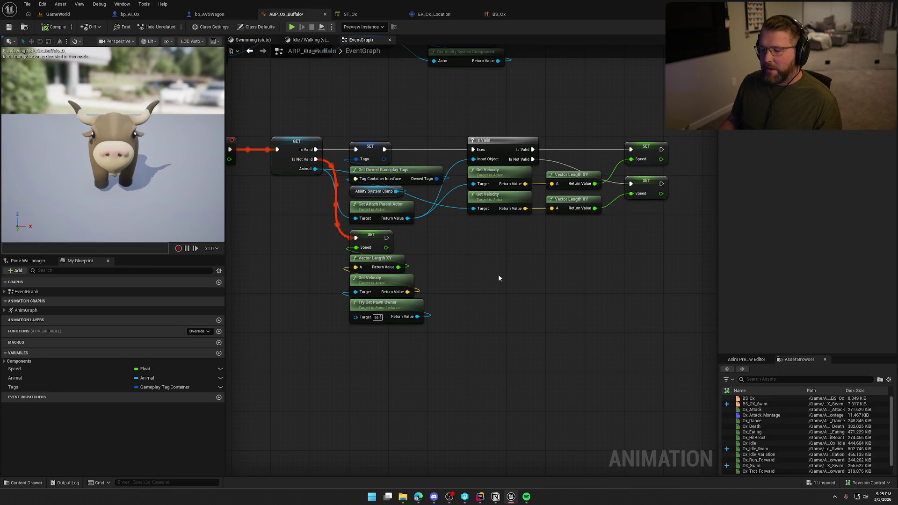
{"action": "left_click_drag", "start_coordinate": [407, 218], "coordinate": [505, 250]}
{"action": "left_click", "coordinate": [503, 238]}
{"action": "left_click_drag", "start_coordinate": [476, 190], "coordinate": [331, 265]}
{"action": "mouse_move", "coordinate": [425, 283]}
{"action": "left_mouse_down"}
{"action": "mouse_move", "coordinate": [426, 260]}
{"action": "mouse_move", "coordinate": [537, 266]}
{"action": "mouse_move", "coordinate": [493, 265]}
{"action": "left_mouse_up"}
Add a Get Actor Forward Vector node off Get Attach Parent Actor's return value.
{"action": "mouse_move", "coordinate": [409, 220]}
{"action": "left_mouse_down"}
{"action": "mouse_move", "coordinate": [533, 264]}
{"action": "mouse_move", "coordinate": [375, 207]}
{"action": "mouse_move", "coordinate": [445, 228]}
{"action": "left_mouse_up"}
{"action": "type", "text": "get frowa"}
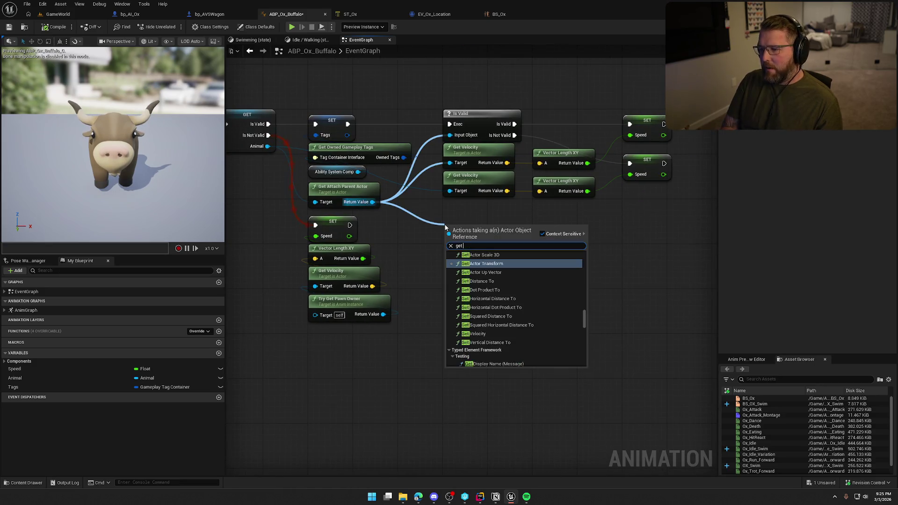
{"action": "key", "text": "BackSpace"}
{"action": "key", "text": "BackSpace"}
{"action": "key", "text": "BackSpace"}
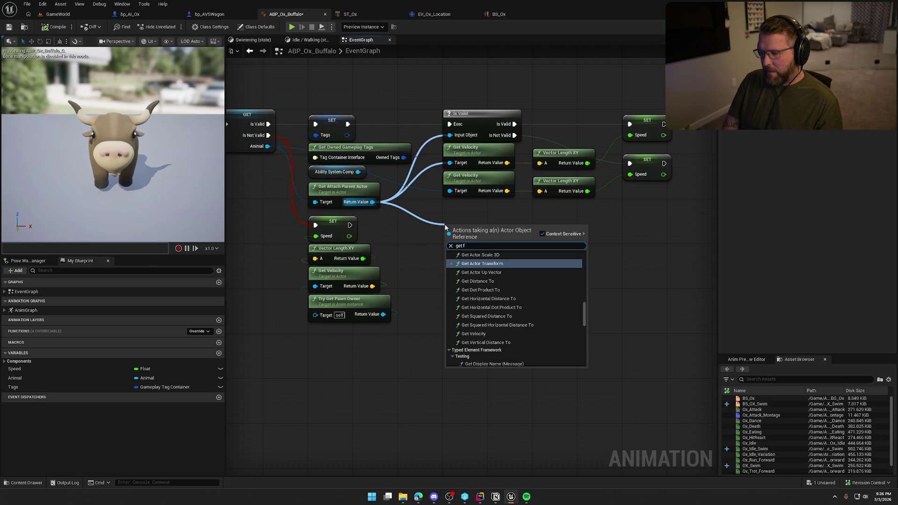
{"action": "type", "text": "orwar"}
{"action": "key", "text": "Return"}
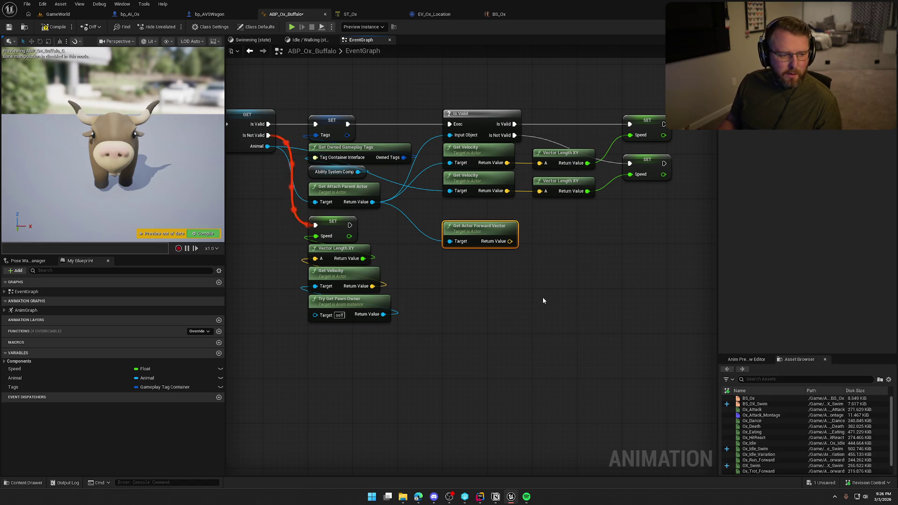
Add a Dot Product fed by the forward vector and start wiring the lower velocity into it.
{"action": "left_click_drag", "start_coordinate": [509, 241], "coordinate": [553, 245]}
{"action": "type", "text": "dot p"}
{"action": "key", "text": "Return"}
{"action": "left_click", "coordinate": [614, 215]}
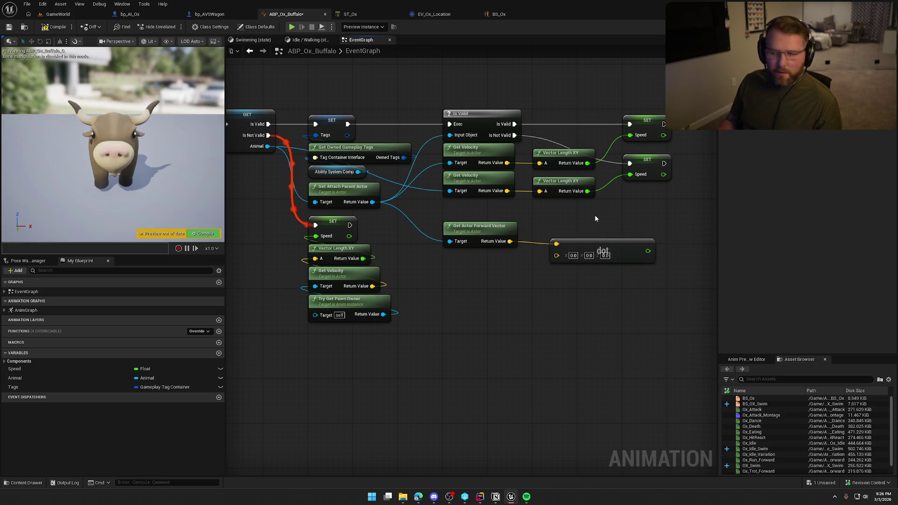
{"action": "mouse_move", "coordinate": [507, 191]}
{"action": "left_mouse_down"}
{"action": "mouse_move", "coordinate": [556, 245]}
{"action": "mouse_move", "coordinate": [543, 257]}
{"action": "mouse_move", "coordinate": [557, 256]}
{"action": "mouse_move", "coordinate": [557, 216]}
{"action": "left_mouse_up"}
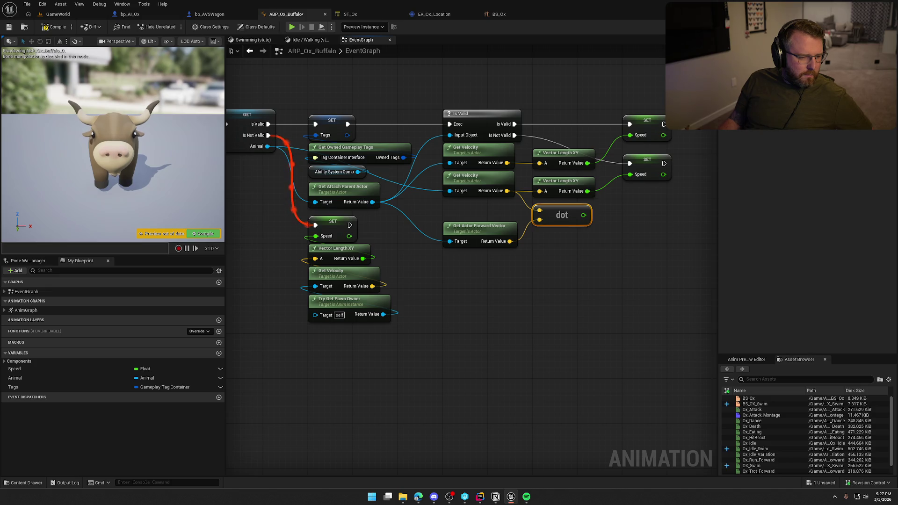
Pan the graph to bring the Speed setters on the right into view.
{"action": "left_click_drag", "start_coordinate": [580, 220], "coordinate": [521, 223]}
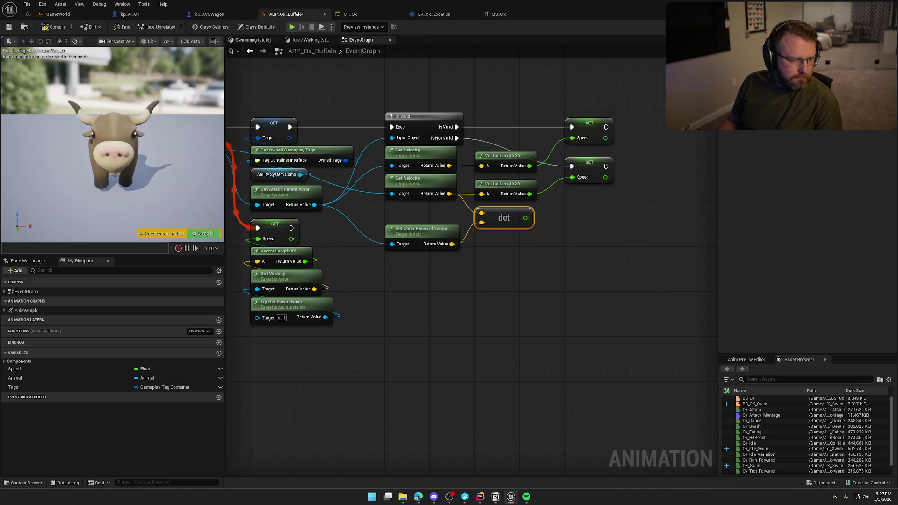
Feed the dot result into the lower SET Speed and follow it with a Print String node.
{"action": "left_click", "coordinate": [579, 282]}
{"action": "left_click_drag", "start_coordinate": [525, 218], "coordinate": [572, 177]}
{"action": "left_click_drag", "start_coordinate": [608, 211], "coordinate": [490, 209]}
{"action": "mouse_move", "coordinate": [489, 164]}
{"action": "left_mouse_down"}
{"action": "mouse_move", "coordinate": [532, 169]}
{"action": "mouse_move", "coordinate": [538, 192]}
{"action": "left_mouse_up"}
{"action": "type", "text": "print"}
{"action": "key", "text": "Return"}
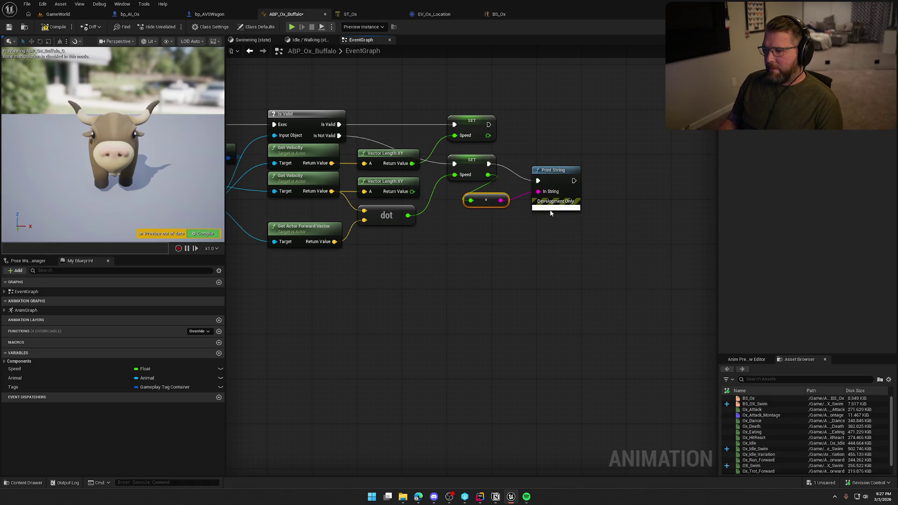
{"action": "left_click", "coordinate": [555, 208]}
Add a Get Display Name node on Self and wire it into the Print String.
{"action": "right_click", "coordinate": [440, 264]}
{"action": "type", "text": "get display nam"}
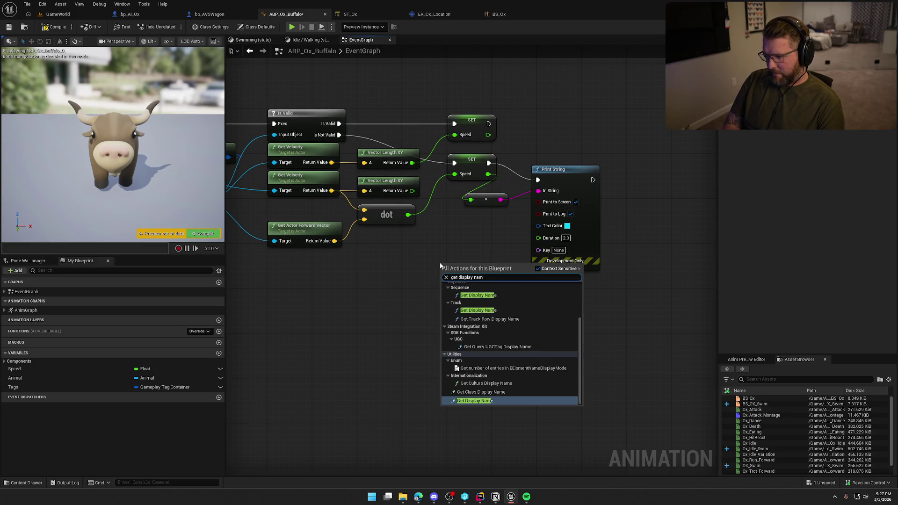
{"action": "key", "text": "Return"}
{"action": "left_click_drag", "start_coordinate": [444, 281], "coordinate": [406, 282]}
{"action": "type", "text": "self"}
{"action": "key", "text": "Return"}
{"action": "left_click_drag", "start_coordinate": [489, 276], "coordinate": [538, 250]}
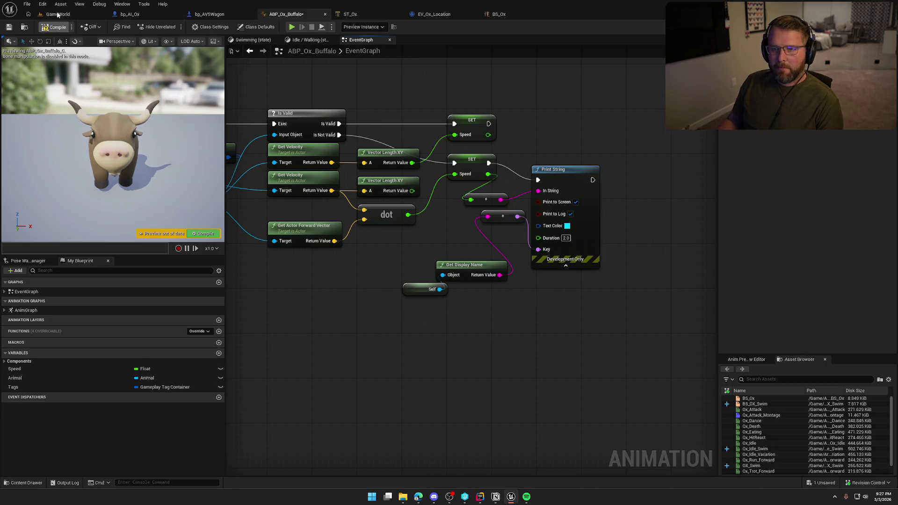
{"action": "left_click", "coordinate": [58, 15]}
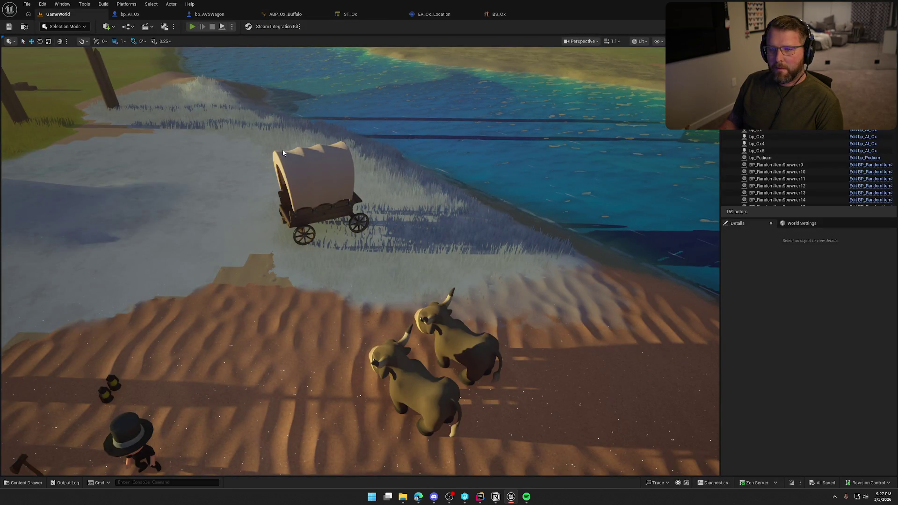
Play-test the level and review the 1,574 Accessed None GetAttachParentActor errors in the Message Log.
{"action": "key", "text": "alt+p"}
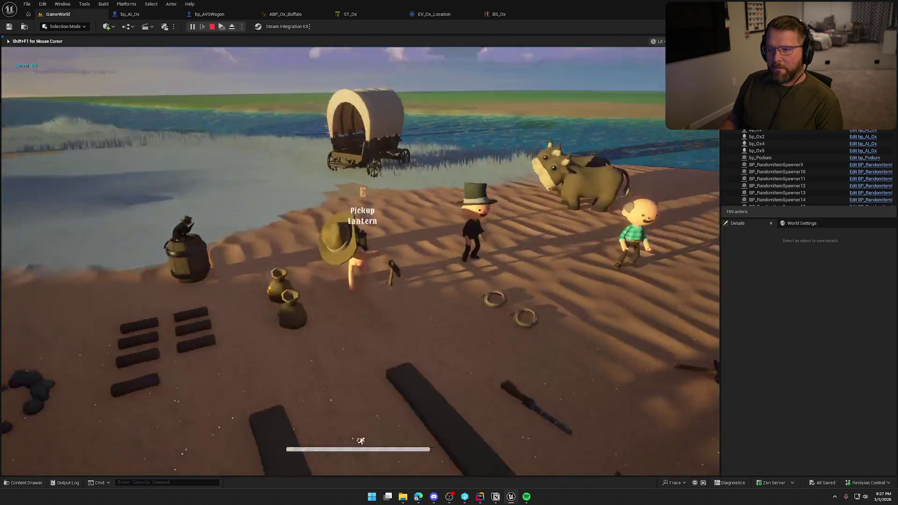
{"action": "key", "text": "w"}
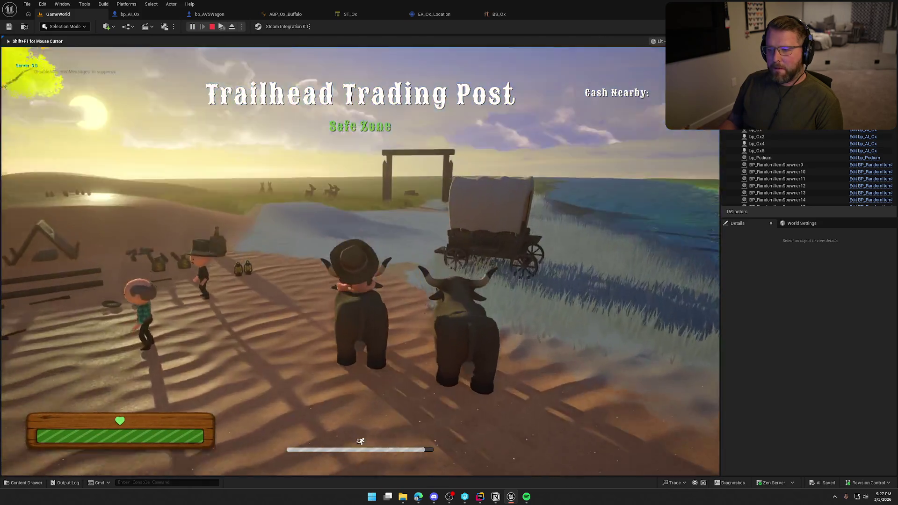
{"action": "key", "text": "Escape"}
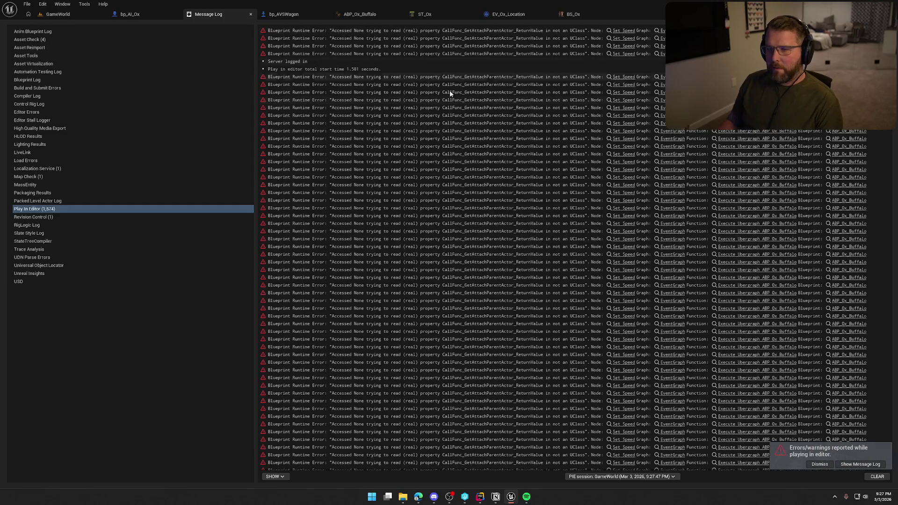
{"action": "left_click", "coordinate": [624, 31]}
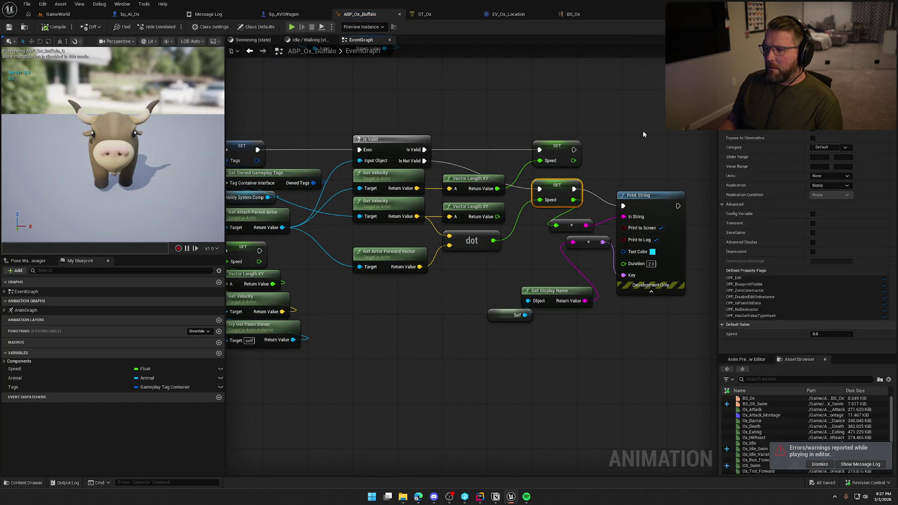
{"action": "left_click", "coordinate": [204, 15]}
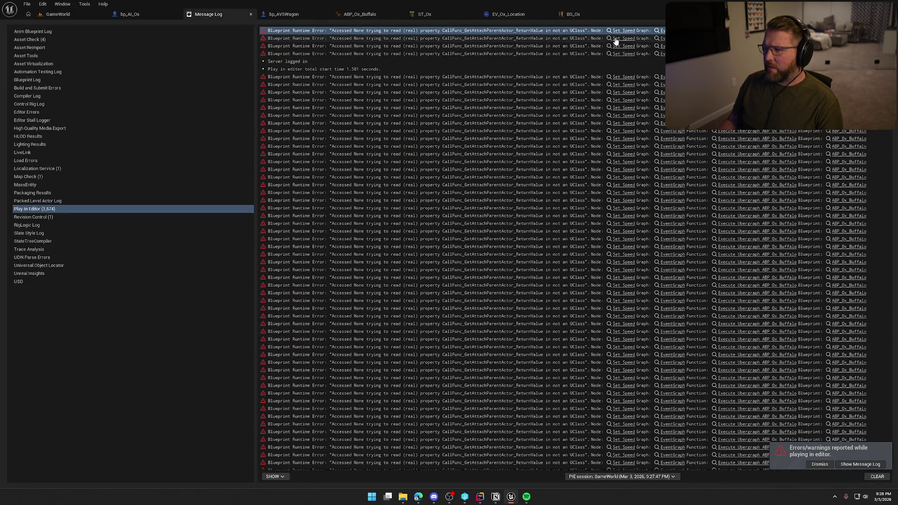
Reposition the Print String and Get Display Name nodes in ABP_Ox_Buffalo, then return to GameWorld.
{"action": "left_click", "coordinate": [354, 15]}
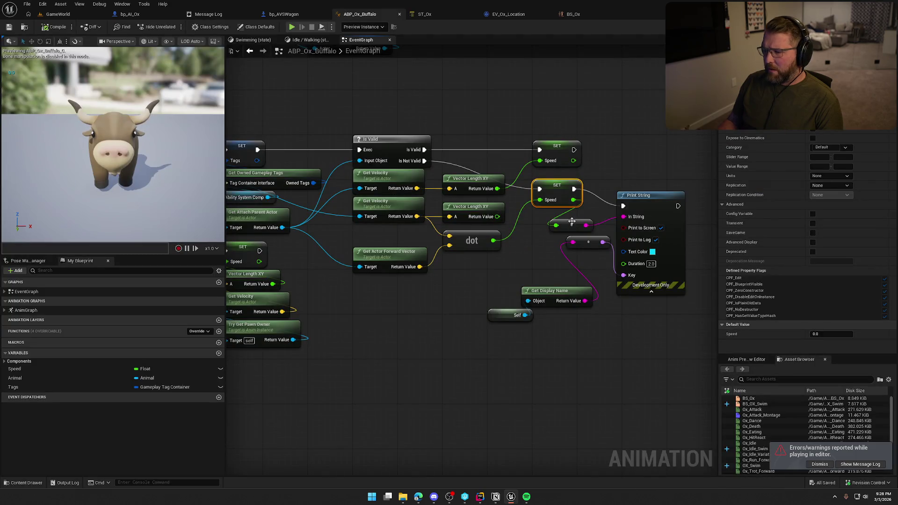
{"action": "left_click_drag", "start_coordinate": [510, 253], "coordinate": [550, 263]}
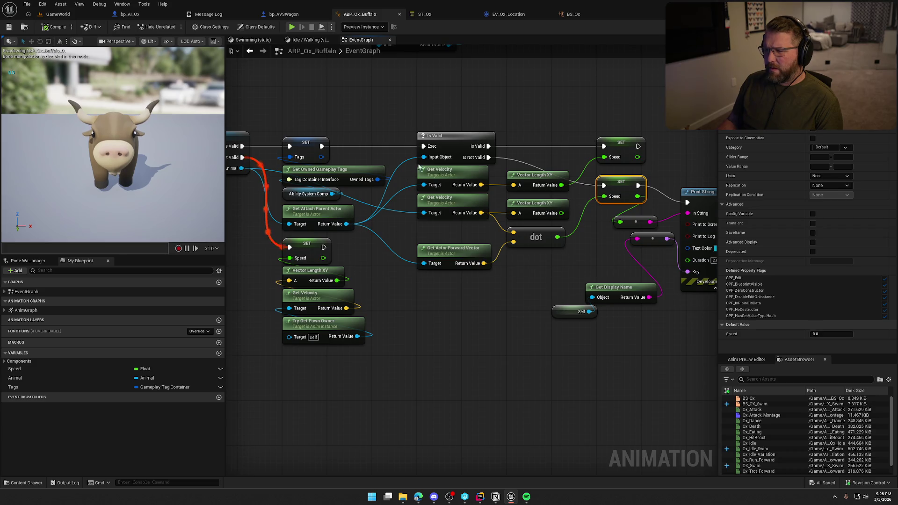
{"action": "left_click_drag", "start_coordinate": [563, 195], "coordinate": [417, 180]}
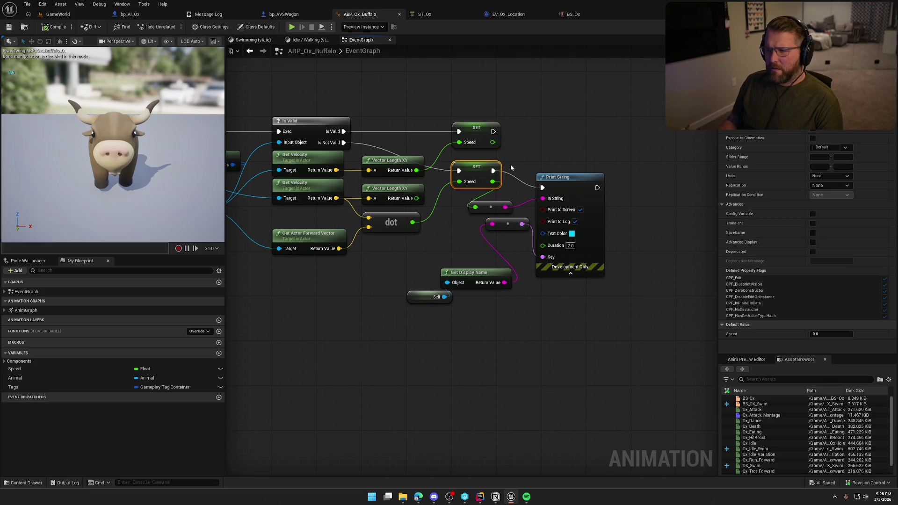
{"action": "mouse_move", "coordinate": [568, 188]}
{"action": "left_mouse_down"}
{"action": "mouse_move", "coordinate": [597, 169]}
{"action": "mouse_move", "coordinate": [618, 171]}
{"action": "left_mouse_up"}
{"action": "left_click", "coordinate": [505, 302]}
{"action": "mouse_move", "coordinate": [481, 275]}
{"action": "left_mouse_down"}
{"action": "mouse_move", "coordinate": [507, 275]}
{"action": "mouse_move", "coordinate": [262, 222]}
{"action": "mouse_move", "coordinate": [378, 227]}
{"action": "mouse_move", "coordinate": [303, 177]}
{"action": "mouse_move", "coordinate": [395, 228]}
{"action": "mouse_move", "coordinate": [316, 149]}
{"action": "left_mouse_up"}
{"action": "left_click_drag", "start_coordinate": [526, 297], "coordinate": [485, 310]}
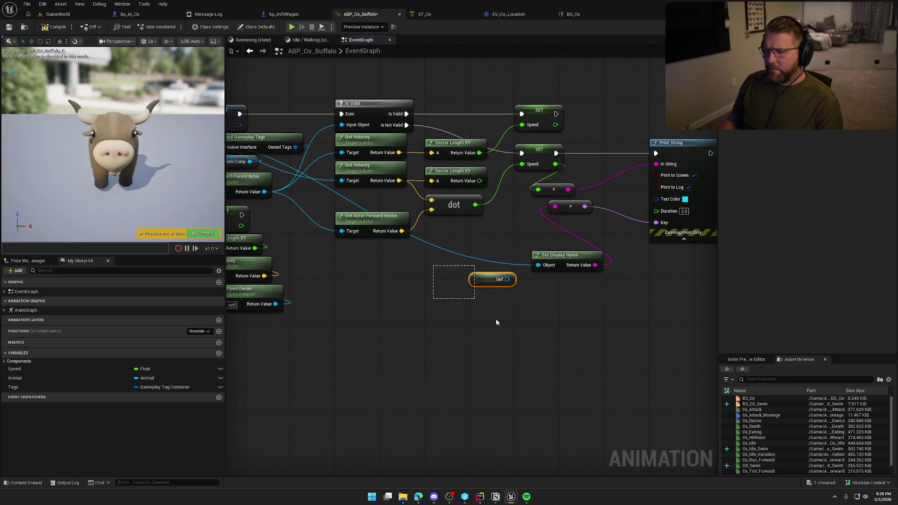
{"action": "left_click", "coordinate": [58, 14]}
Playtest riding an ox and driving the wagon, then stop; GetAttachParentActor errors appear.
{"action": "left_click", "coordinate": [191, 27]}
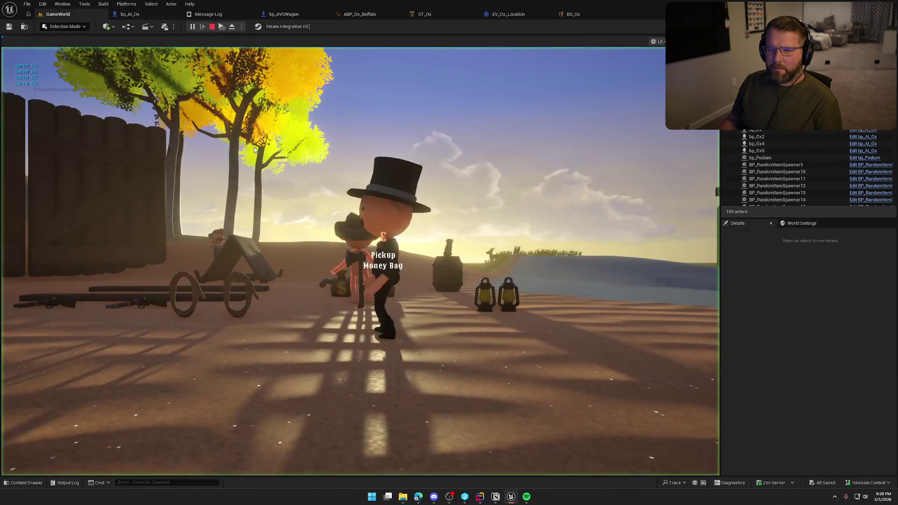
{"action": "key", "text": "w"}
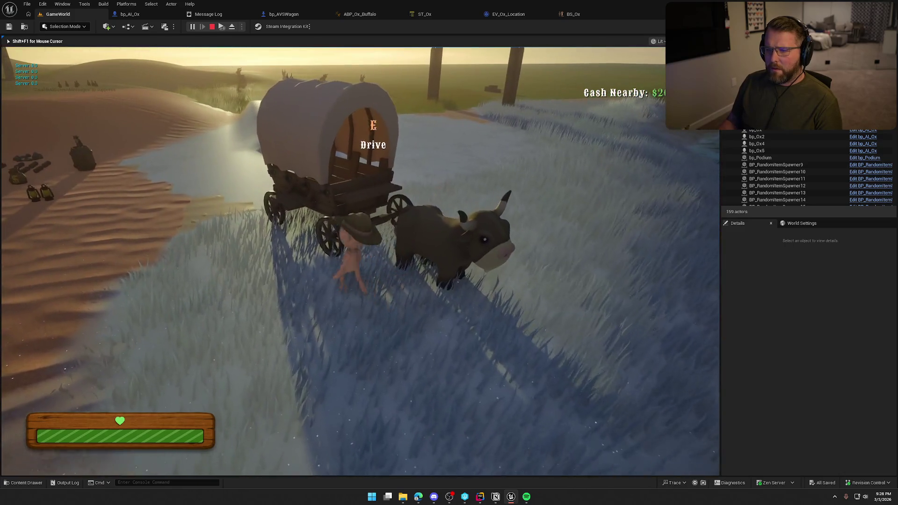
{"action": "key", "text": "e"}
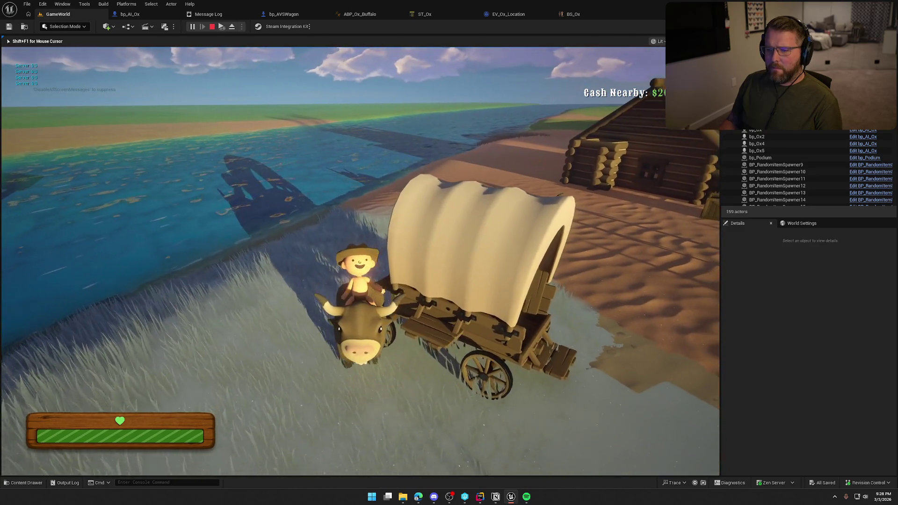
{"action": "key", "text": "e"}
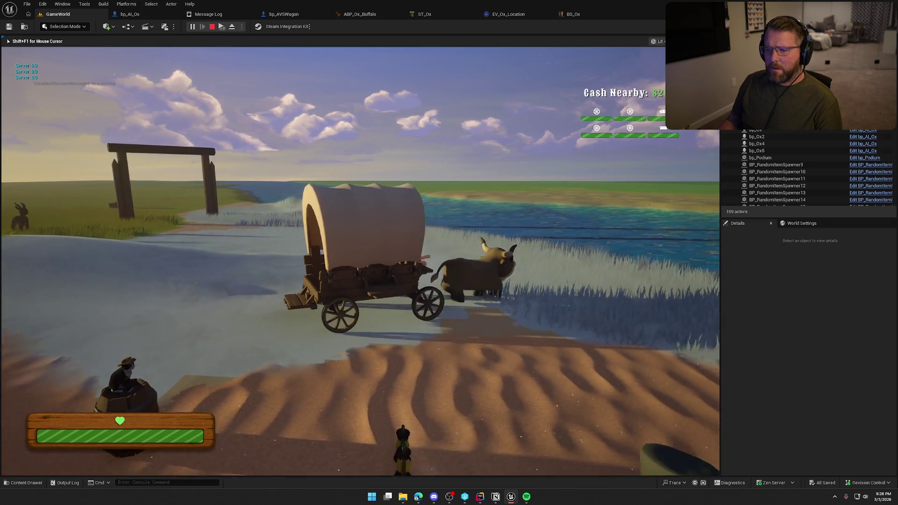
{"action": "key", "text": "Escape"}
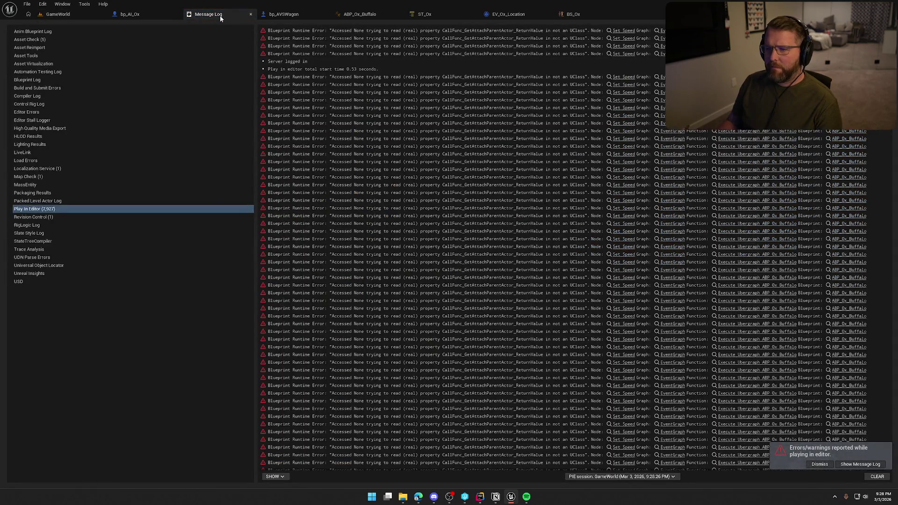
Close the Message Log and wire the second Get Velocity into ABP_Ox_Buffalo's dot node.
{"action": "middle_click", "coordinate": [220, 19]}
{"action": "left_click", "coordinate": [285, 14]}
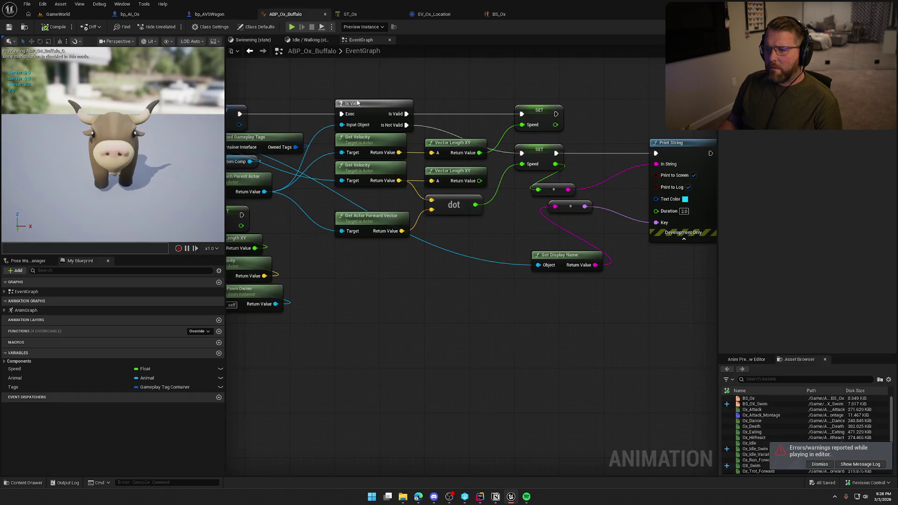
{"action": "mouse_move", "coordinate": [600, 266]}
{"action": "left_mouse_down"}
{"action": "mouse_move", "coordinate": [536, 268]}
{"action": "mouse_move", "coordinate": [633, 266]}
{"action": "mouse_move", "coordinate": [455, 285]}
{"action": "left_mouse_up"}
{"action": "mouse_move", "coordinate": [398, 179]}
{"action": "left_mouse_down"}
{"action": "mouse_move", "coordinate": [531, 210]}
{"action": "mouse_move", "coordinate": [537, 257]}
{"action": "left_mouse_up"}
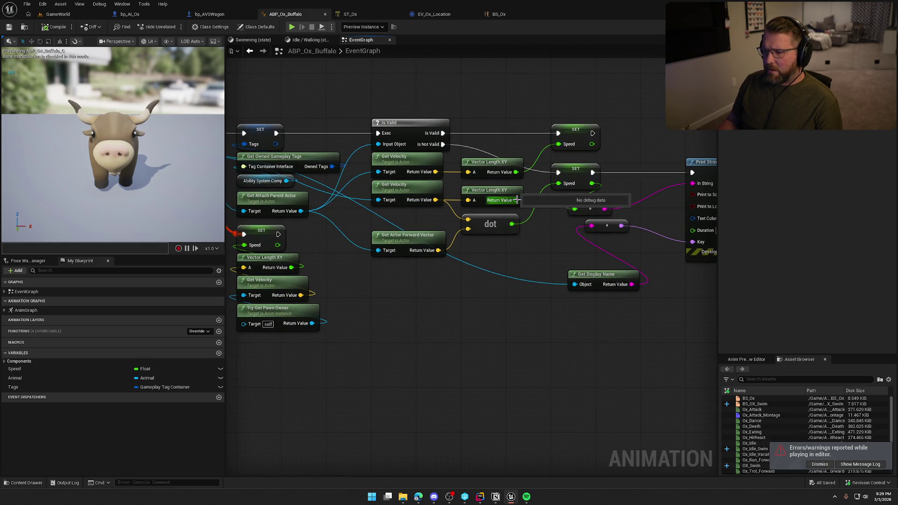
{"action": "left_click_drag", "start_coordinate": [528, 249], "coordinate": [472, 254]}
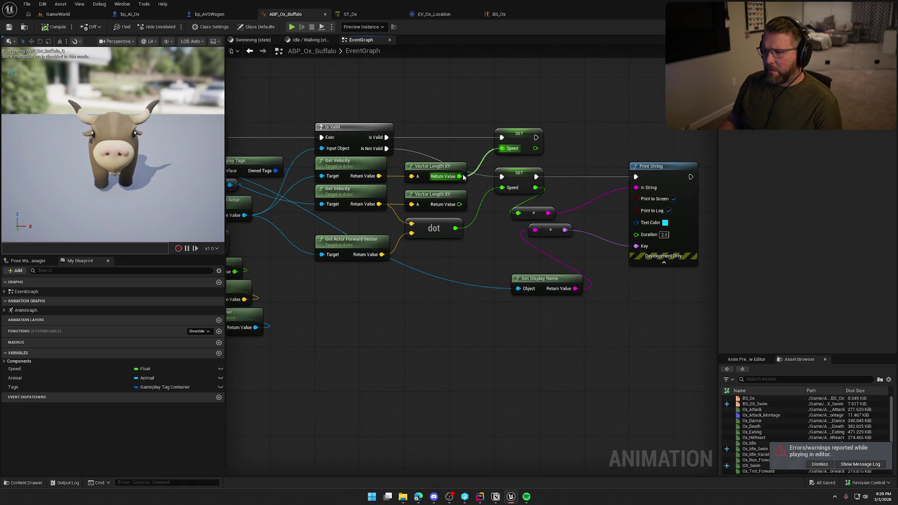
{"action": "left_click_drag", "start_coordinate": [379, 176], "coordinate": [412, 224]}
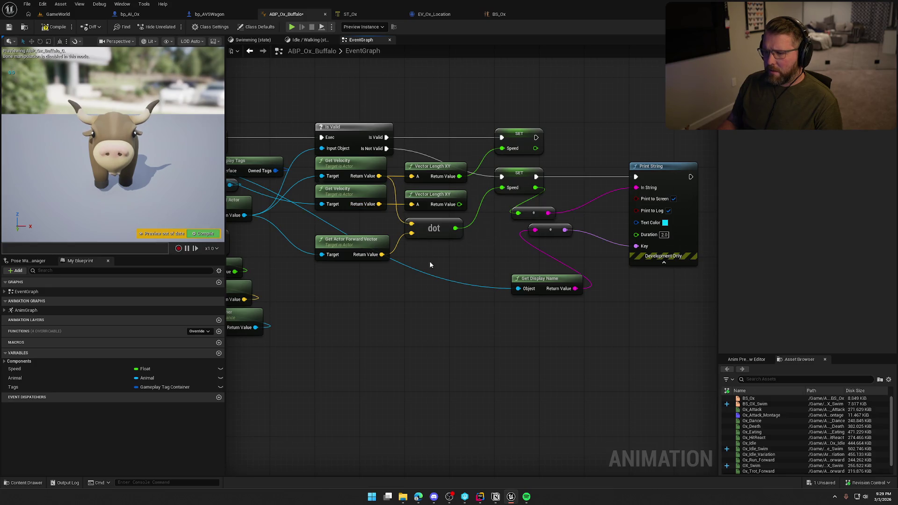
Feed the dot result into the upper SET Speed and chain Print String after it.
{"action": "mouse_move", "coordinate": [457, 229]}
{"action": "mouse_move", "coordinate": [457, 229]}
{"action": "left_mouse_down"}
{"action": "mouse_move", "coordinate": [489, 199]}
{"action": "mouse_move", "coordinate": [502, 148]}
{"action": "left_mouse_up"}
{"action": "left_click_drag", "start_coordinate": [535, 176], "coordinate": [536, 137]}
{"action": "left_click_drag", "start_coordinate": [640, 164], "coordinate": [639, 125]}
{"action": "left_click", "coordinate": [556, 123]}
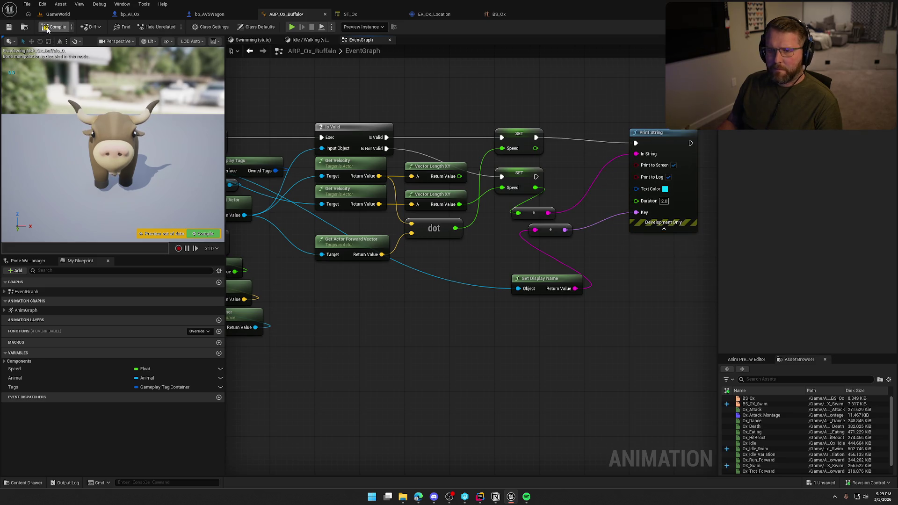
{"action": "left_click", "coordinate": [58, 15]}
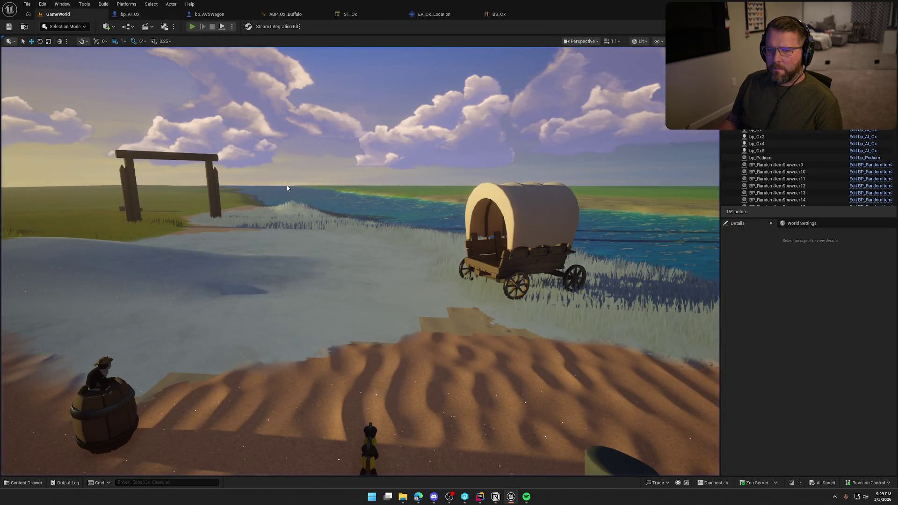
Playtest again: ride an ox to the wagon, then drive the wagon along the river.
{"action": "key", "text": "alt+p"}
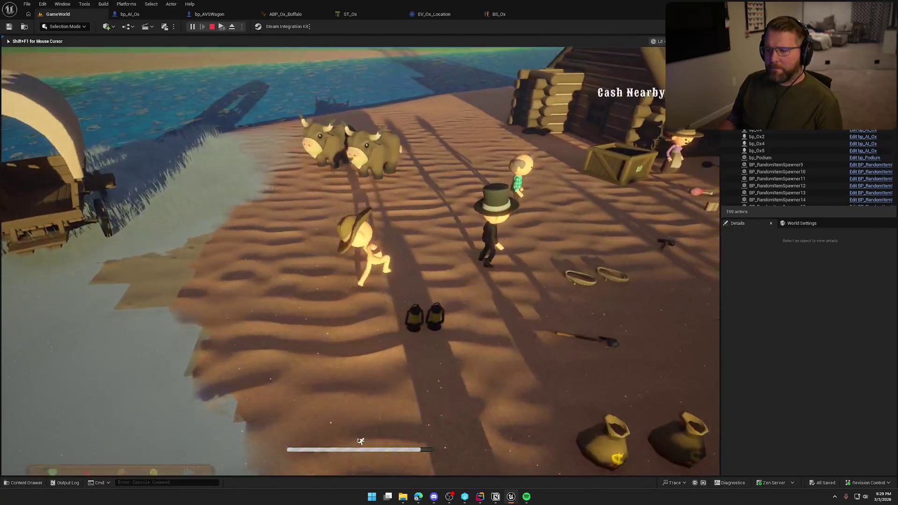
{"action": "key", "text": "w"}
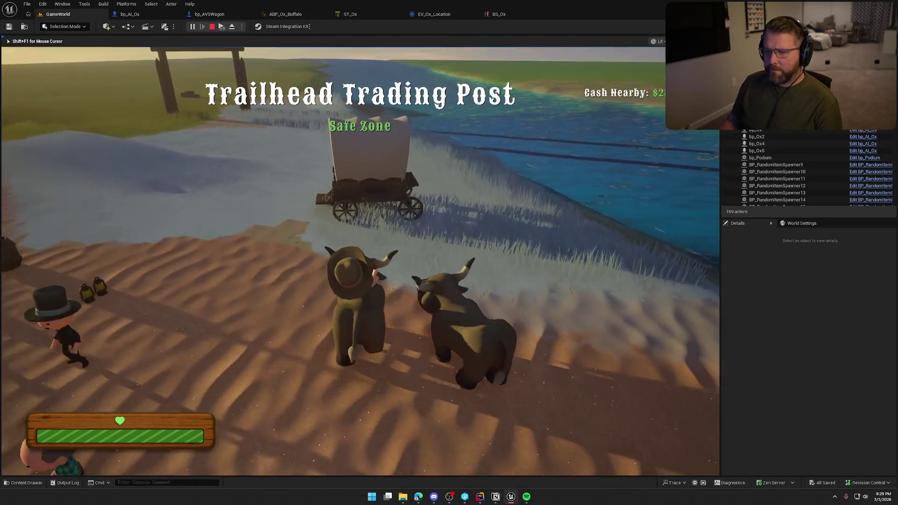
{"action": "key", "text": "w"}
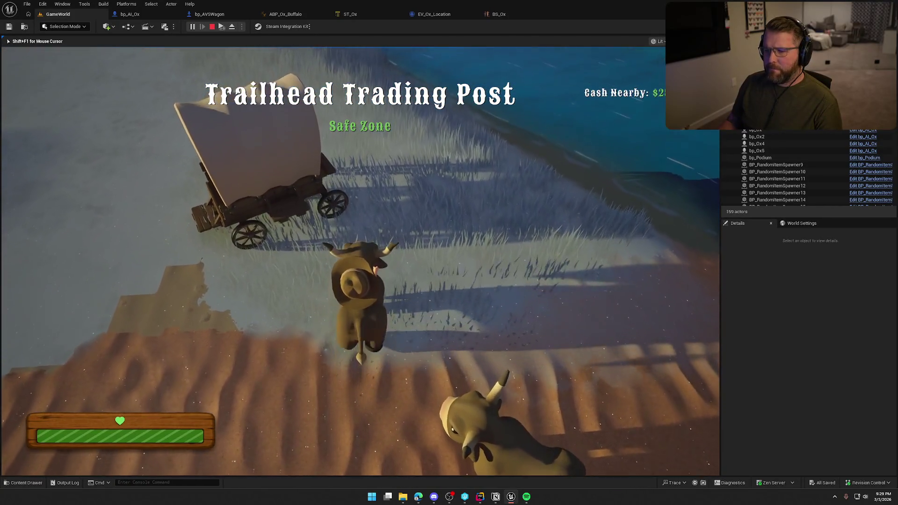
{"action": "key", "text": "e"}
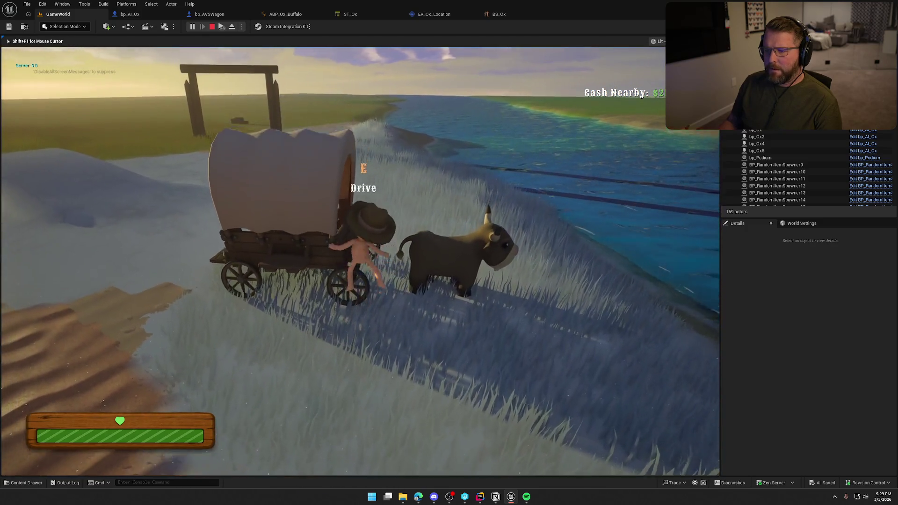
{"action": "key", "text": "e"}
{"action": "key", "text": "e"}
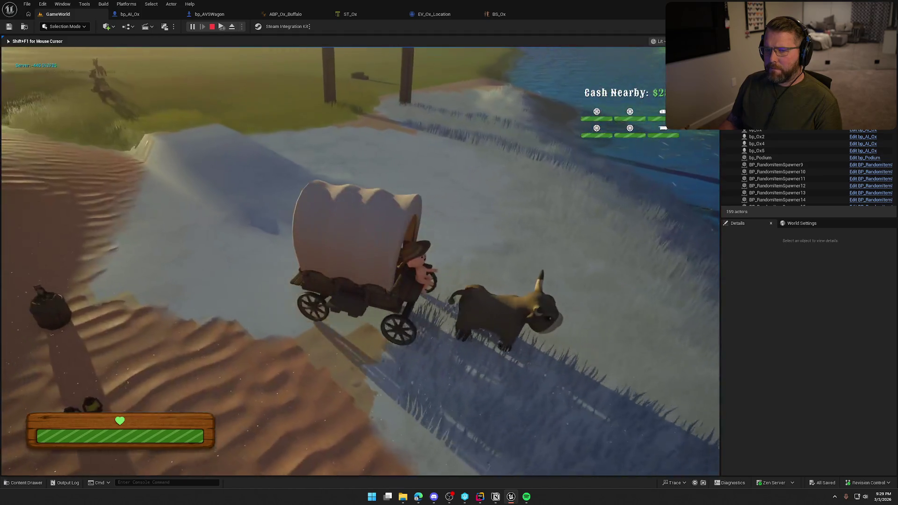
{"action": "key", "text": "w"}
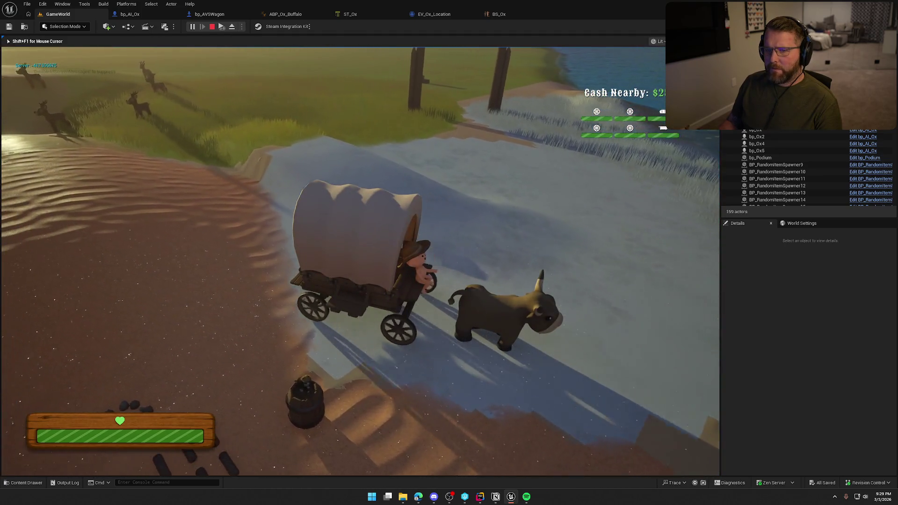
{"action": "key", "text": "w"}
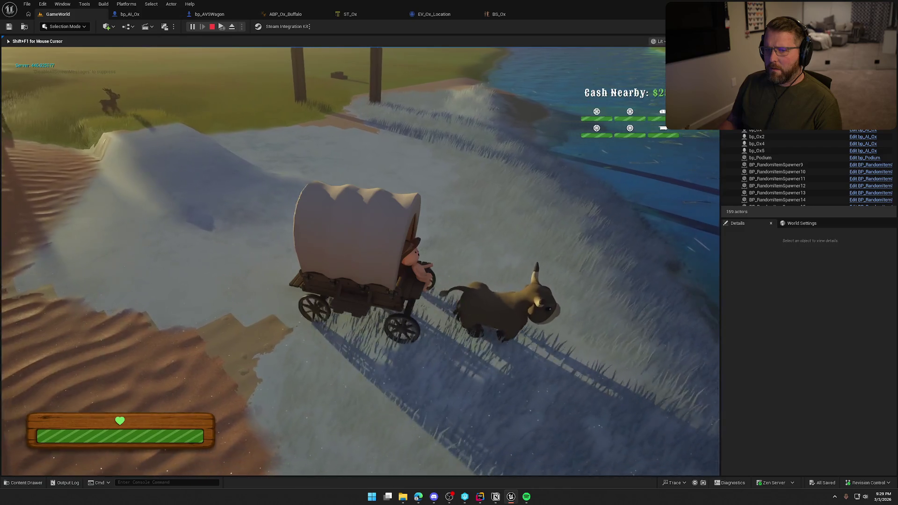
{"action": "key", "text": "Escape"}
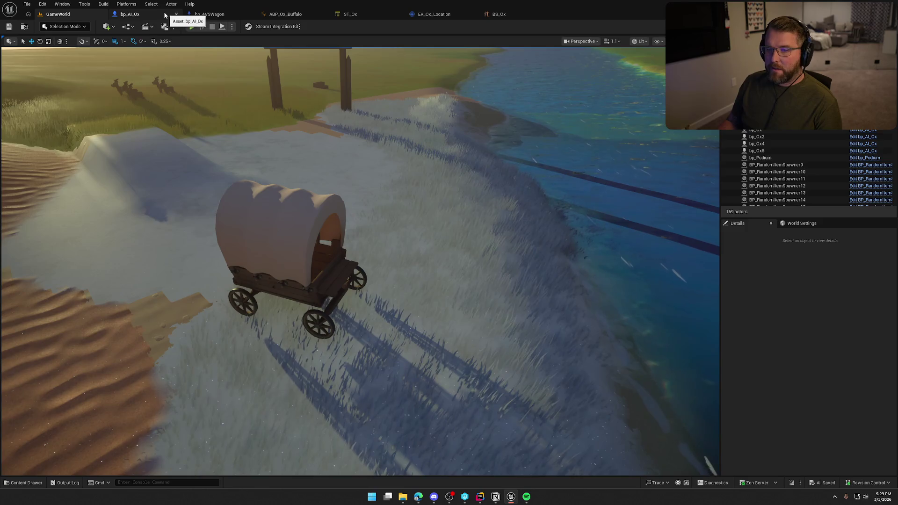
Delete the Print String and Get Display Name debug nodes from ABP_Ox_Buffalo.
{"action": "left_click", "coordinate": [180, 13]}
{"action": "left_click", "coordinate": [277, 15]}
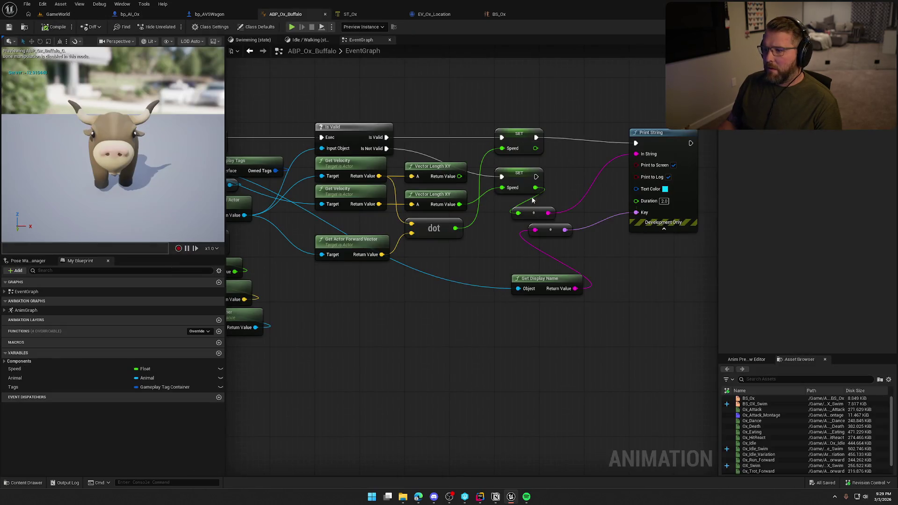
{"action": "key", "text": "Delete"}
{"action": "left_click_drag", "start_coordinate": [553, 290], "coordinate": [622, 341]}
{"action": "key", "text": "Delete"}
{"action": "left_click_drag", "start_coordinate": [588, 271], "coordinate": [528, 224]}
{"action": "key", "text": "Delete"}
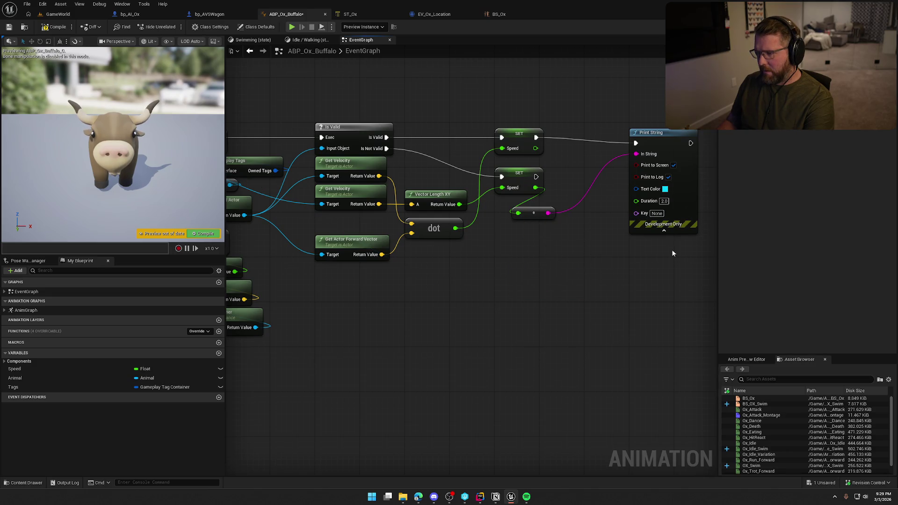
{"action": "left_click_drag", "start_coordinate": [673, 257], "coordinate": [596, 230]}
{"action": "key", "text": "Delete"}
{"action": "key", "text": "Delete"}
Tidy the dot, Get Actor Forward Vector and Vector Length XY nodes, then compile and save.
{"action": "mouse_move", "coordinate": [575, 201]}
{"action": "left_mouse_down"}
{"action": "mouse_move", "coordinate": [527, 236]}
{"action": "mouse_move", "coordinate": [617, 233]}
{"action": "left_mouse_up"}
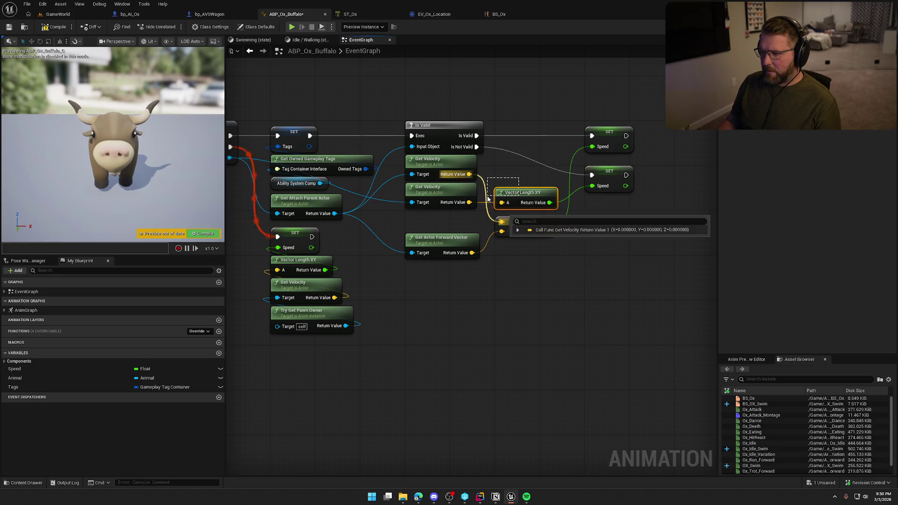
{"action": "mouse_move", "coordinate": [515, 179]}
{"action": "left_mouse_down"}
{"action": "mouse_move", "coordinate": [445, 196]}
{"action": "mouse_move", "coordinate": [445, 274]}
{"action": "left_mouse_up"}
{"action": "left_click_drag", "start_coordinate": [497, 228], "coordinate": [497, 178]}
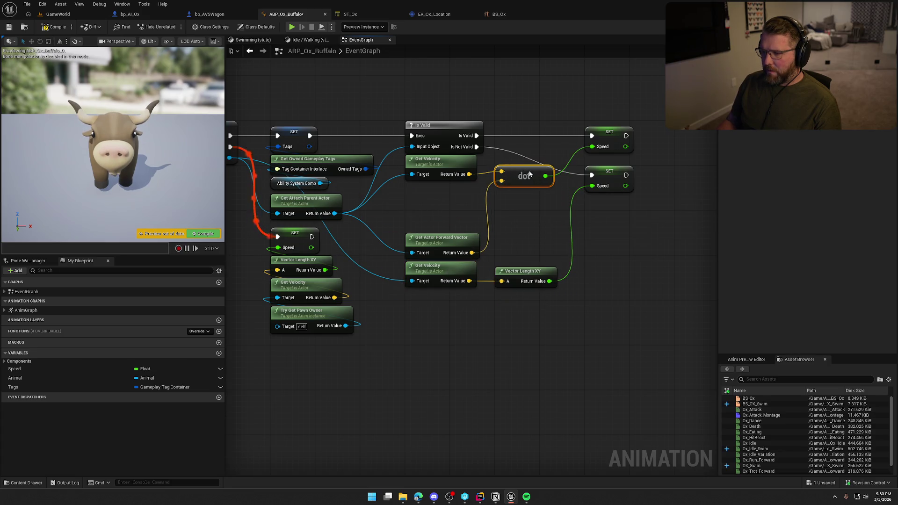
{"action": "left_click_drag", "start_coordinate": [455, 242], "coordinate": [455, 192]}
{"action": "left_click_drag", "start_coordinate": [445, 231], "coordinate": [558, 288]}
{"action": "mouse_move", "coordinate": [440, 267]}
{"action": "left_mouse_down"}
{"action": "mouse_move", "coordinate": [439, 216]}
{"action": "mouse_move", "coordinate": [427, 237]}
{"action": "left_mouse_up"}
{"action": "mouse_move", "coordinate": [532, 301]}
{"action": "left_mouse_down"}
{"action": "mouse_move", "coordinate": [647, 304]}
{"action": "mouse_move", "coordinate": [537, 310]}
{"action": "left_mouse_up"}
{"action": "key", "text": "ctrl+s"}
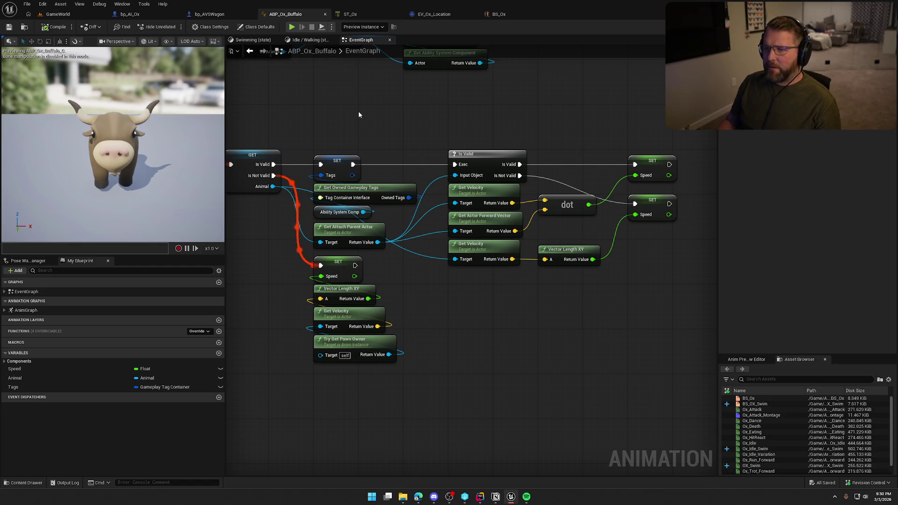
{"action": "left_click_drag", "start_coordinate": [358, 115], "coordinate": [426, 137]}
{"action": "left_click", "coordinate": [302, 41]}
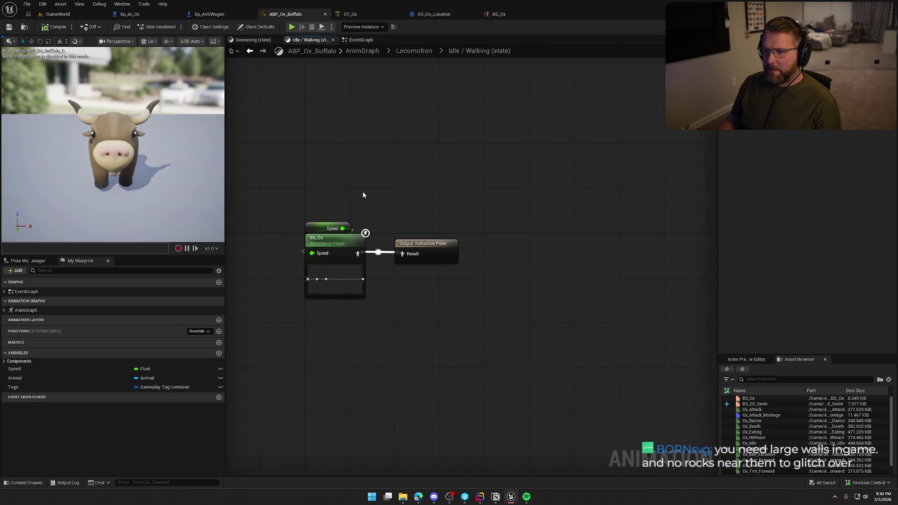
Open BS_Ox and set the Speed axis Minimum Axis Value to -825, checking Grid Divisions.
{"action": "double_click", "coordinate": [383, 196]}
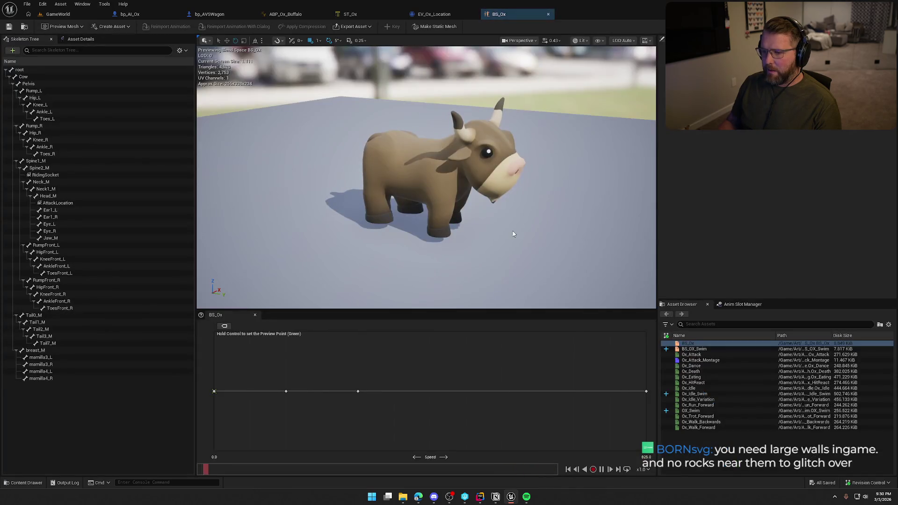
{"action": "left_click", "coordinate": [86, 41]}
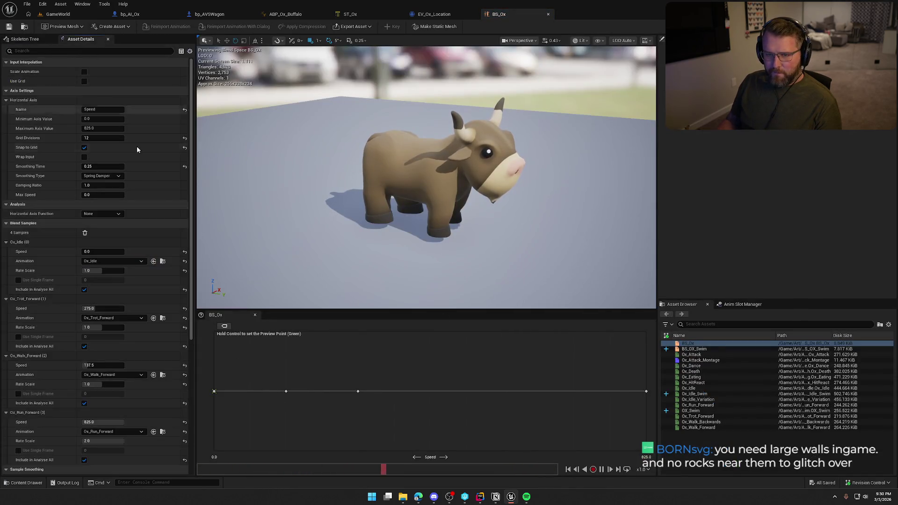
{"action": "left_click", "coordinate": [100, 120]}
{"action": "type", "text": "-825"}
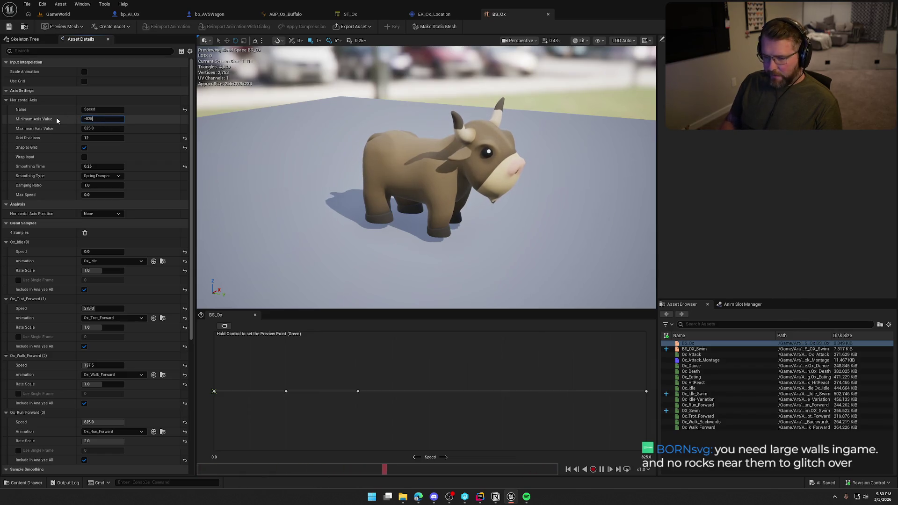
{"action": "key", "text": "Return"}
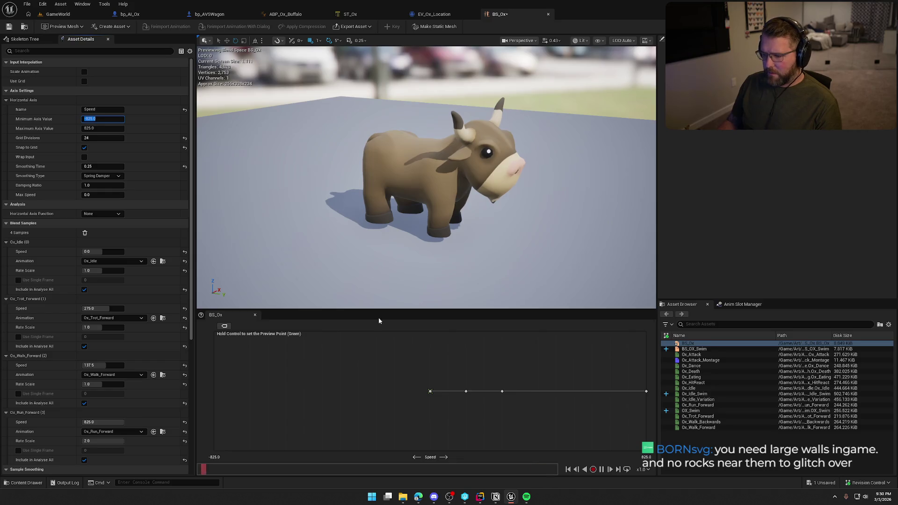
{"action": "left_click", "coordinate": [95, 138]}
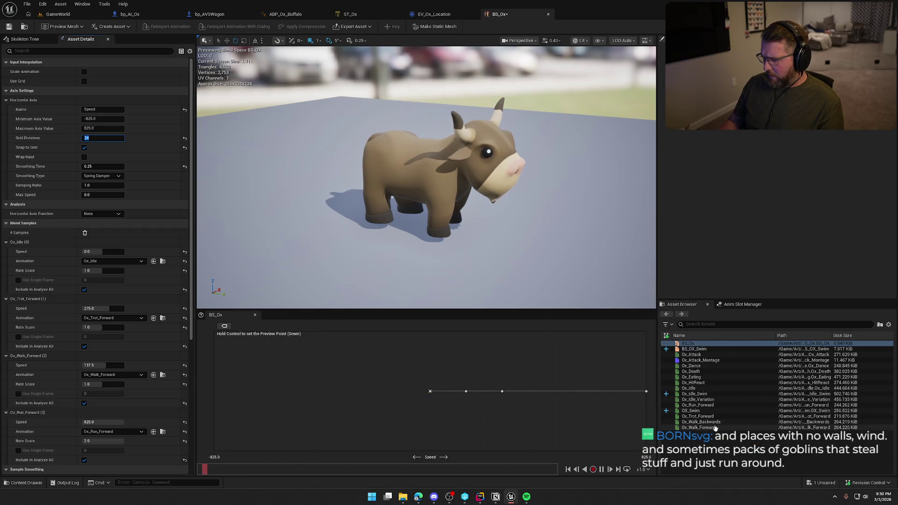
Add Ox_Walk_Backwards at Speed -137.5 and Ox_Trot_Forward at -275 to the BS_Ox grid.
{"action": "left_click", "coordinate": [712, 427]}
{"action": "left_click", "coordinate": [698, 422]}
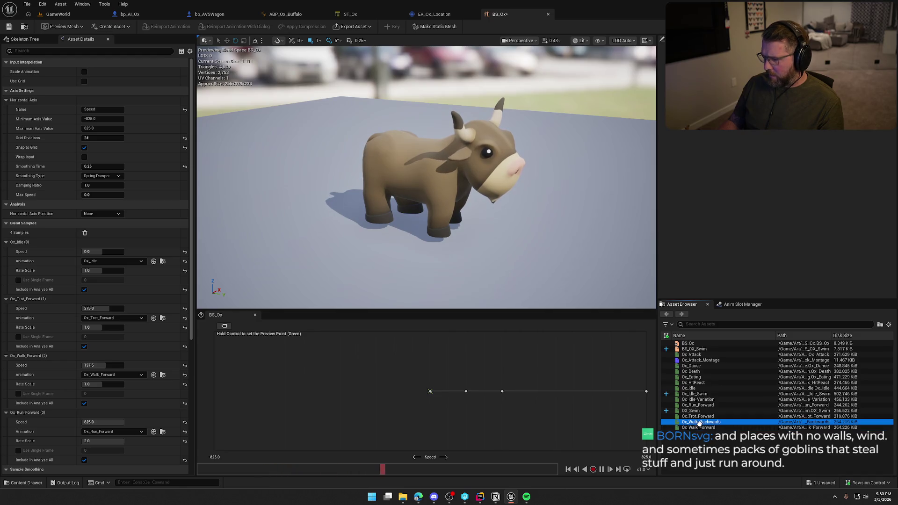
{"action": "left_click_drag", "start_coordinate": [701, 423], "coordinate": [377, 389]}
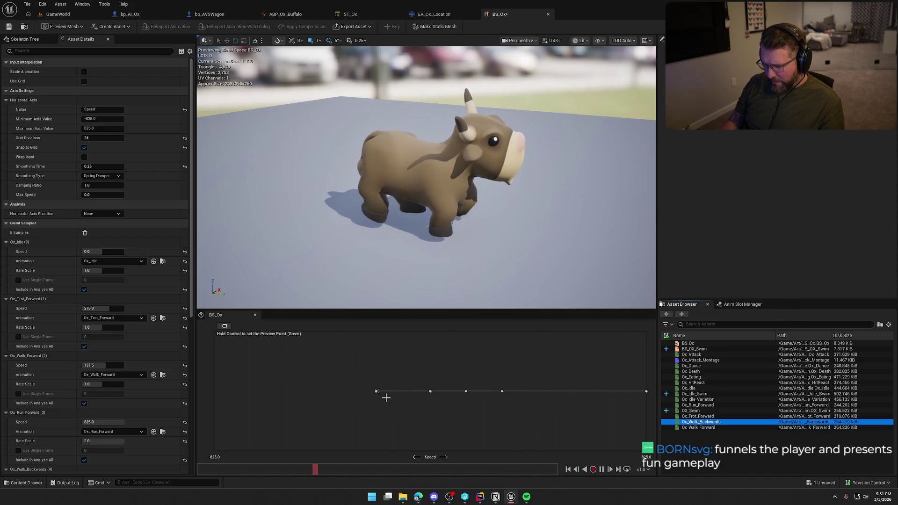
{"action": "left_click_drag", "start_coordinate": [377, 391], "coordinate": [397, 392]}
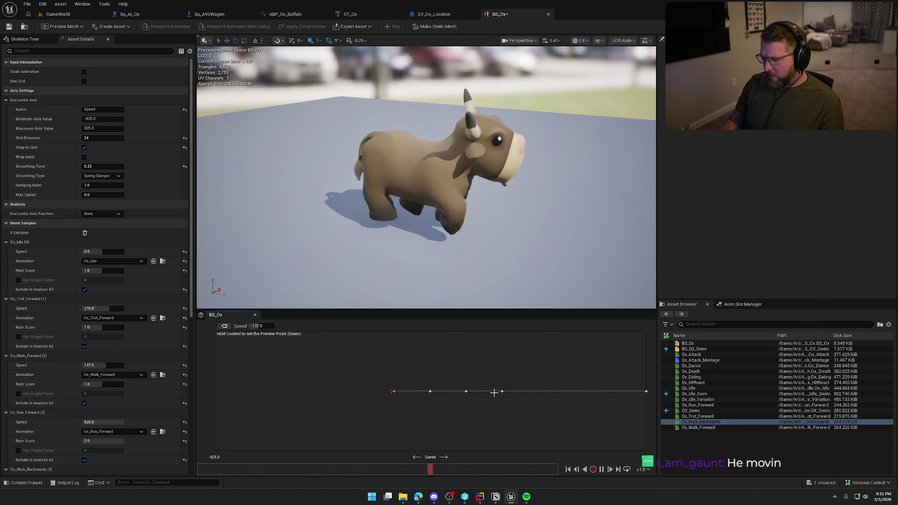
{"action": "left_click", "coordinate": [699, 417]}
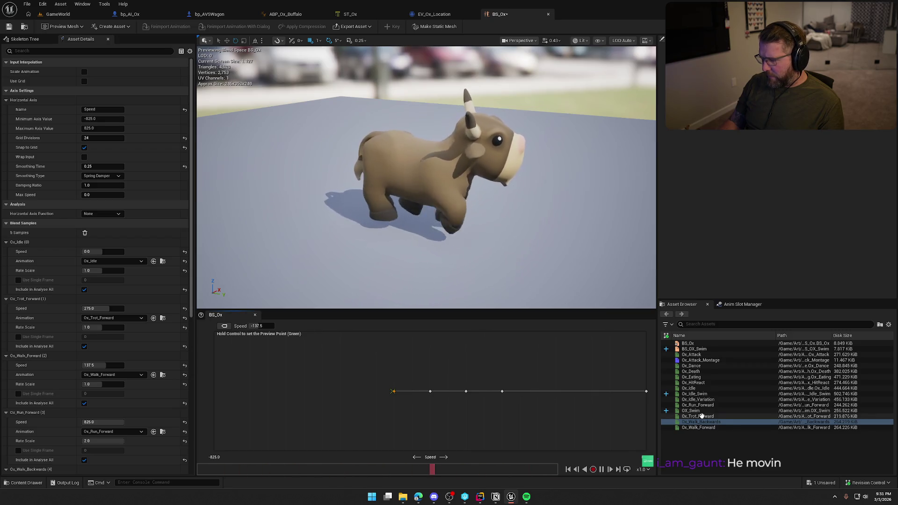
{"action": "mouse_move", "coordinate": [703, 416]}
{"action": "left_mouse_down"}
{"action": "mouse_move", "coordinate": [413, 407]}
{"action": "mouse_move", "coordinate": [359, 396]}
{"action": "left_mouse_up"}
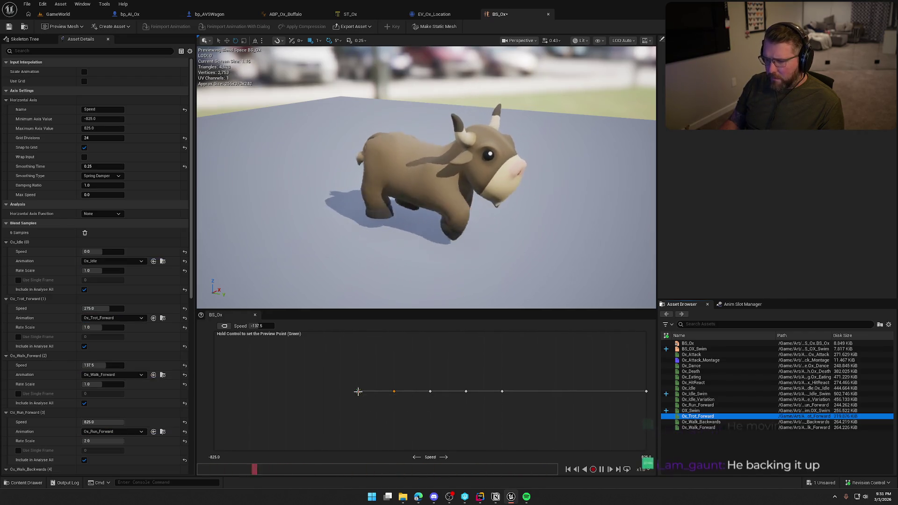
Set the Ox_Trot_Forward sample at Speed -275 to a Rate Scale of 0.01.
{"action": "left_click", "coordinate": [358, 391]}
{"action": "left_click", "coordinate": [358, 391]}
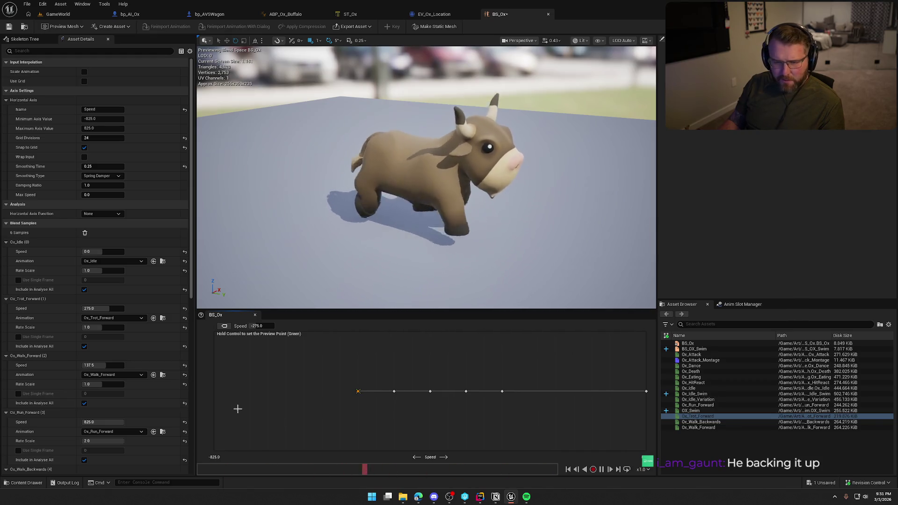
{"action": "scroll", "coordinate": [50, 357], "scroll_direction": "down", "scroll_amount": 10}
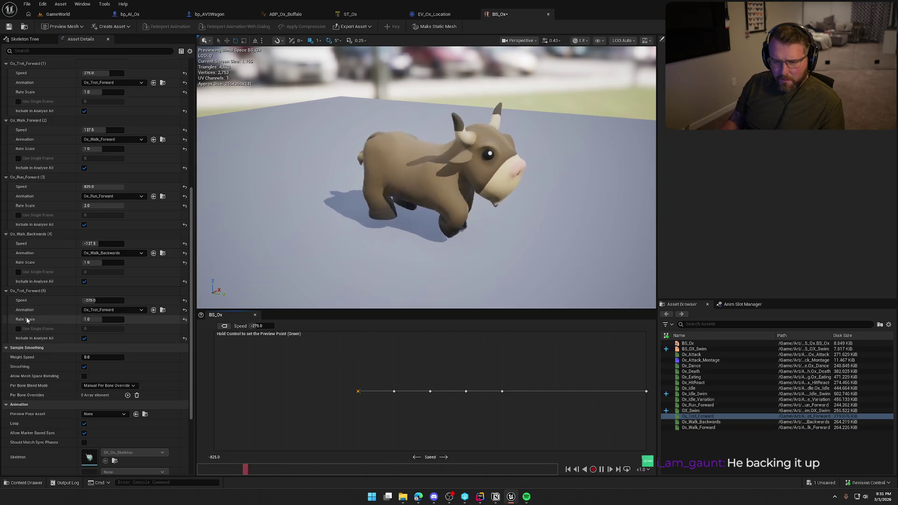
{"action": "scroll", "coordinate": [71, 322], "scroll_direction": "up", "scroll_amount": 1}
{"action": "left_click", "coordinate": [103, 320]}
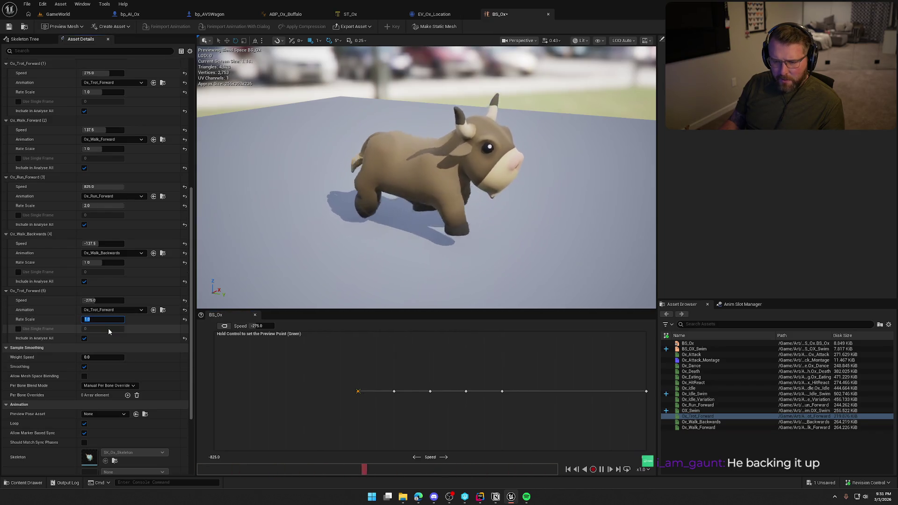
{"action": "type", "text": "0.01"}
{"action": "key", "text": "Return"}
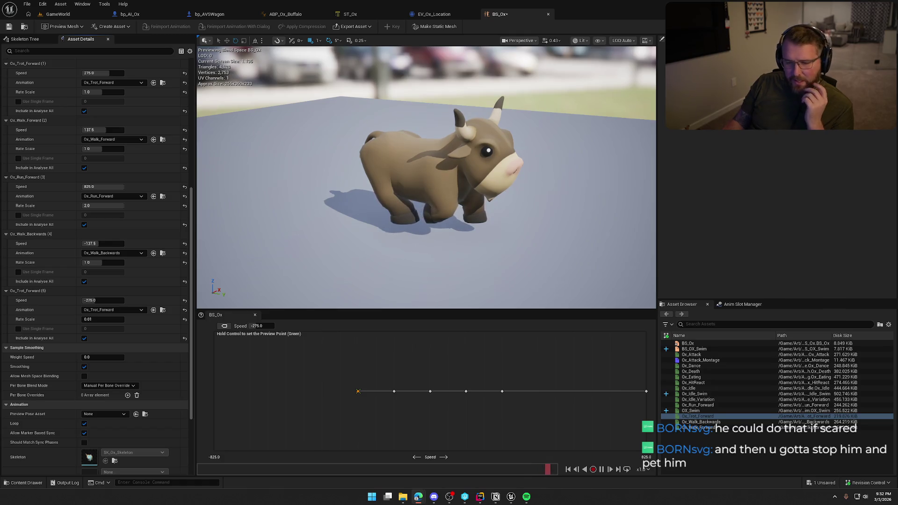
{"action": "left_click", "coordinate": [103, 319]}
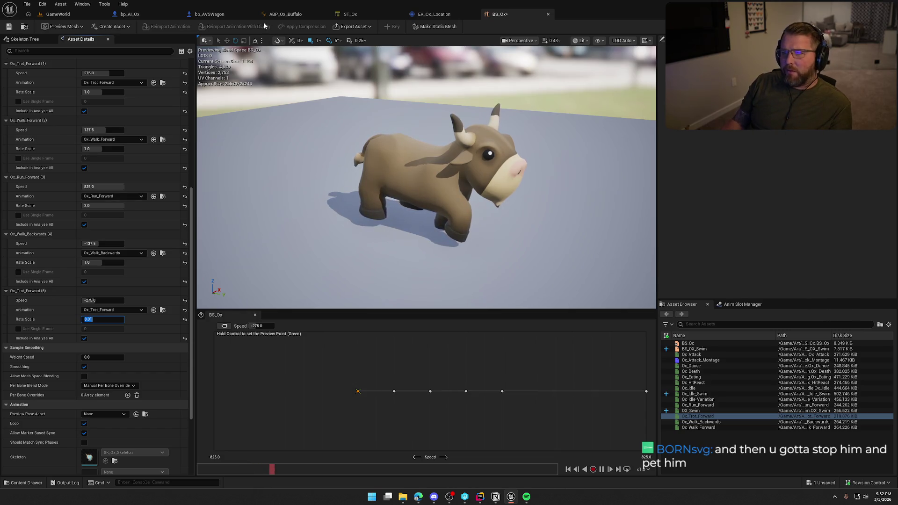
{"action": "left_click", "coordinate": [285, 14]}
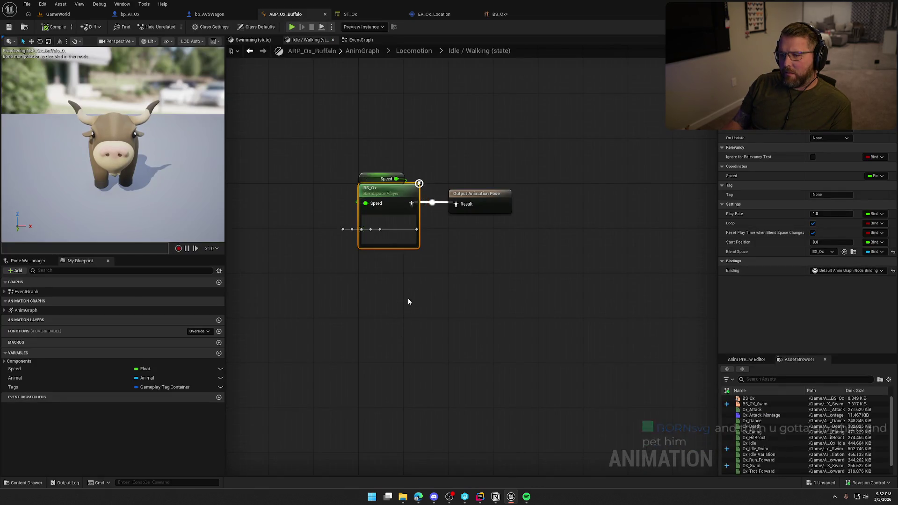
Expose Play Rate as an input pin on the BS_Ox blend space player.
{"action": "left_click", "coordinate": [380, 197]}
{"action": "right_click", "coordinate": [379, 197]}
{"action": "left_click", "coordinate": [406, 249]}
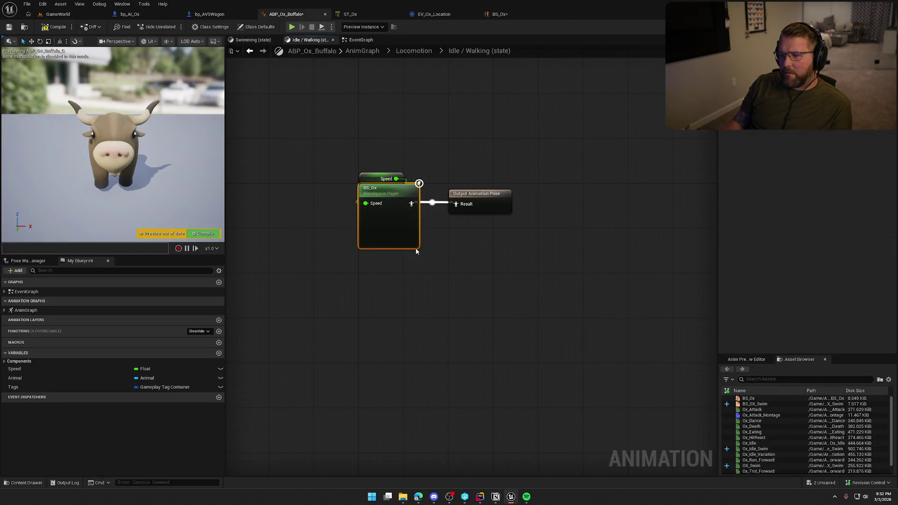
{"action": "mouse_move", "coordinate": [411, 204]}
{"action": "left_mouse_down"}
{"action": "mouse_move", "coordinate": [435, 206]}
{"action": "mouse_move", "coordinate": [450, 240]}
{"action": "left_mouse_up"}
{"action": "type", "text": "rate"}
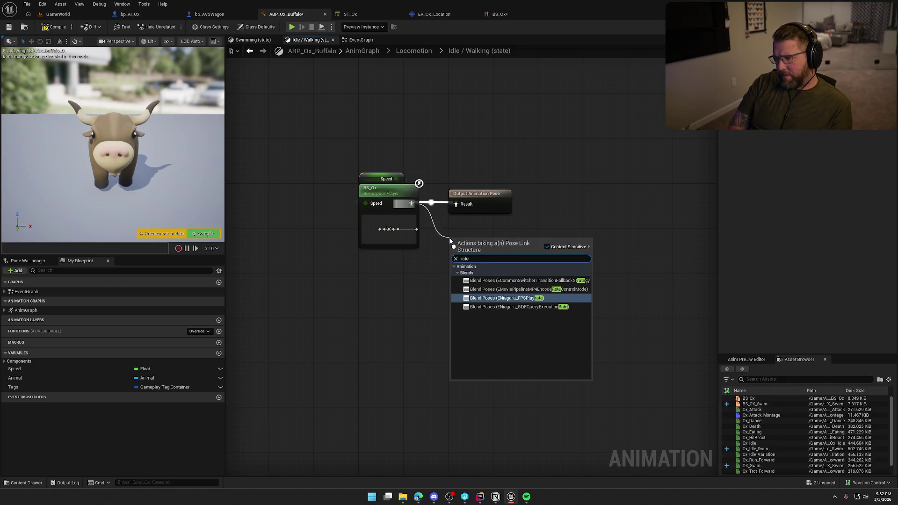
{"action": "left_click", "coordinate": [389, 192]}
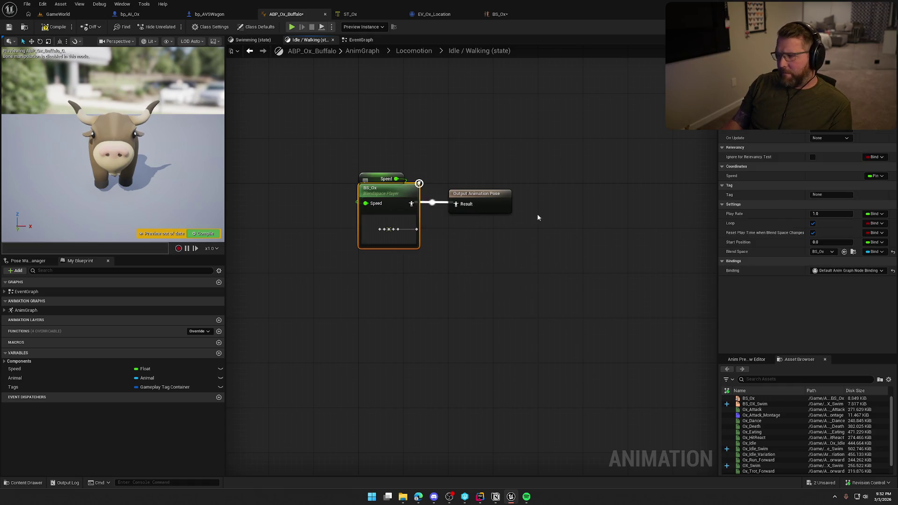
{"action": "left_click", "coordinate": [840, 214]}
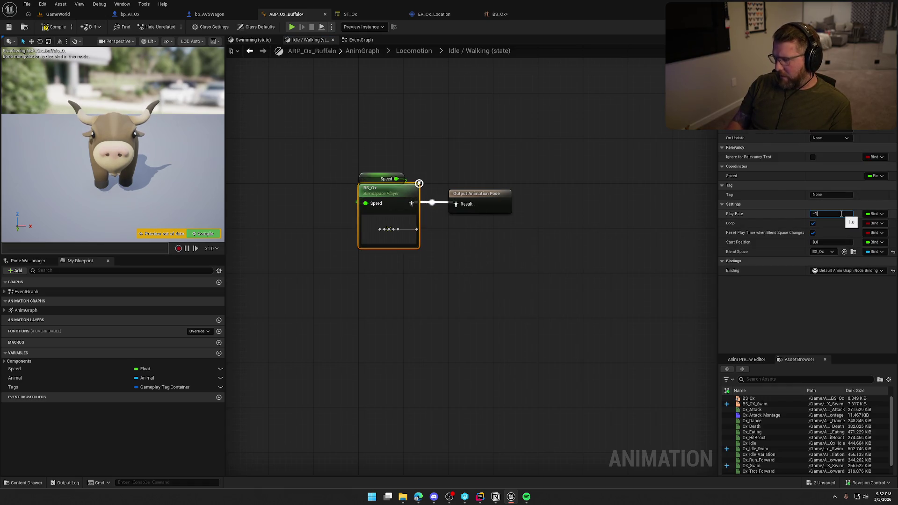
{"action": "left_click", "coordinate": [874, 213]}
{"action": "left_click", "coordinate": [830, 242]}
{"action": "left_click", "coordinate": [437, 265]}
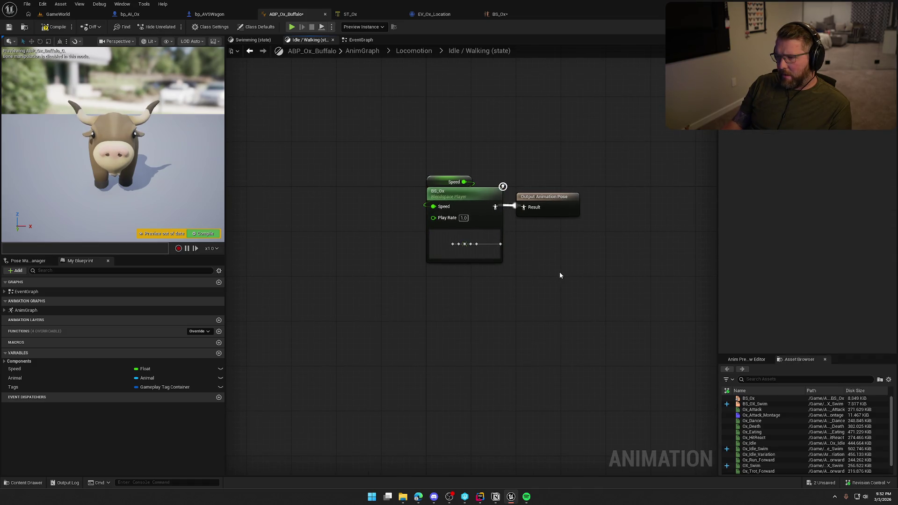
Add a Speed < 0 comparison node beside the BS_Ox player.
{"action": "left_click_drag", "start_coordinate": [537, 235], "coordinate": [577, 236]}
{"action": "mouse_move", "coordinate": [472, 184]}
{"action": "left_mouse_down"}
{"action": "mouse_move", "coordinate": [430, 176]}
{"action": "mouse_move", "coordinate": [337, 206]}
{"action": "left_mouse_up"}
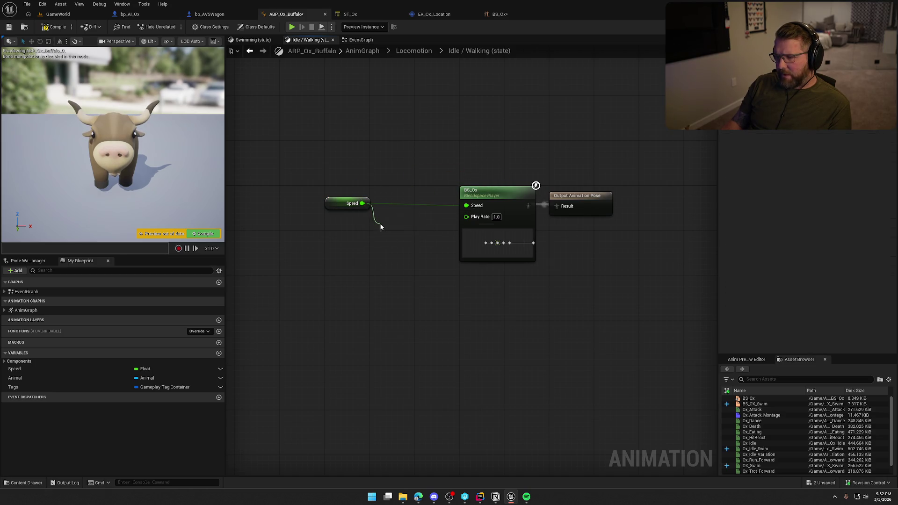
{"action": "left_click_drag", "start_coordinate": [380, 227], "coordinate": [381, 224]}
{"action": "type", "text": "<"}
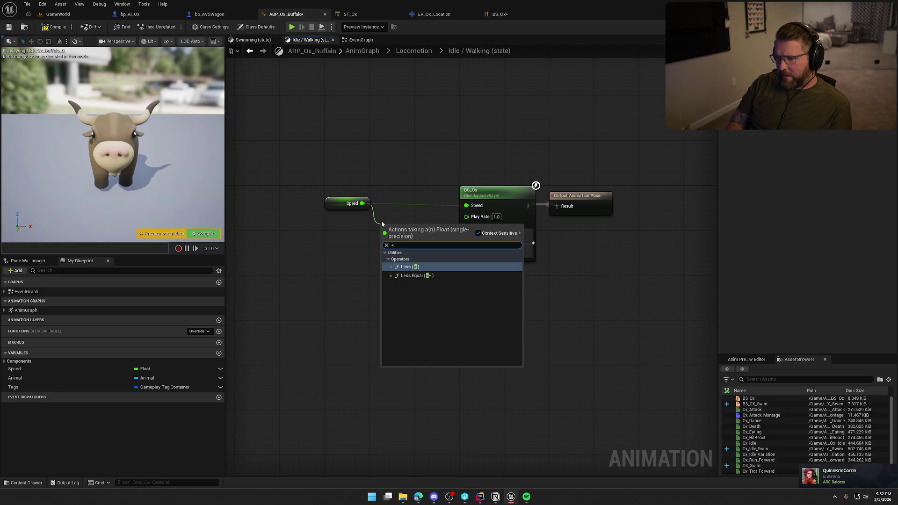
{"action": "key", "text": "Return"}
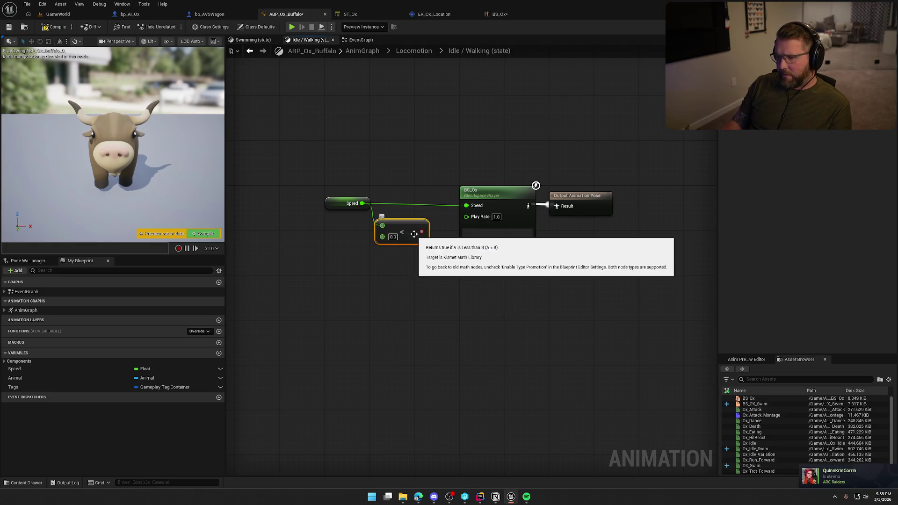
{"action": "left_click_drag", "start_coordinate": [393, 229], "coordinate": [388, 229]}
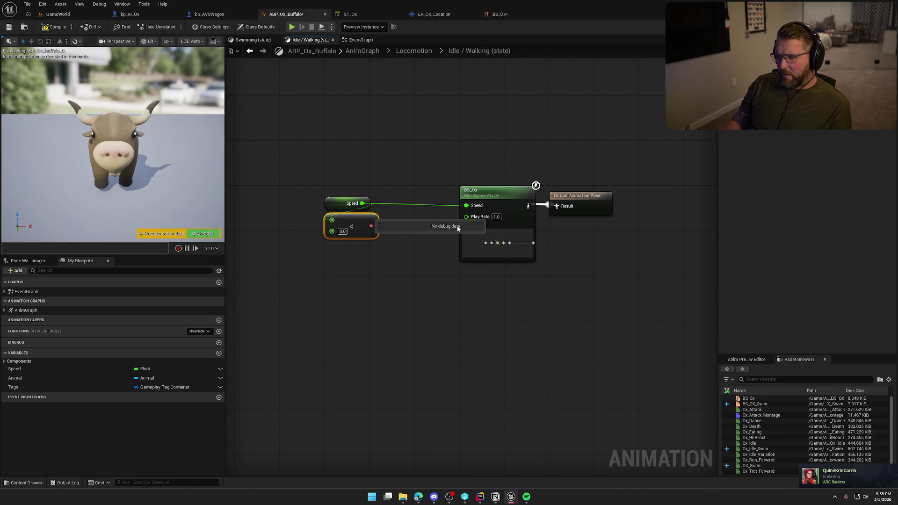
Drive Play Rate from a Select float using the comparison: True -1.0, False 1.0.
{"action": "left_click_drag", "start_coordinate": [466, 217], "coordinate": [420, 258]}
{"action": "type", "text": "selec"}
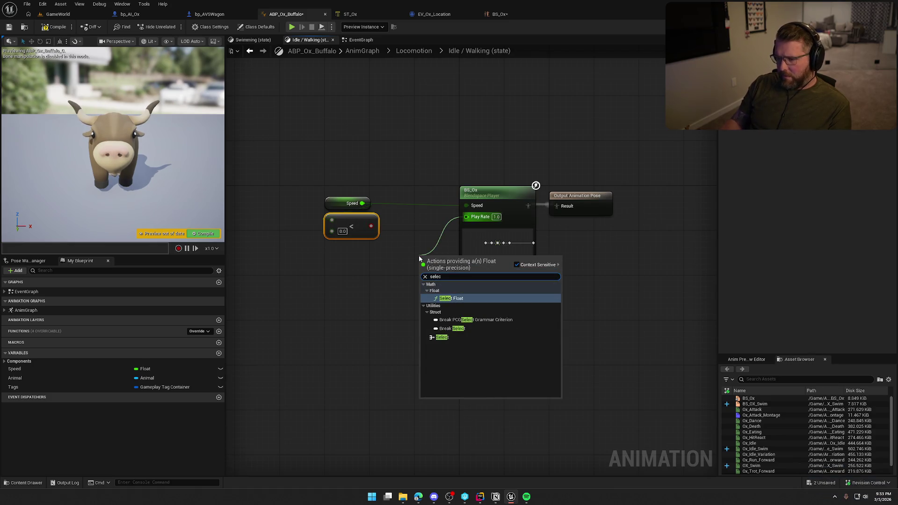
{"action": "left_click", "coordinate": [442, 337]}
{"action": "mouse_move", "coordinate": [422, 292]}
{"action": "left_mouse_down"}
{"action": "mouse_move", "coordinate": [367, 243]}
{"action": "mouse_move", "coordinate": [371, 227]}
{"action": "left_mouse_up"}
{"action": "mouse_move", "coordinate": [445, 259]}
{"action": "left_mouse_down"}
{"action": "mouse_move", "coordinate": [401, 249]}
{"action": "mouse_move", "coordinate": [393, 271]}
{"action": "left_mouse_up"}
{"action": "type", "text": "-1"}
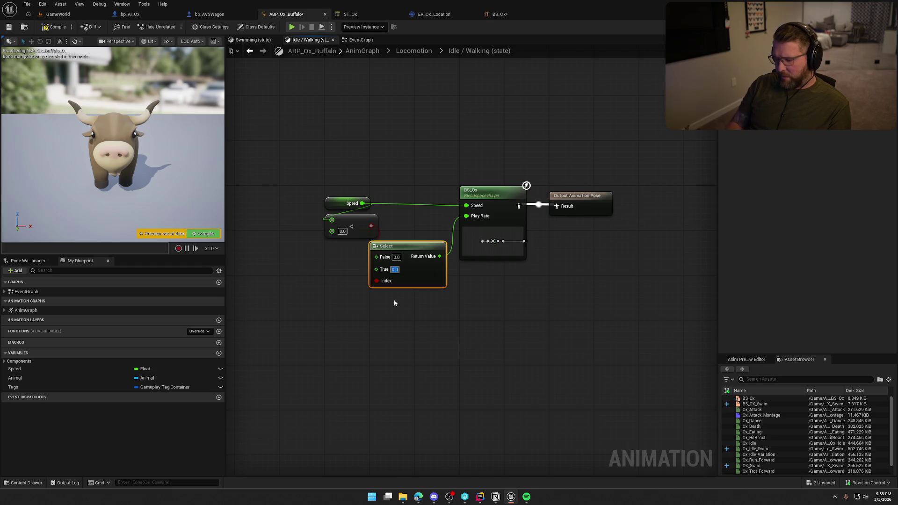
{"action": "left_click", "coordinate": [394, 299]}
{"action": "left_click", "coordinate": [396, 257]}
{"action": "type", "text": "1"}
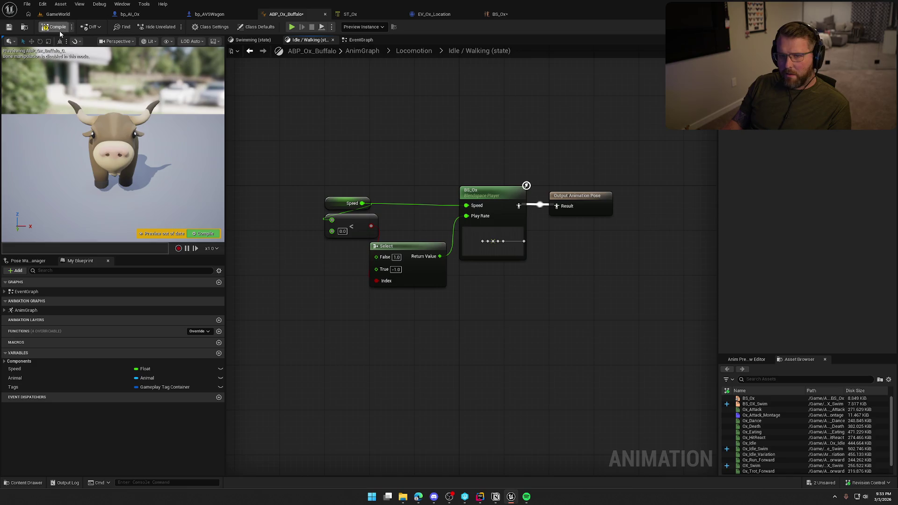
{"action": "left_click", "coordinate": [496, 14]}
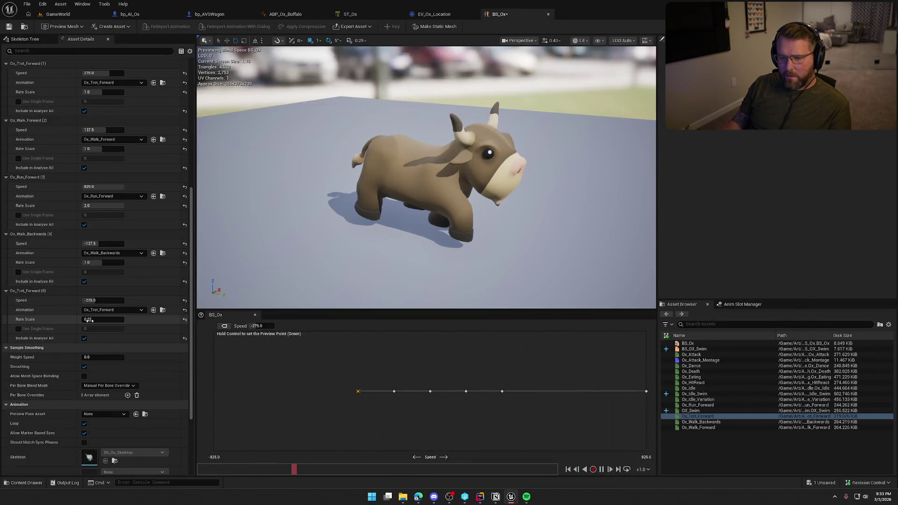
Reset Rate Scale to 1.0, swap the backwards sample to Ox_Walk_Forward, and save BS_Ox.
{"action": "type", "text": "1"}
{"action": "key", "text": "Return"}
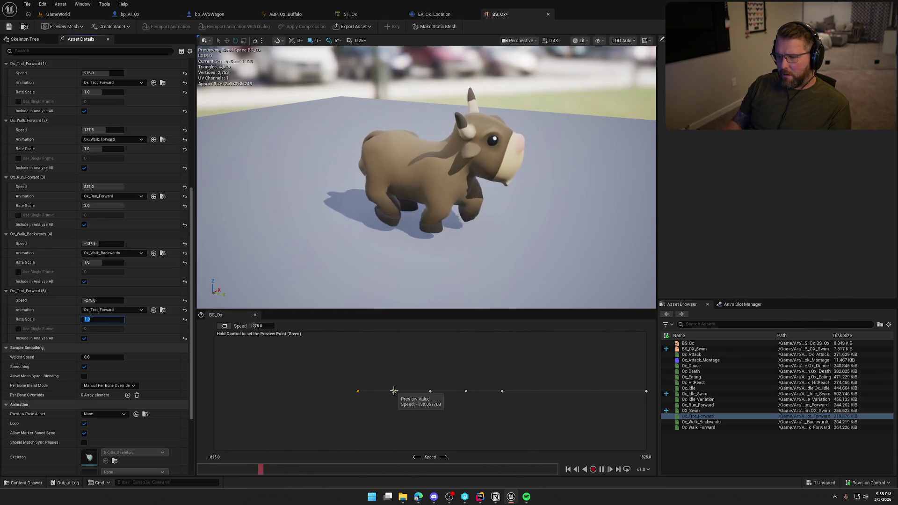
{"action": "left_click", "coordinate": [116, 253]}
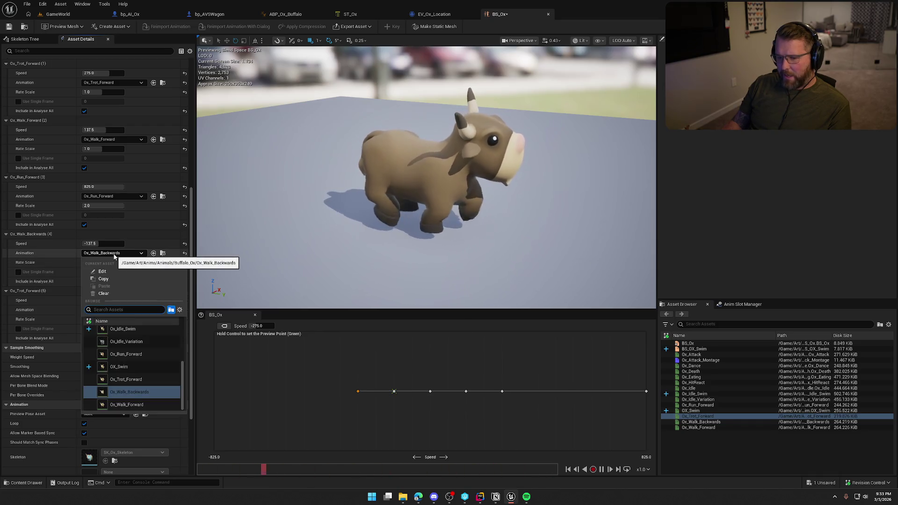
{"action": "left_click", "coordinate": [140, 404]}
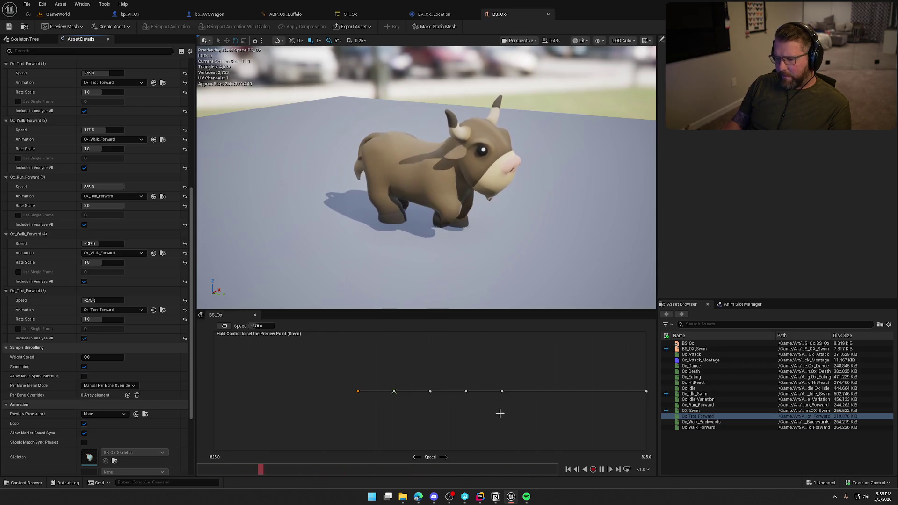
{"action": "key", "text": "ctrl+s"}
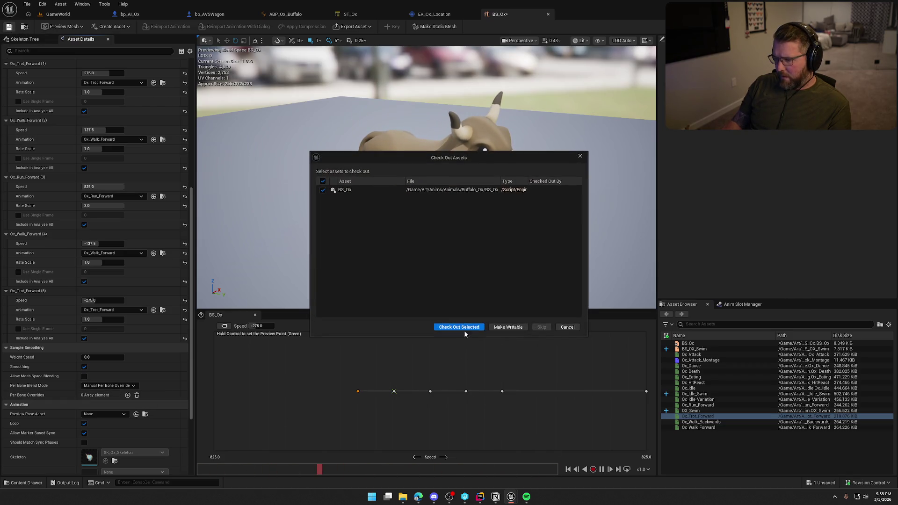
{"action": "left_click", "coordinate": [457, 326]}
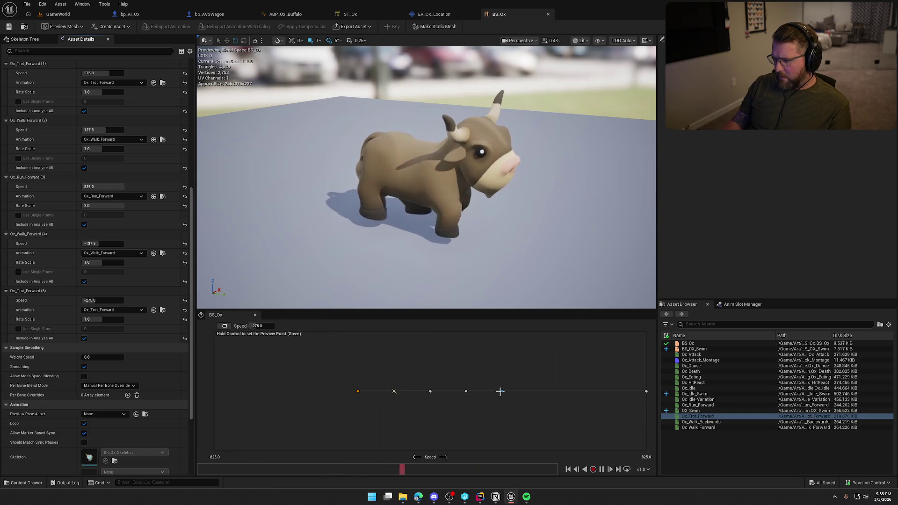
Delete the negative-speed samples at -275 and -137.5 from the blend space.
{"action": "left_click", "coordinate": [355, 392]}
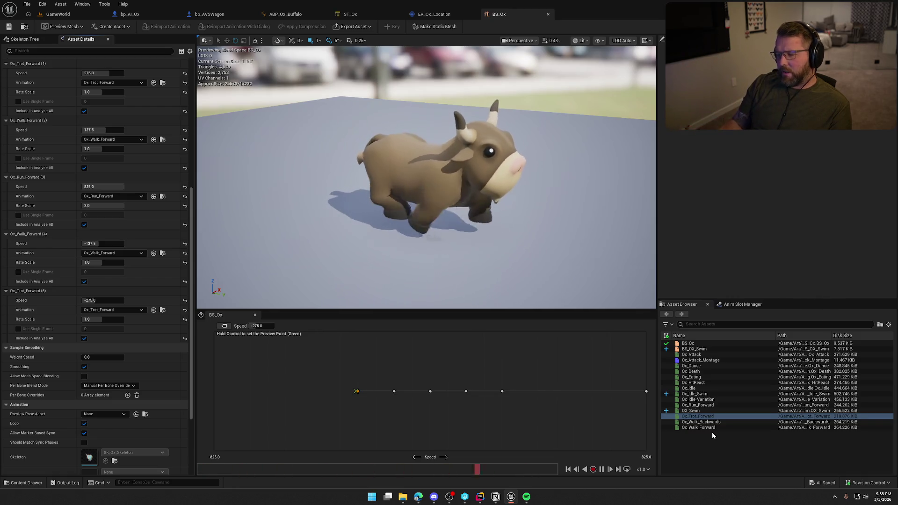
{"action": "scroll", "coordinate": [133, 325], "scroll_direction": "up", "scroll_amount": 5}
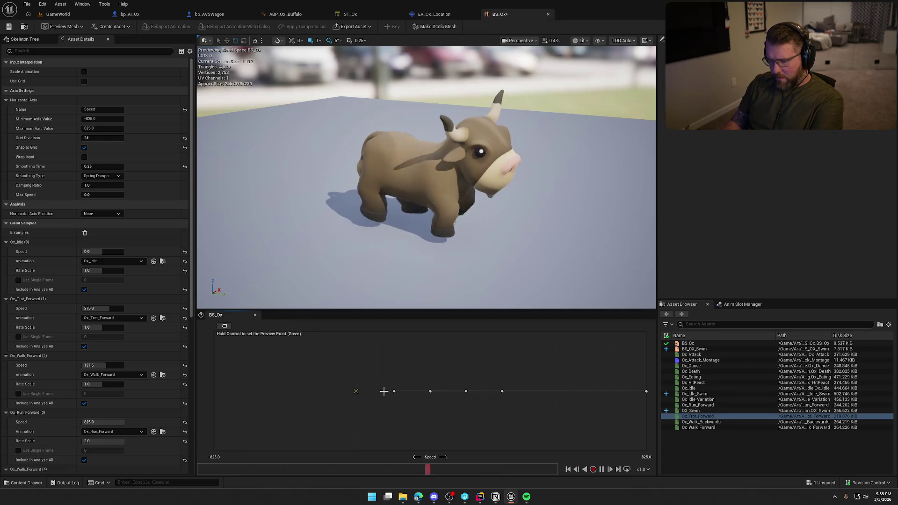
{"action": "key", "text": "Delete"}
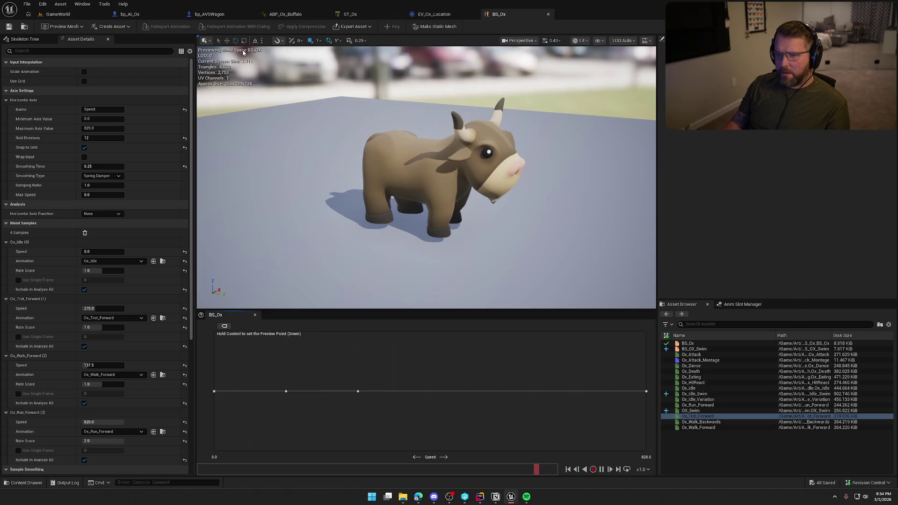
{"action": "left_click", "coordinate": [278, 17]}
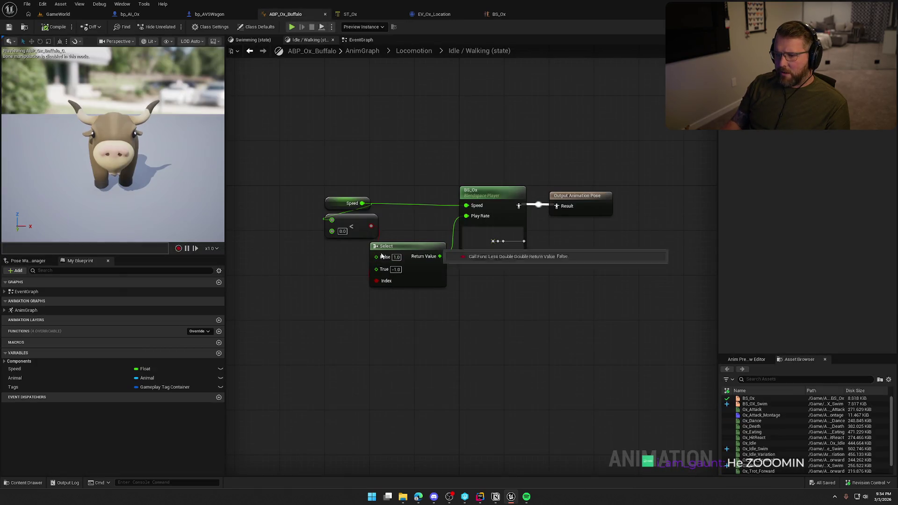
{"action": "left_click", "coordinate": [57, 15]}
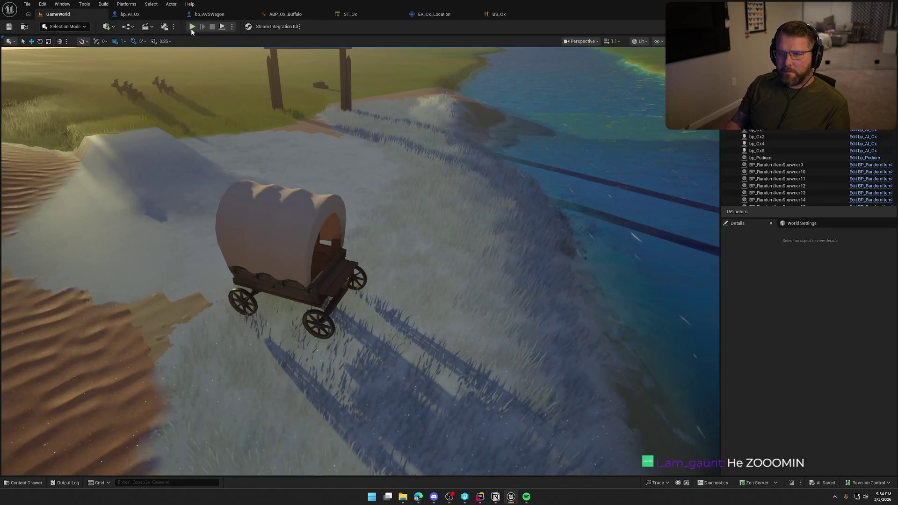
{"action": "key", "text": "alt+p"}
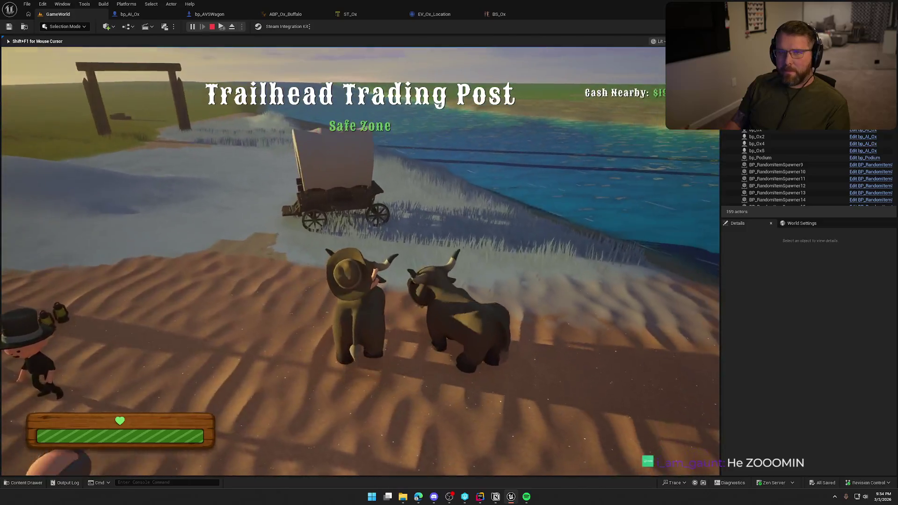
{"action": "key", "text": "w"}
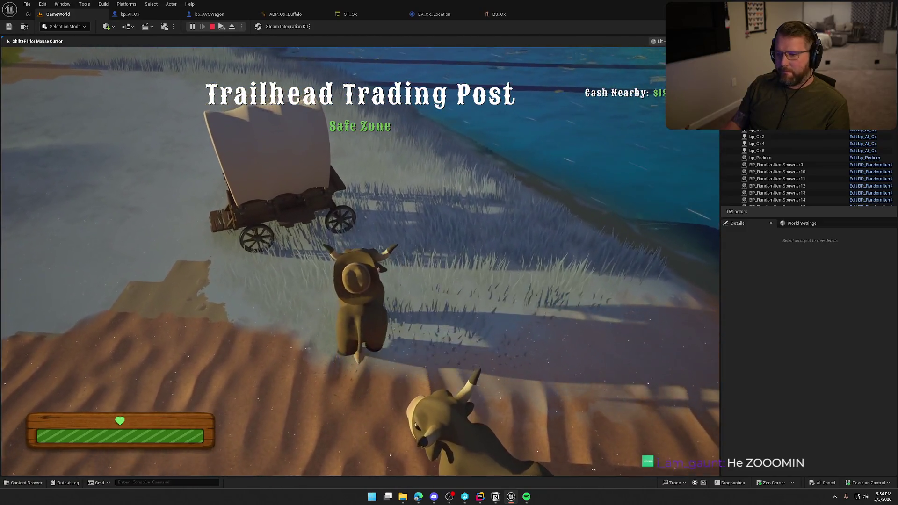
{"action": "key", "text": "w"}
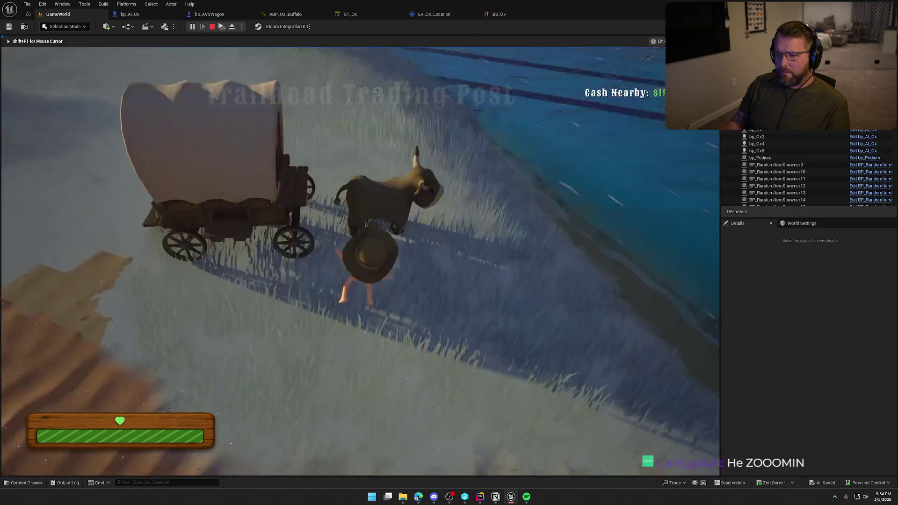
{"action": "key", "text": "w"}
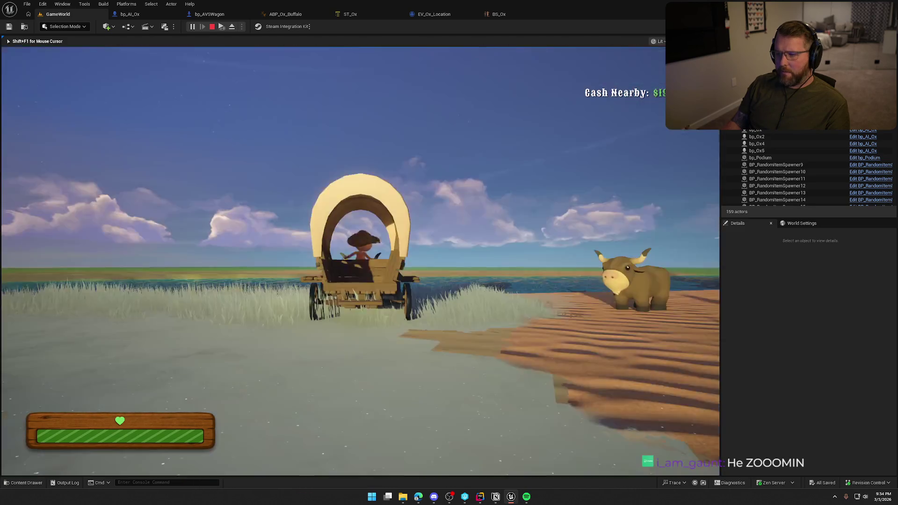
{"action": "key", "text": "e"}
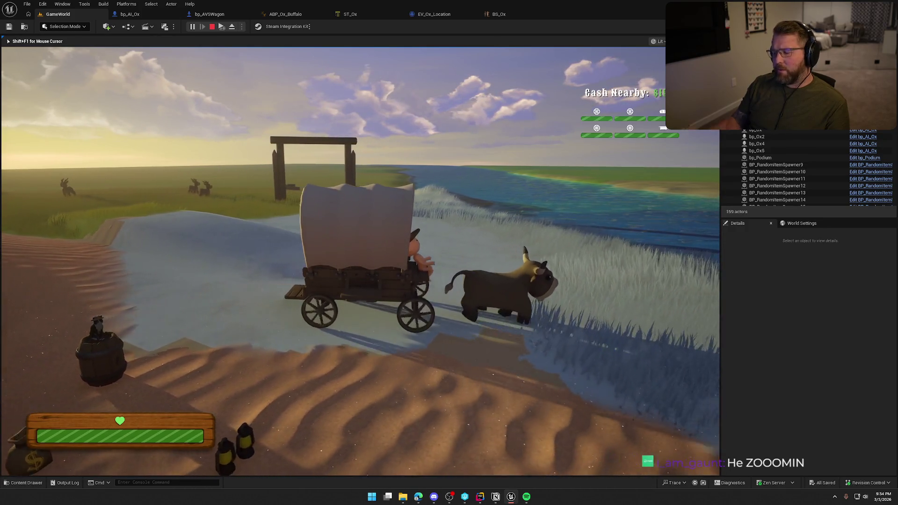
{"action": "key", "text": "Escape"}
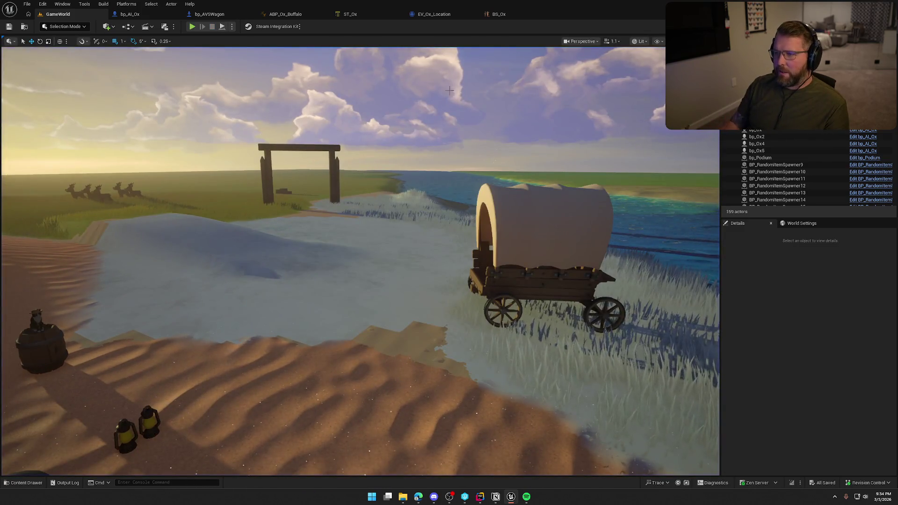
{"action": "left_click", "coordinate": [505, 18]}
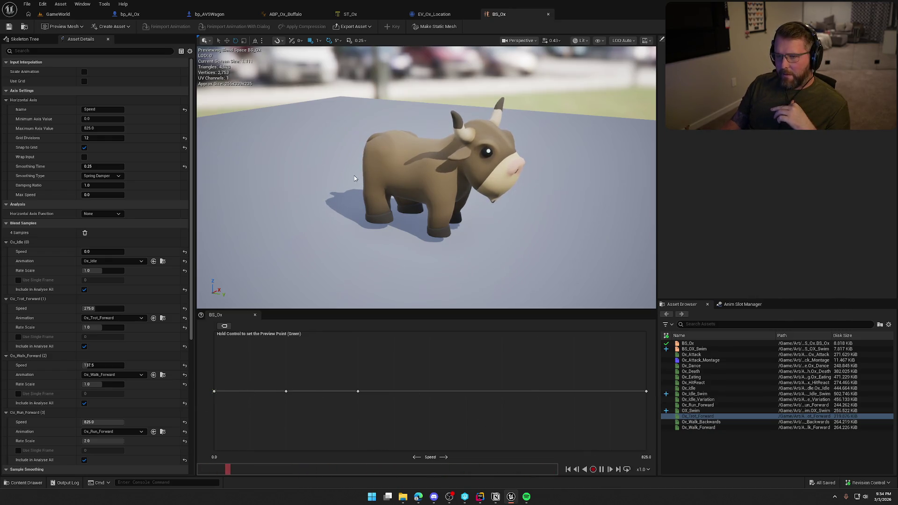
Insert an Absolute (Float) ABS node between Speed and BS_Ox's Speed input.
{"action": "left_click", "coordinate": [296, 17]}
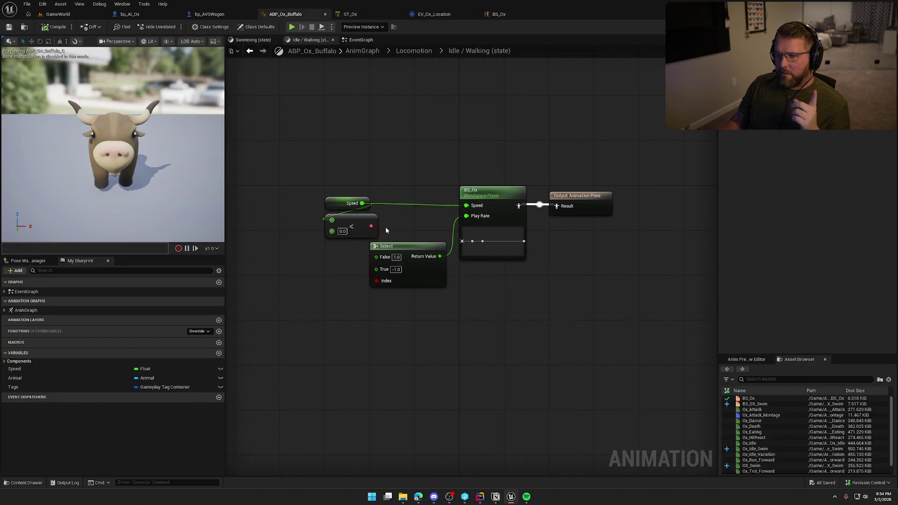
{"action": "left_click_drag", "start_coordinate": [363, 203], "coordinate": [375, 149]}
{"action": "type", "text": "ab"}
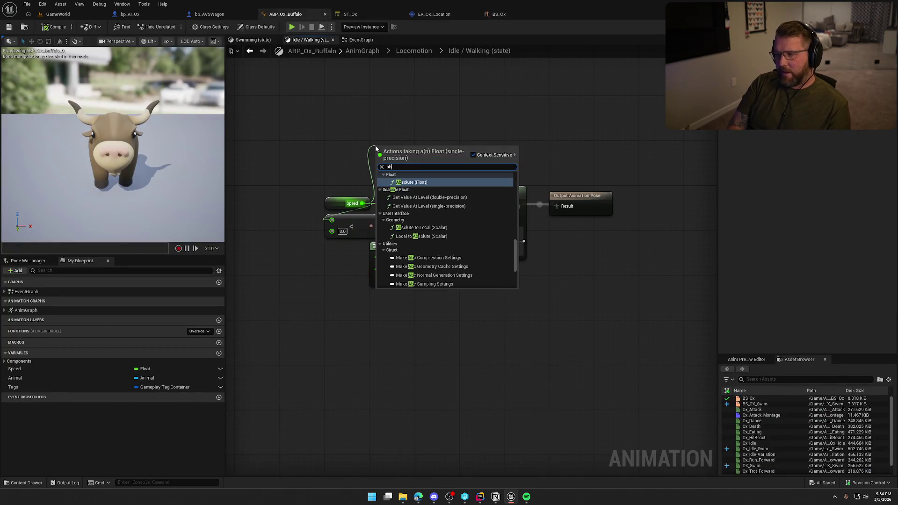
{"action": "key", "text": "Return"}
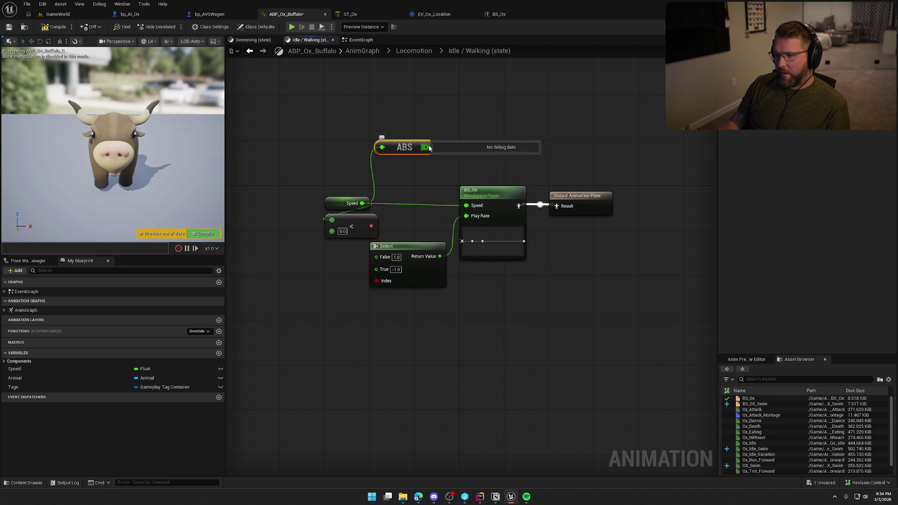
{"action": "left_click_drag", "start_coordinate": [409, 150], "coordinate": [420, 206]}
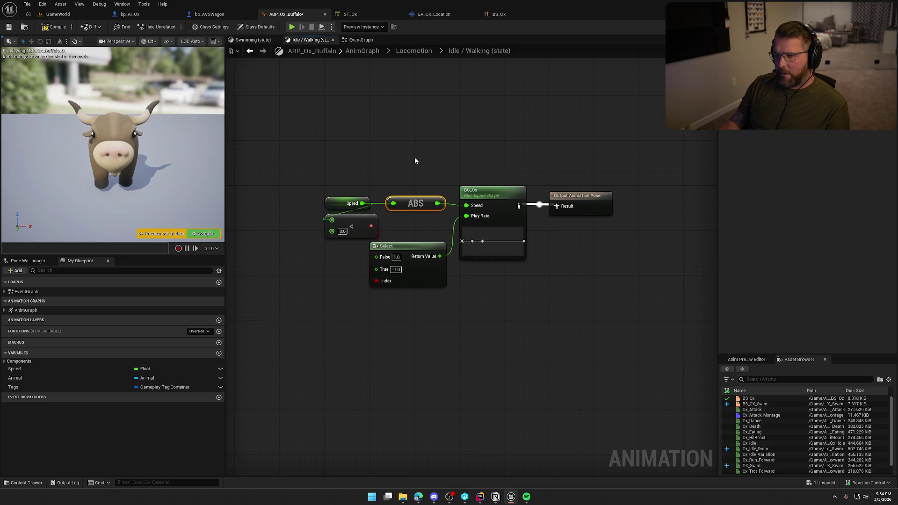
{"action": "left_click", "coordinate": [58, 14]}
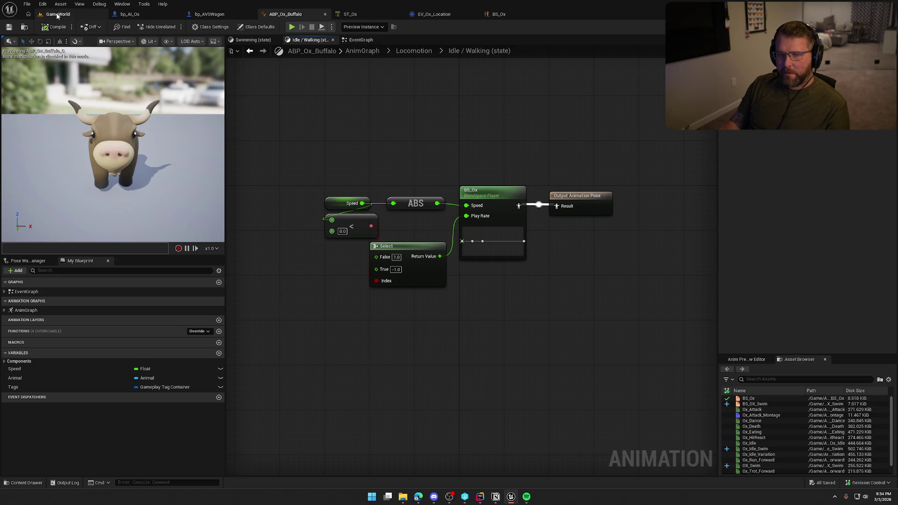
{"action": "key", "text": "alt+p"}
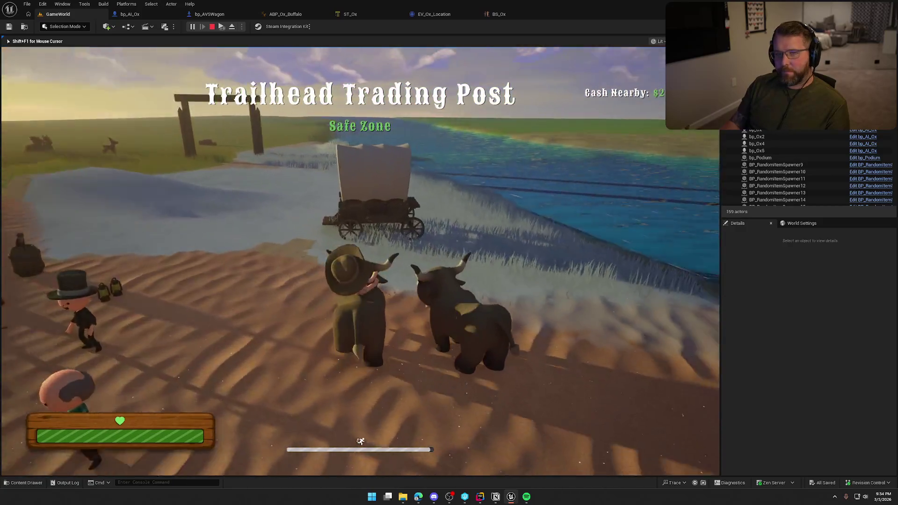
{"action": "key", "text": "w"}
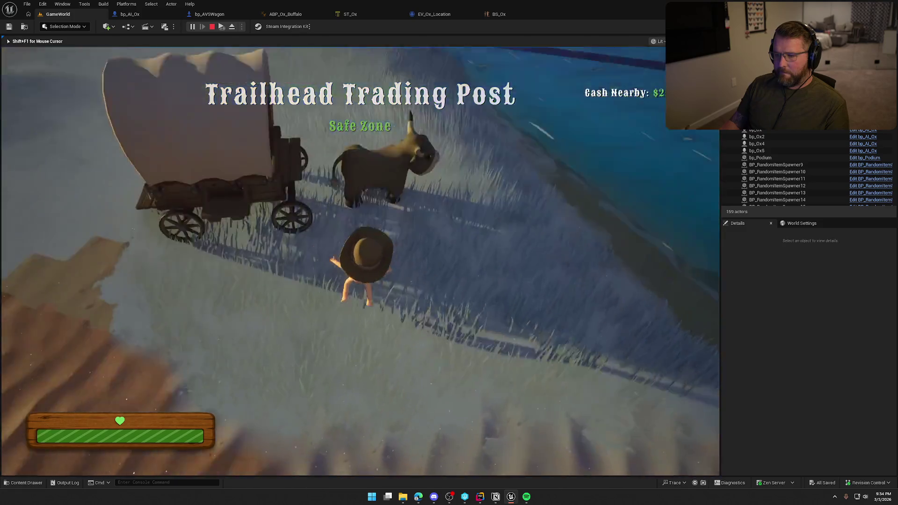
{"action": "key", "text": "e"}
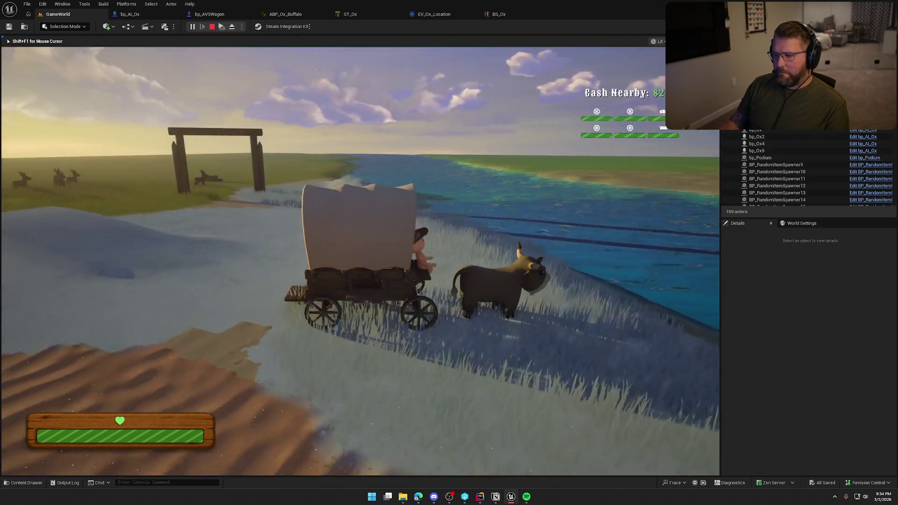
{"action": "key", "text": "w"}
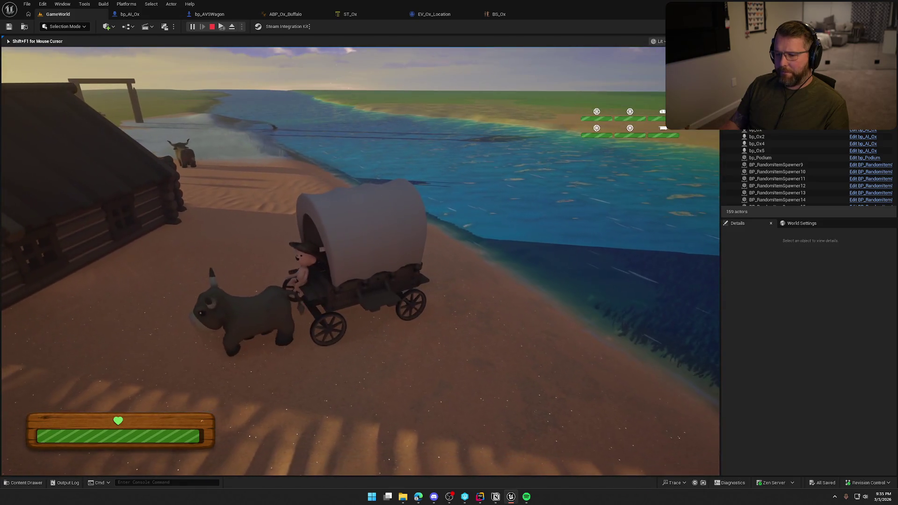
{"action": "key", "text": "Escape"}
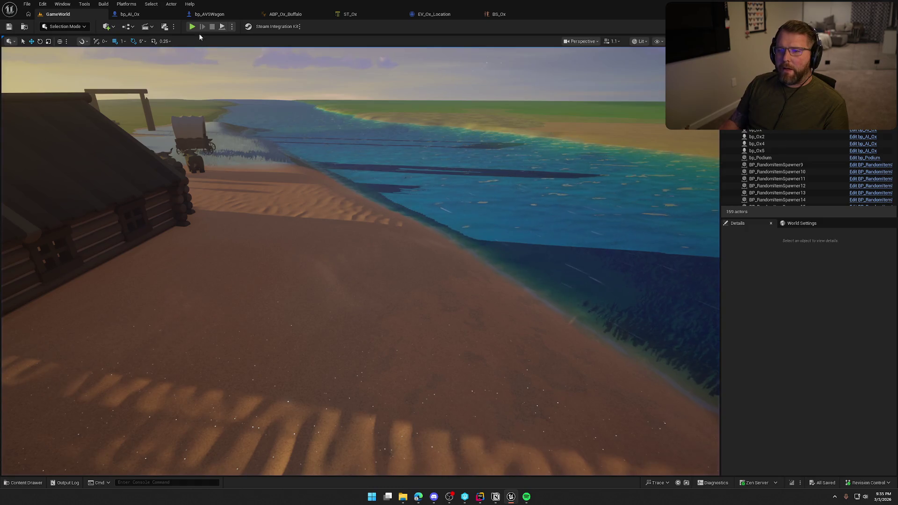
Check the attach row in bp_AI_Ox's Input graph, then bring up the bp_AVSWagon viewport and components.
{"action": "left_click", "coordinate": [209, 14]}
{"action": "left_click", "coordinate": [130, 14]}
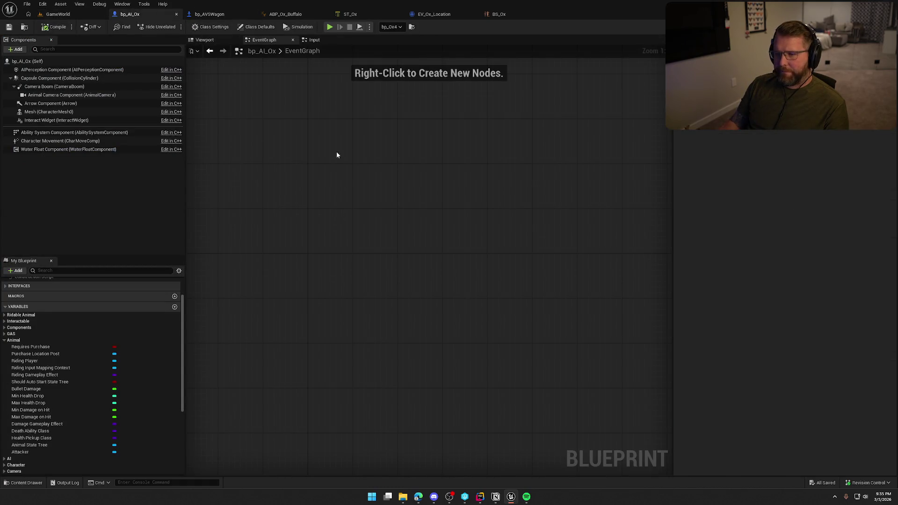
{"action": "left_click", "coordinate": [310, 40]}
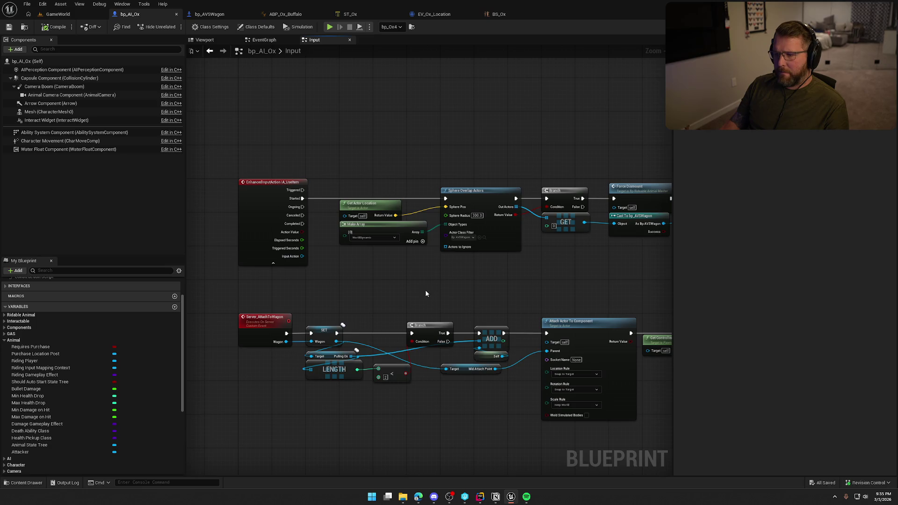
{"action": "scroll", "coordinate": [454, 296], "scroll_direction": "up", "scroll_amount": 2}
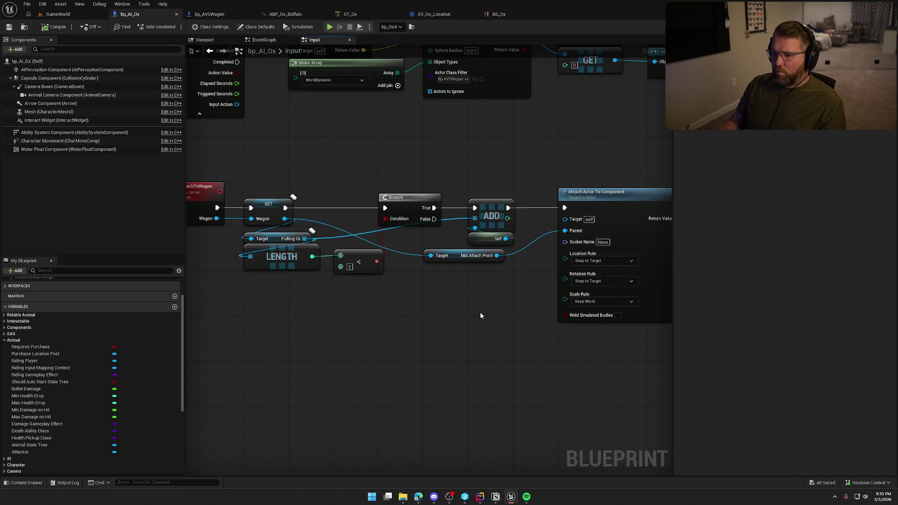
{"action": "left_click", "coordinate": [209, 14]}
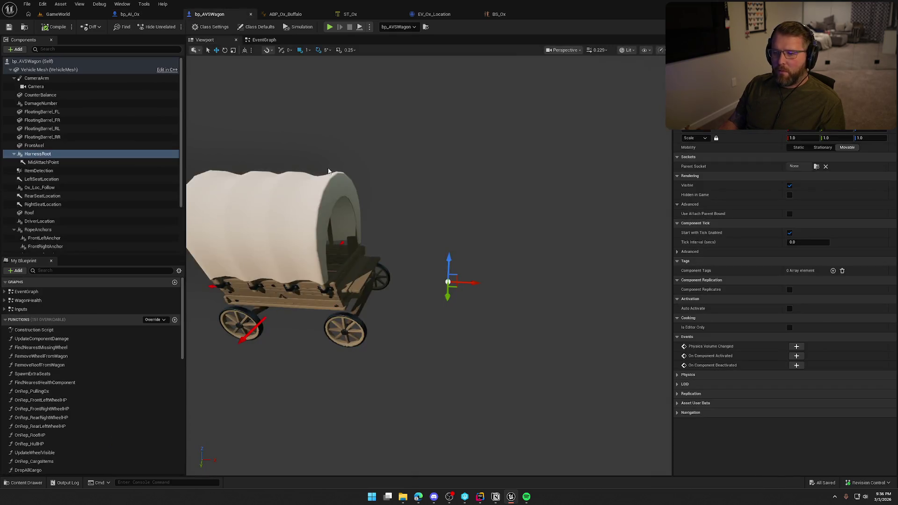
Duplicate MidAttachPoint twice into LeftAttachPoint and RightAttachPoint.
{"action": "left_click_drag", "start_coordinate": [421, 281], "coordinate": [327, 281]}
{"action": "left_click", "coordinate": [43, 162]}
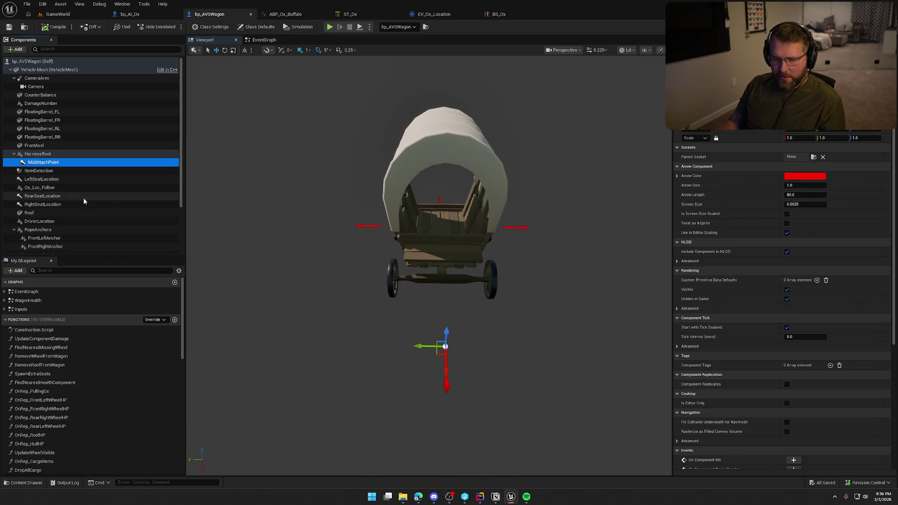
{"action": "key", "text": "ctrl+d"}
{"action": "type", "text": "LeftAttachP"}
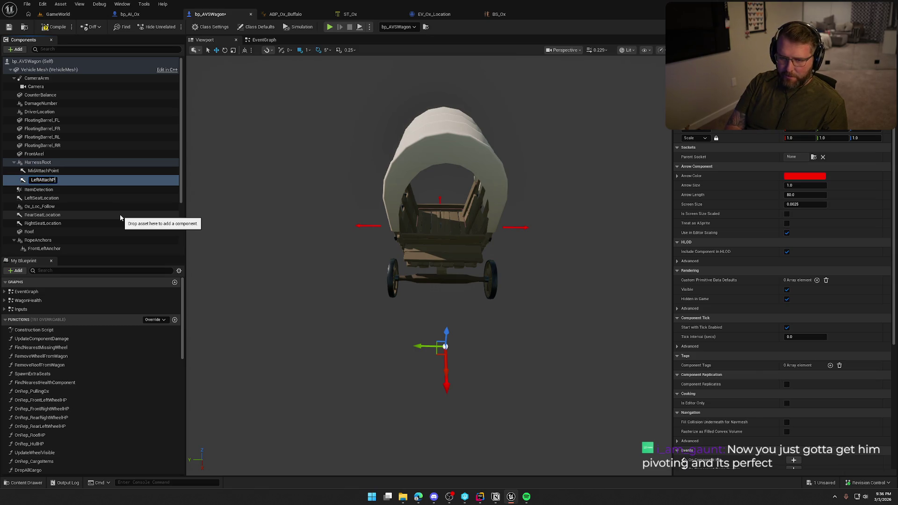
{"action": "type", "text": "oint"}
{"action": "key", "text": "Return"}
{"action": "left_click", "coordinate": [37, 162]}
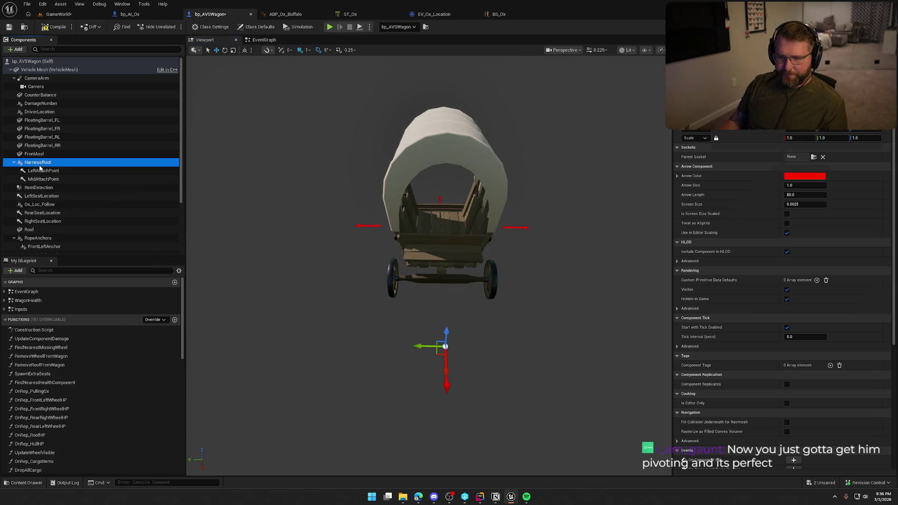
{"action": "left_click", "coordinate": [55, 171]}
{"action": "key", "text": "ctrl+d"}
{"action": "type", "text": "RightAttachPoint"}
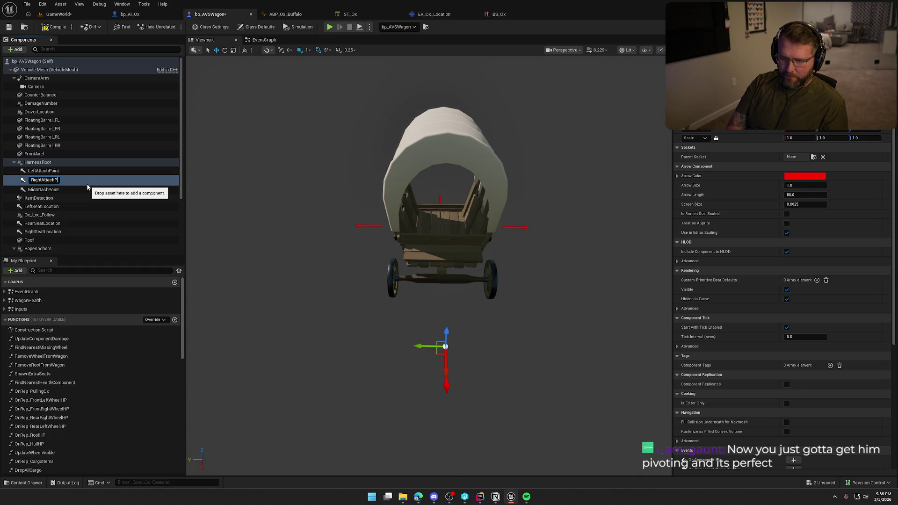
{"action": "key", "text": "Return"}
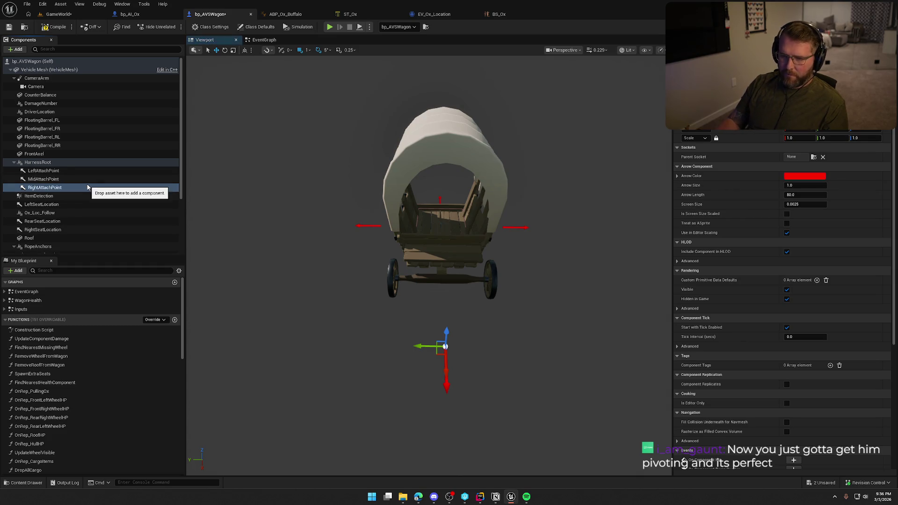
Move RightAttachPoint further right to space the attach points apart, and save the wagon blueprint.
{"action": "left_click", "coordinate": [56, 171]}
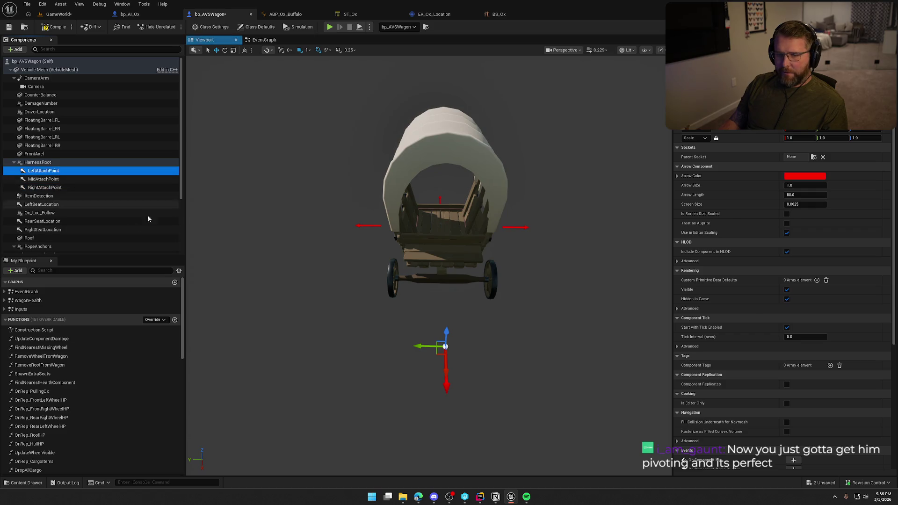
{"action": "key", "text": "f"}
{"action": "mouse_move", "coordinate": [303, 320]}
{"action": "left_mouse_down"}
{"action": "mouse_move", "coordinate": [445, 302]}
{"action": "mouse_move", "coordinate": [405, 303]}
{"action": "left_mouse_up"}
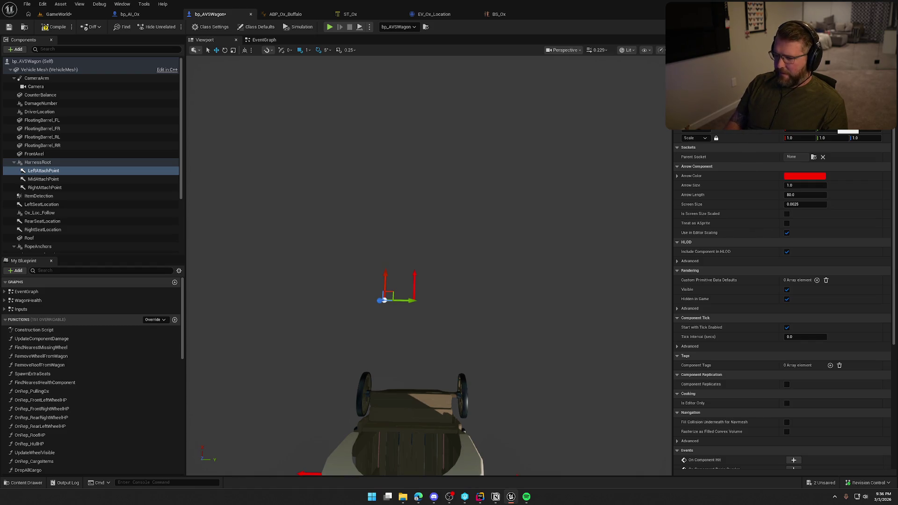
{"action": "left_click", "coordinate": [108, 187]}
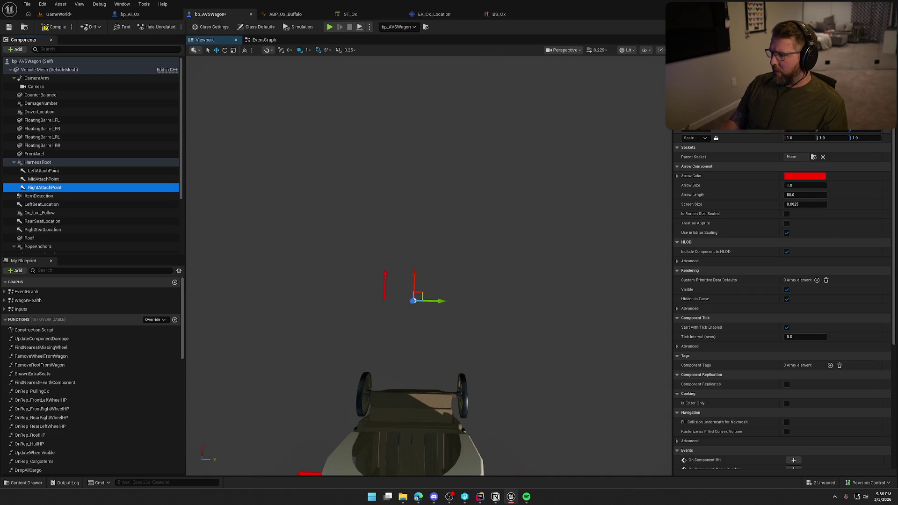
{"action": "left_click_drag", "start_coordinate": [844, 128], "coordinate": [856, 128]}
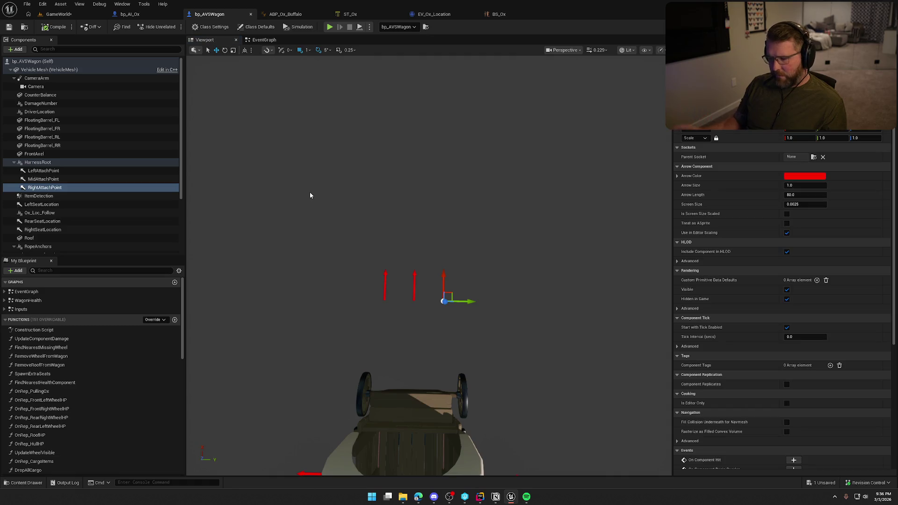
{"action": "key", "text": "ctrl+s"}
{"action": "left_click", "coordinate": [146, 15]}
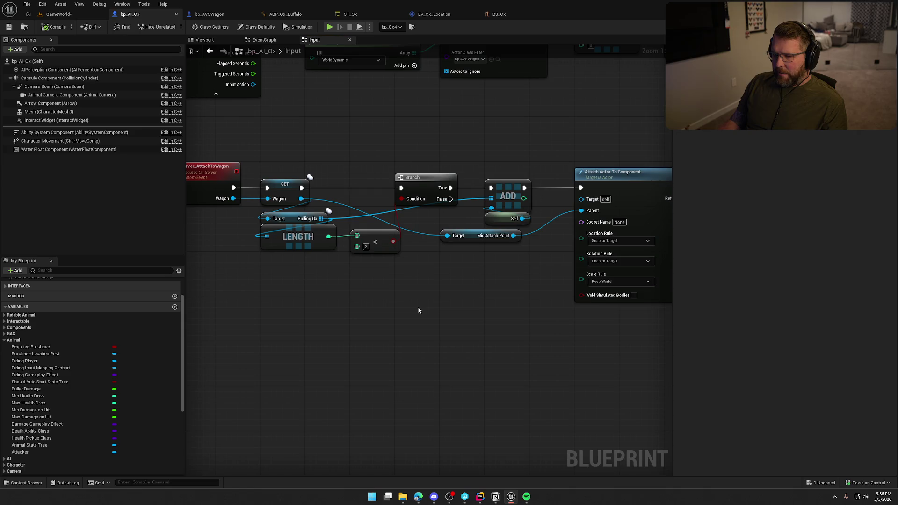
Shift the attach and follow-up nodes right to make room in the bp_AI_Ox graph.
{"action": "left_click_drag", "start_coordinate": [321, 277], "coordinate": [260, 174]}
{"action": "left_click", "coordinate": [330, 350]}
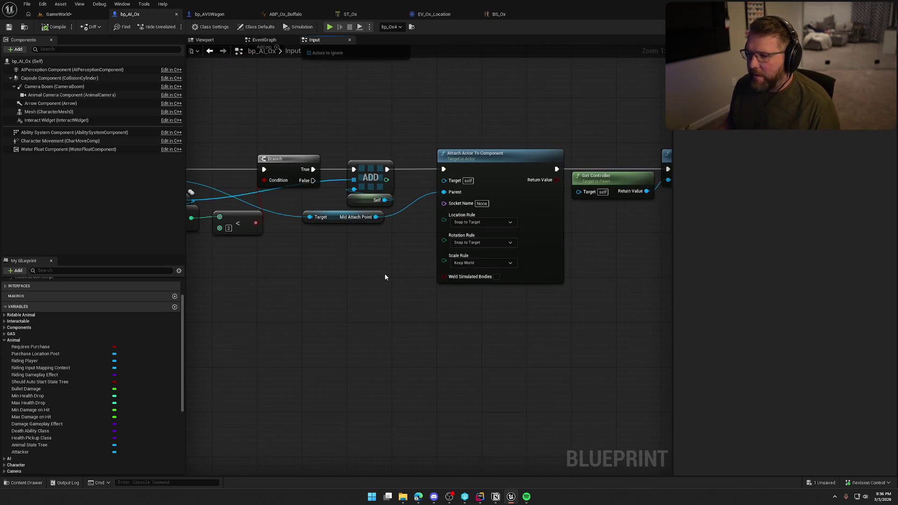
{"action": "left_click_drag", "start_coordinate": [438, 126], "coordinate": [535, 226]}
{"action": "left_click_drag", "start_coordinate": [381, 147], "coordinate": [501, 147]}
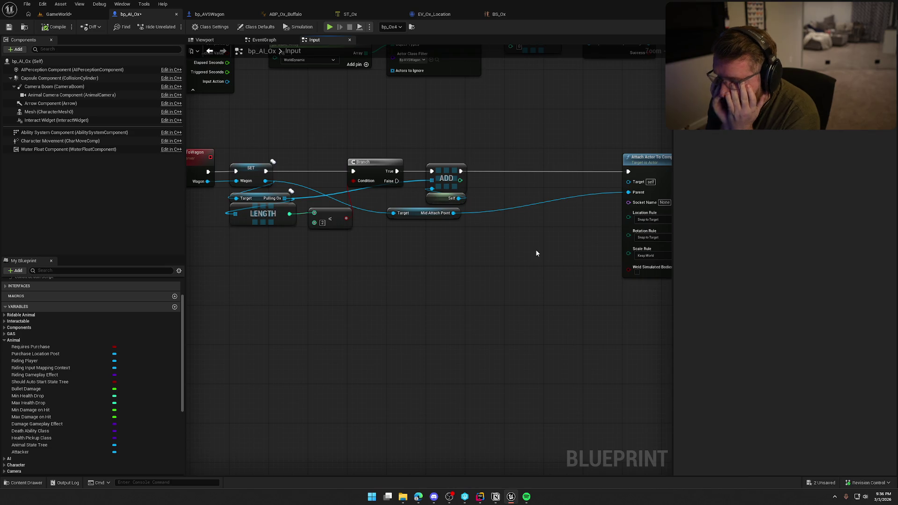
Add a Switch on Int fed by the Pulling Ox array length, with case pins 1 and 2.
{"action": "mouse_move", "coordinate": [289, 213]}
{"action": "left_mouse_down"}
{"action": "mouse_move", "coordinate": [354, 263]}
{"action": "mouse_move", "coordinate": [386, 240]}
{"action": "left_mouse_up"}
{"action": "type", "text": "switch"}
{"action": "key", "text": "Return"}
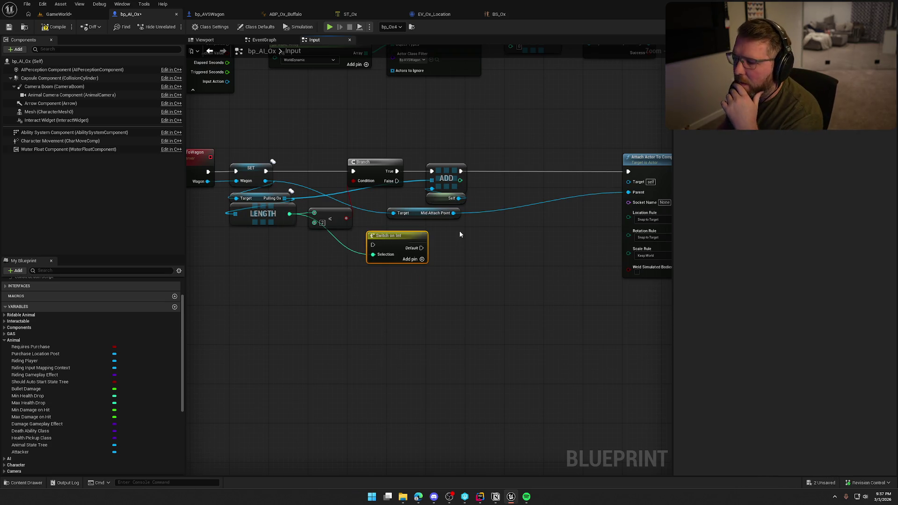
{"action": "left_click", "coordinate": [422, 259]}
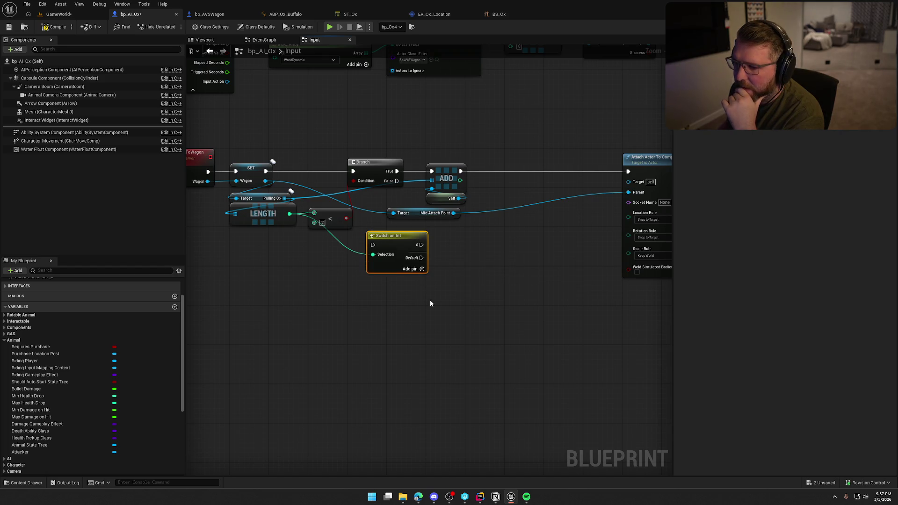
{"action": "mouse_move", "coordinate": [427, 287]}
{"action": "left_mouse_down"}
{"action": "mouse_move", "coordinate": [430, 299]}
{"action": "mouse_move", "coordinate": [439, 295]}
{"action": "left_mouse_up"}
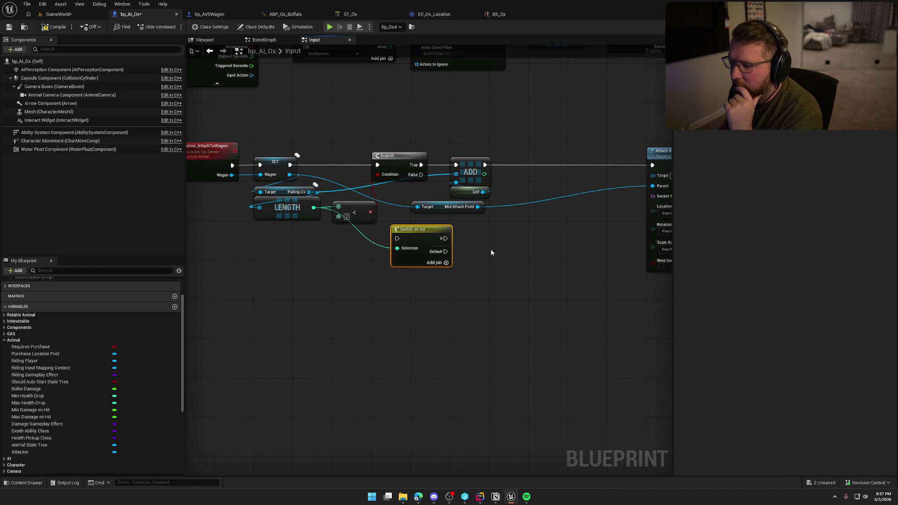
{"action": "left_click", "coordinate": [446, 263]}
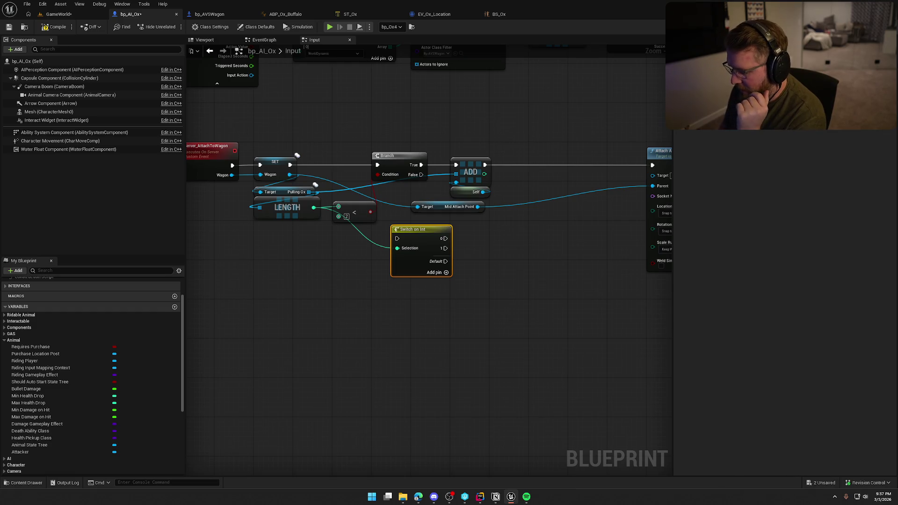
{"action": "left_click", "coordinate": [566, 293]}
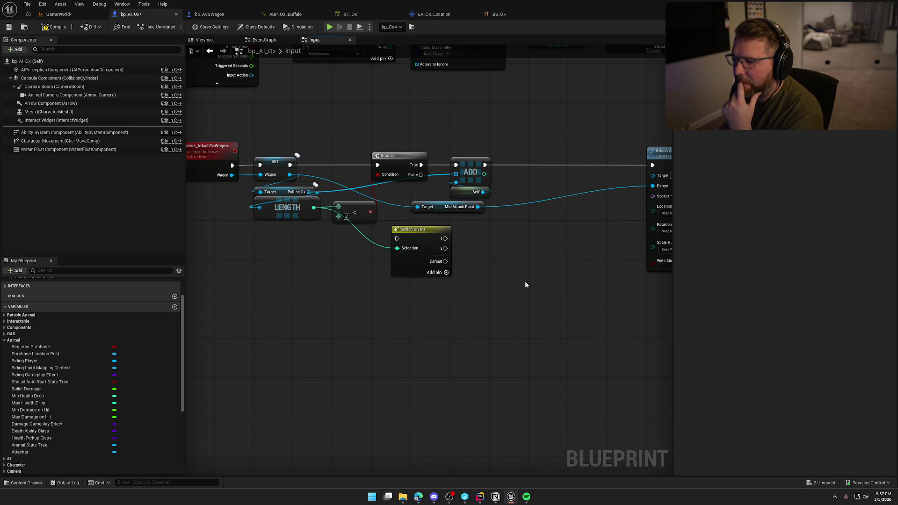
Wire SET's execution into the Switch on Int, delete the old Branch, and rearrange the nodes.
{"action": "left_click_drag", "start_coordinate": [397, 238], "coordinate": [289, 164]}
{"action": "left_click", "coordinate": [402, 156]}
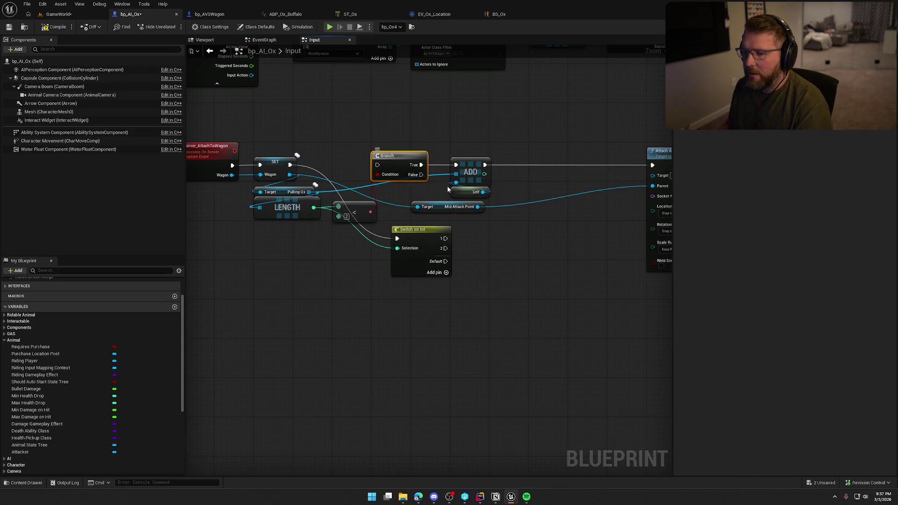
{"action": "key", "text": "Delete"}
{"action": "mouse_move", "coordinate": [412, 230]}
{"action": "left_mouse_down"}
{"action": "mouse_move", "coordinate": [394, 147]}
{"action": "mouse_move", "coordinate": [489, 224]}
{"action": "left_mouse_up"}
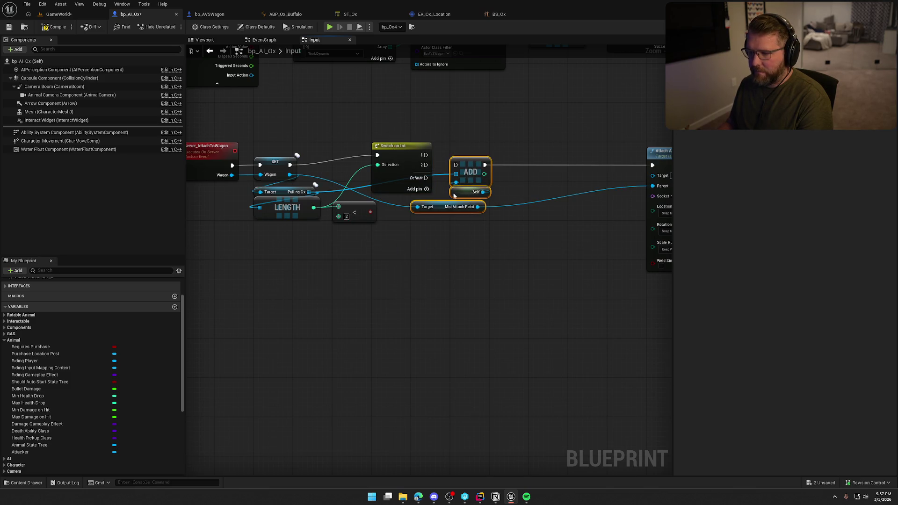
{"action": "left_click_drag", "start_coordinate": [468, 170], "coordinate": [477, 313]}
{"action": "mouse_move", "coordinate": [405, 158]}
{"action": "left_mouse_down"}
{"action": "mouse_move", "coordinate": [448, 160]}
{"action": "mouse_move", "coordinate": [445, 167]}
{"action": "left_mouse_up"}
Route Switch output 1 into the ADD node feeding Attach Actor To Component.
{"action": "mouse_move", "coordinate": [418, 297]}
{"action": "left_mouse_down"}
{"action": "mouse_move", "coordinate": [460, 198]}
{"action": "mouse_move", "coordinate": [387, 235]}
{"action": "mouse_move", "coordinate": [470, 217]}
{"action": "mouse_move", "coordinate": [318, 136]}
{"action": "left_mouse_up"}
{"action": "mouse_move", "coordinate": [523, 279]}
{"action": "left_mouse_down"}
{"action": "mouse_move", "coordinate": [445, 137]}
{"action": "mouse_move", "coordinate": [374, 134]}
{"action": "left_mouse_up"}
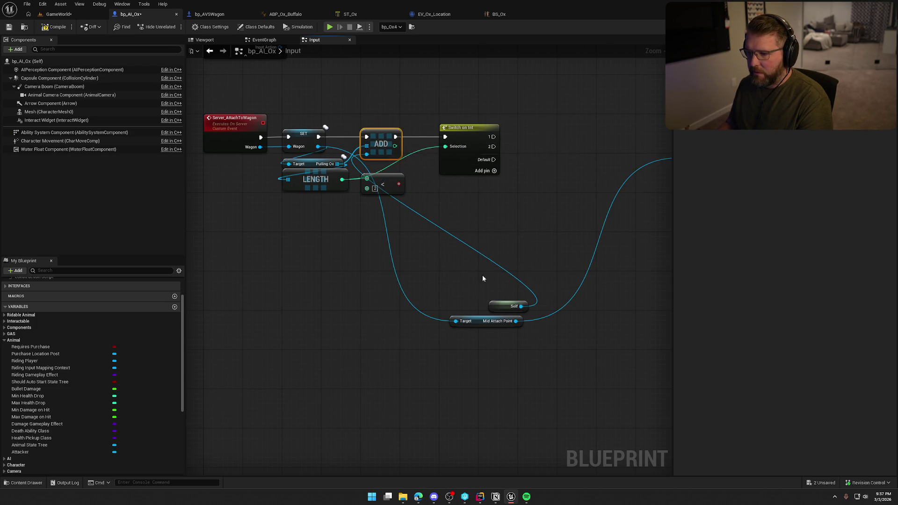
{"action": "mouse_move", "coordinate": [496, 304]}
{"action": "left_mouse_down"}
{"action": "mouse_move", "coordinate": [374, 117]}
{"action": "mouse_move", "coordinate": [369, 124]}
{"action": "left_mouse_up"}
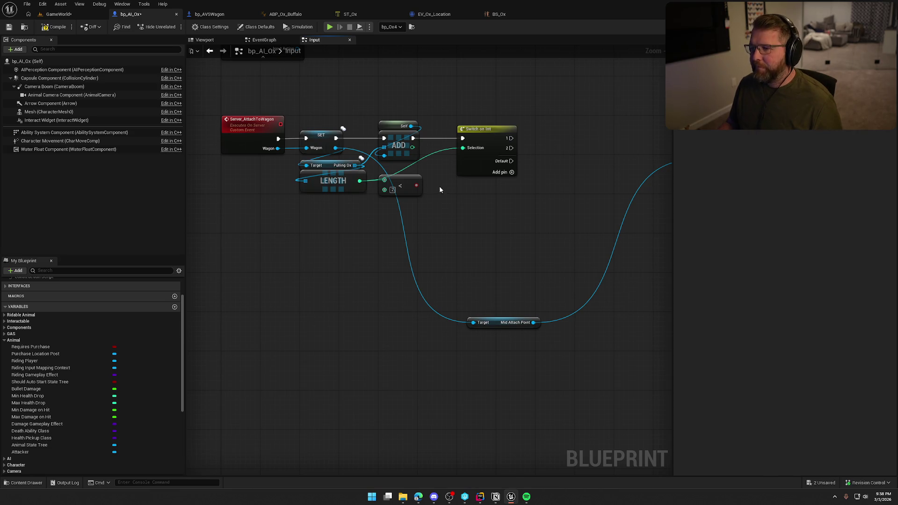
{"action": "left_click_drag", "start_coordinate": [398, 145], "coordinate": [523, 285]}
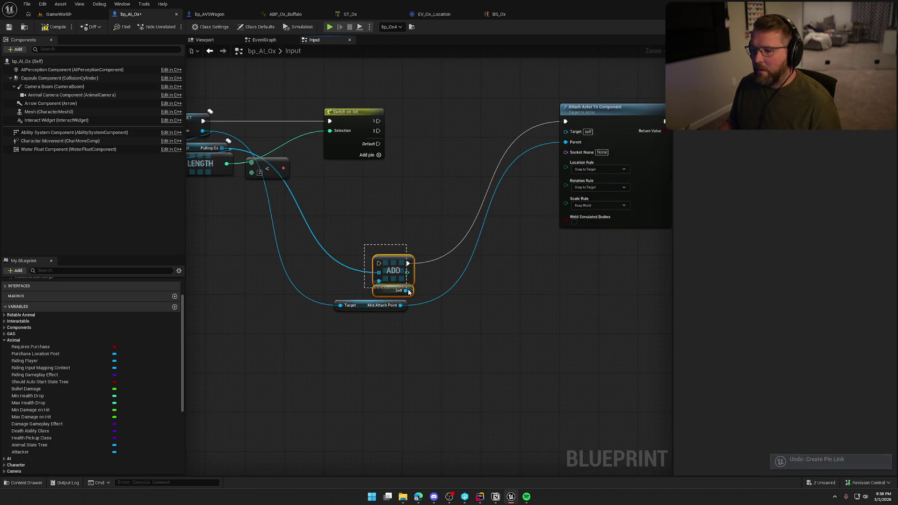
{"action": "left_click_drag", "start_coordinate": [408, 291], "coordinate": [447, 138]}
{"action": "mouse_move", "coordinate": [418, 111]}
{"action": "left_mouse_down"}
{"action": "mouse_move", "coordinate": [378, 121]}
{"action": "mouse_move", "coordinate": [417, 122]}
{"action": "left_mouse_up"}
{"action": "scroll", "coordinate": [431, 148], "scroll_direction": "up", "scroll_amount": 1}
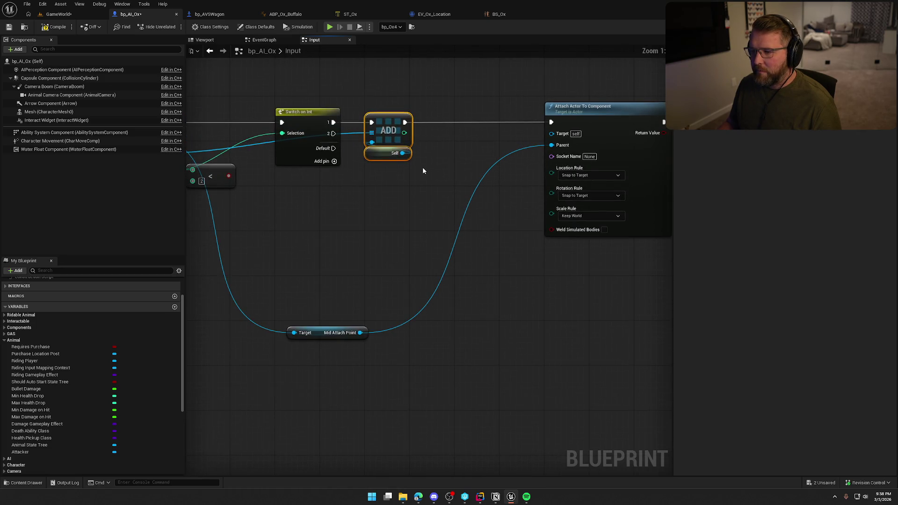
{"action": "left_click", "coordinate": [423, 167]}
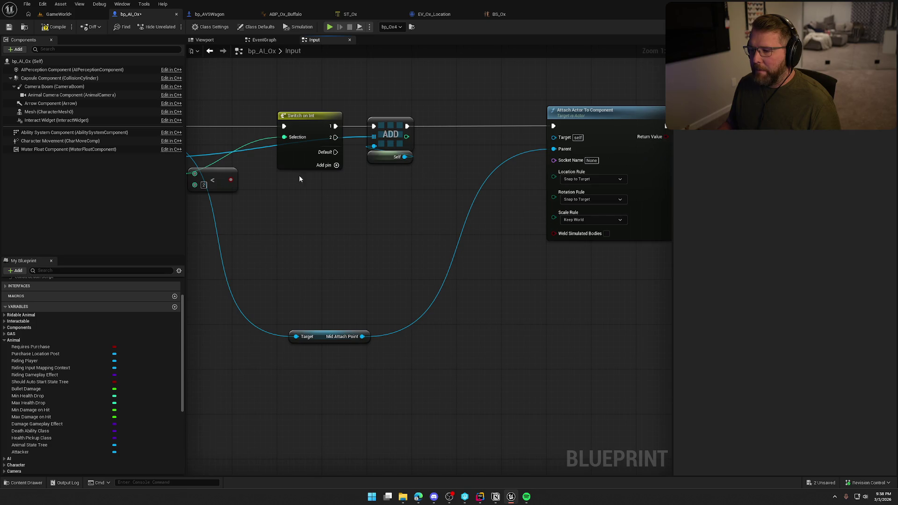
{"action": "mouse_move", "coordinate": [372, 248]}
{"action": "left_mouse_down"}
{"action": "mouse_move", "coordinate": [509, 249]}
{"action": "mouse_move", "coordinate": [451, 253]}
{"action": "left_mouse_up"}
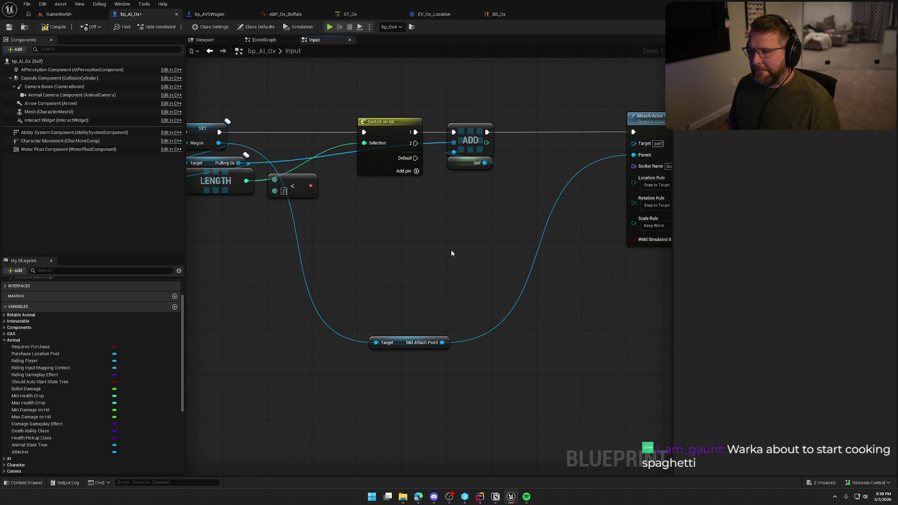
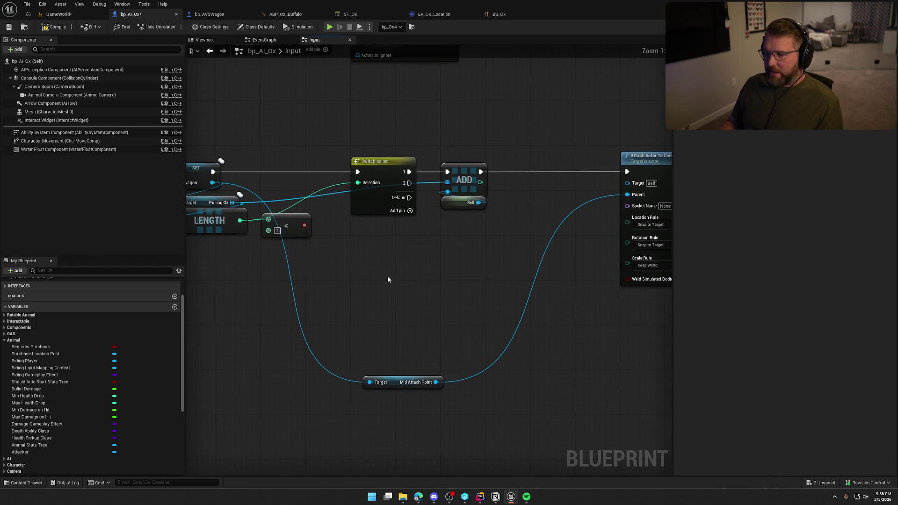
Renumber the Switch on Int outputs to start at 0, leaving cases 0 and 1.
{"action": "left_click_drag", "start_coordinate": [395, 380], "coordinate": [383, 286]}
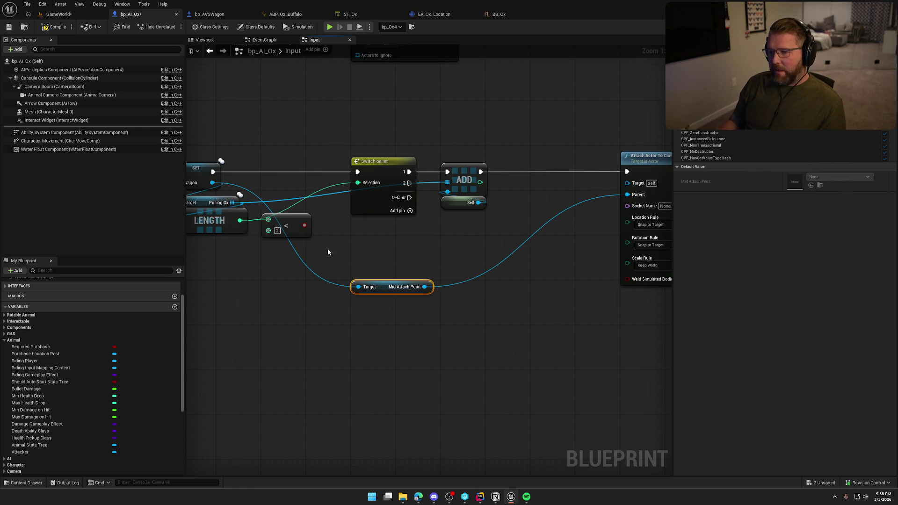
{"action": "left_click_drag", "start_coordinate": [192, 172], "coordinate": [260, 167]}
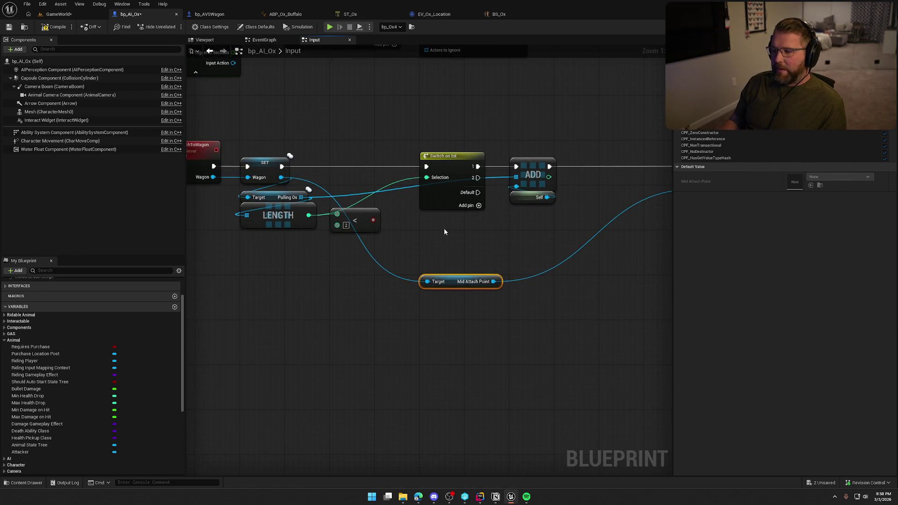
{"action": "left_click", "coordinate": [479, 206]}
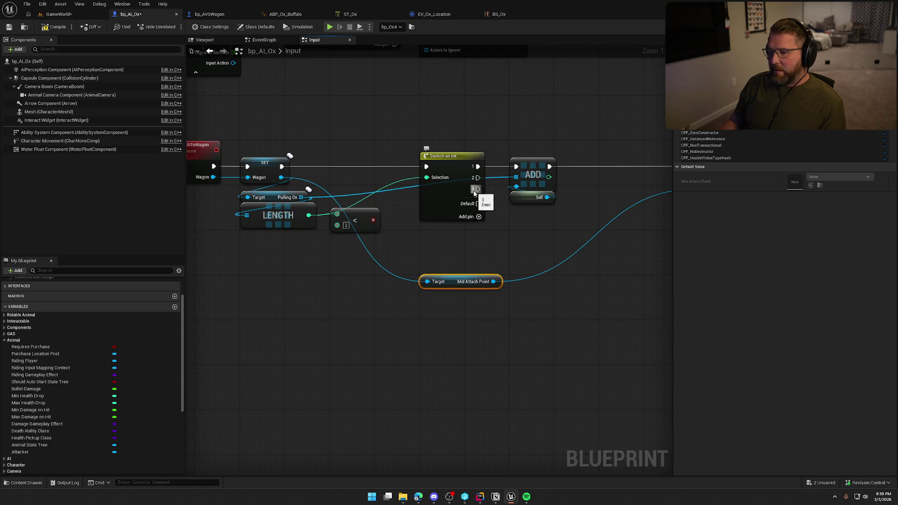
{"action": "right_click", "coordinate": [474, 189]}
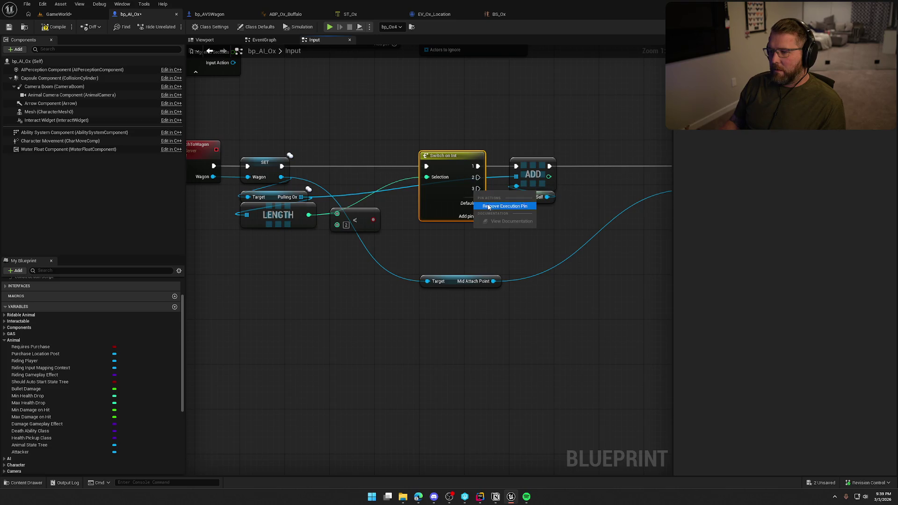
{"action": "left_click", "coordinate": [486, 206]}
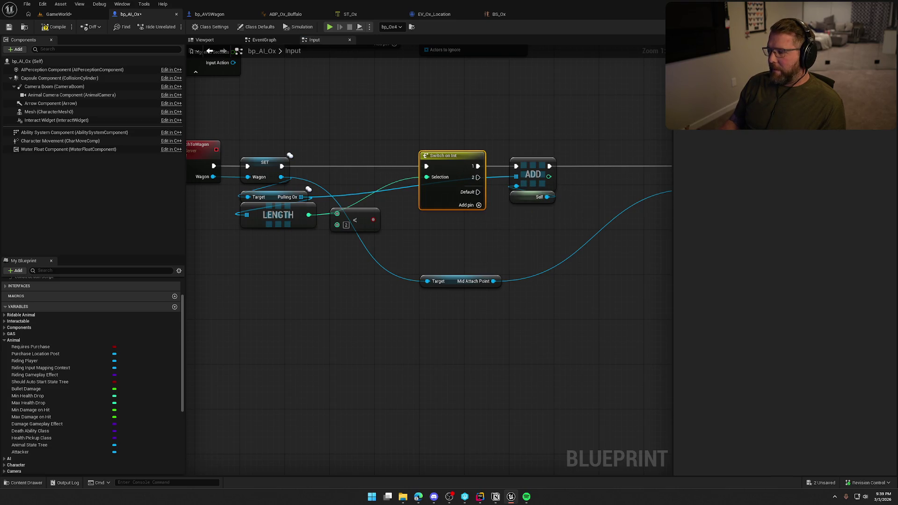
{"action": "left_click", "coordinate": [523, 212]}
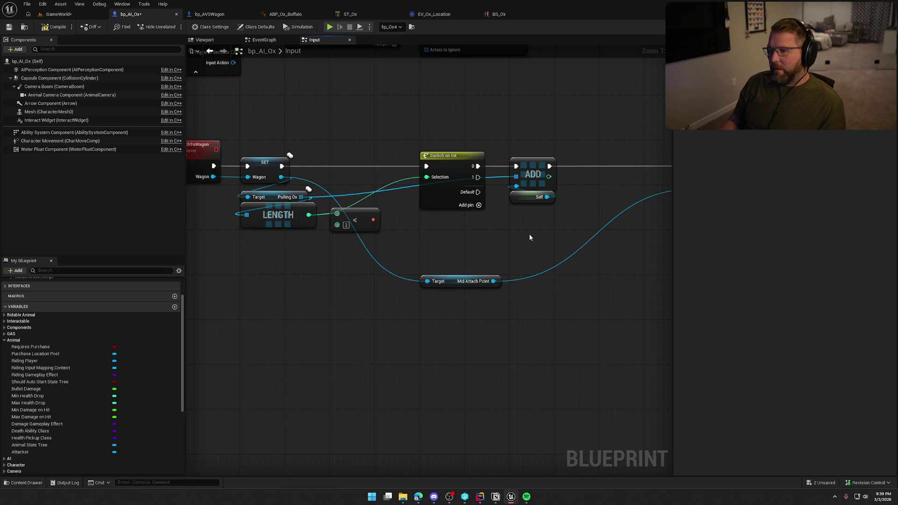
Rearrange the graph, moving the Mid Attach Point getter next to Attach Actor To Component.
{"action": "left_click_drag", "start_coordinate": [529, 233], "coordinate": [442, 237]}
{"action": "mouse_move", "coordinate": [286, 227]}
{"action": "left_mouse_down"}
{"action": "mouse_move", "coordinate": [288, 277]}
{"action": "mouse_move", "coordinate": [263, 311]}
{"action": "left_mouse_up"}
{"action": "left_click_drag", "start_coordinate": [325, 238], "coordinate": [418, 218]}
{"action": "left_click_drag", "start_coordinate": [329, 250], "coordinate": [301, 258]}
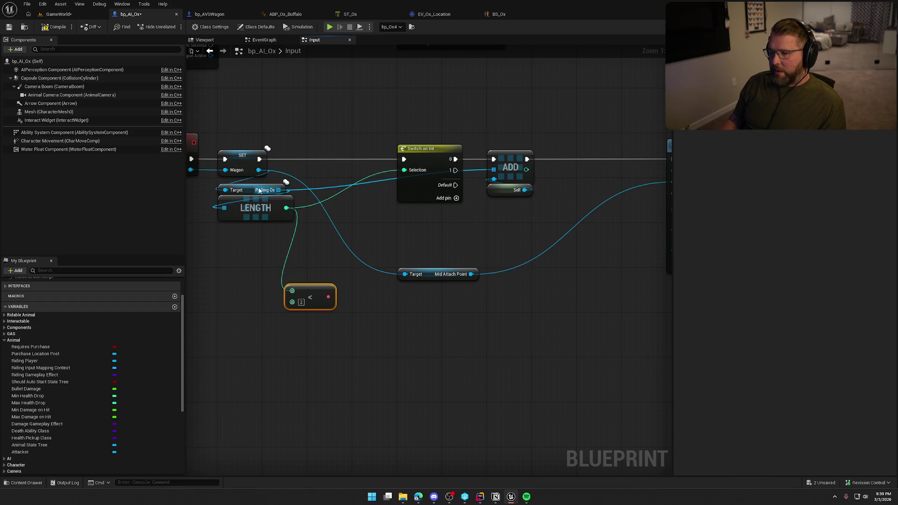
{"action": "left_click_drag", "start_coordinate": [440, 161], "coordinate": [419, 162]}
{"action": "left_click_drag", "start_coordinate": [463, 140], "coordinate": [518, 185]}
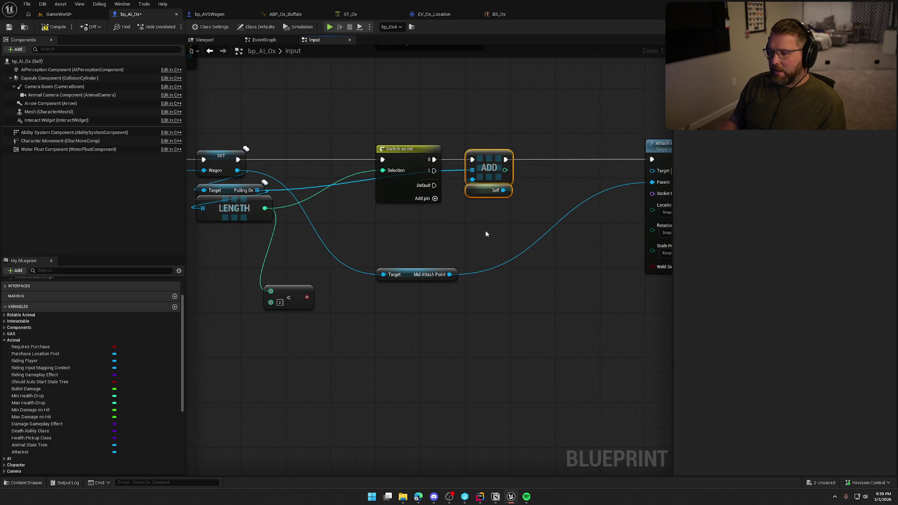
{"action": "left_click_drag", "start_coordinate": [477, 234], "coordinate": [403, 236]}
{"action": "mouse_move", "coordinate": [339, 282]}
{"action": "left_mouse_down"}
{"action": "mouse_move", "coordinate": [461, 231]}
{"action": "mouse_move", "coordinate": [451, 282]}
{"action": "mouse_move", "coordinate": [431, 283]}
{"action": "mouse_move", "coordinate": [460, 131]}
{"action": "mouse_move", "coordinate": [434, 137]}
{"action": "left_mouse_up"}
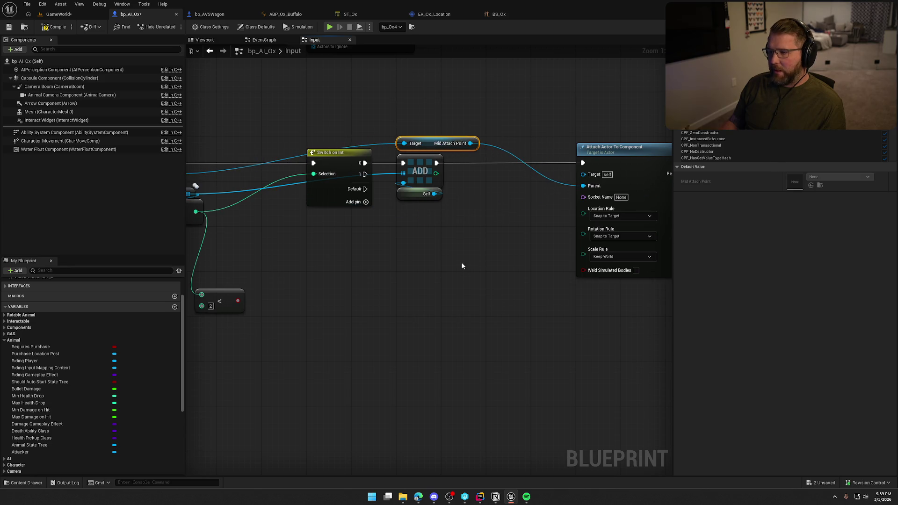
{"action": "left_click_drag", "start_coordinate": [426, 258], "coordinate": [472, 256]}
{"action": "left_click_drag", "start_coordinate": [369, 261], "coordinate": [276, 270]}
{"action": "right_click", "coordinate": [482, 193]}
{"action": "left_click", "coordinate": [490, 193]}
Add a Select node on the Parent pin, indexed by ADD, with Mid Attach Point as Option 0.
{"action": "mouse_move", "coordinate": [536, 189]}
{"action": "left_mouse_down"}
{"action": "mouse_move", "coordinate": [505, 211]}
{"action": "mouse_move", "coordinate": [414, 191]}
{"action": "mouse_move", "coordinate": [462, 256]}
{"action": "left_mouse_up"}
{"action": "type", "text": "selec"}
{"action": "left_click", "coordinate": [529, 259]}
{"action": "left_click", "coordinate": [428, 227]}
{"action": "left_click_drag", "start_coordinate": [460, 198], "coordinate": [521, 192]}
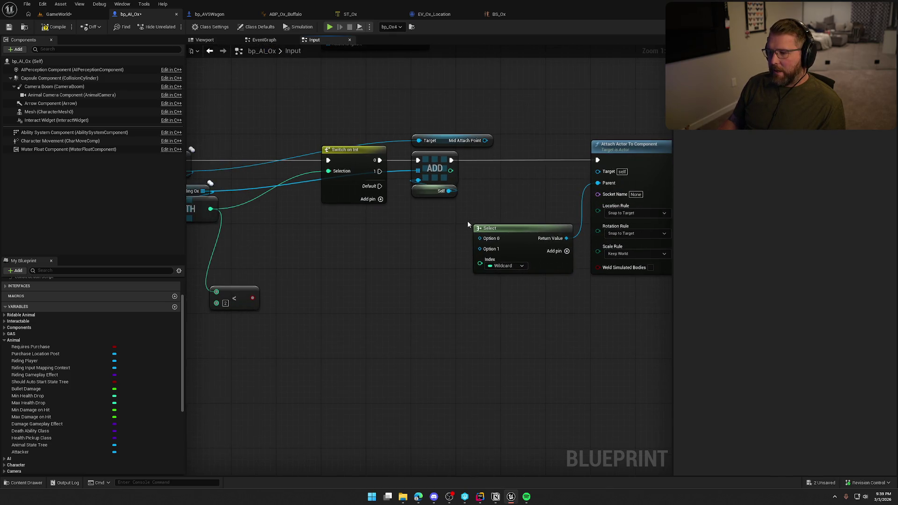
{"action": "left_click_drag", "start_coordinate": [451, 170], "coordinate": [479, 251]}
{"action": "left_click_drag", "start_coordinate": [484, 267], "coordinate": [485, 267]}
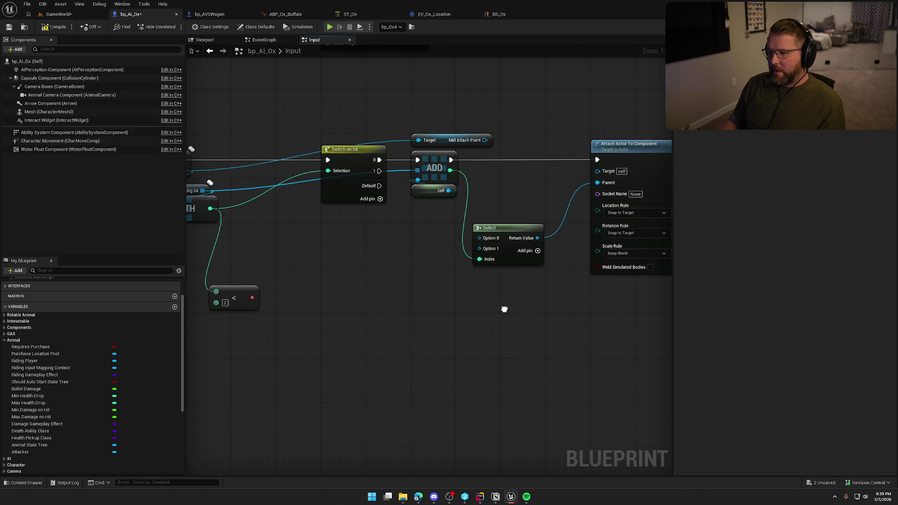
{"action": "left_click_drag", "start_coordinate": [467, 230], "coordinate": [482, 173]}
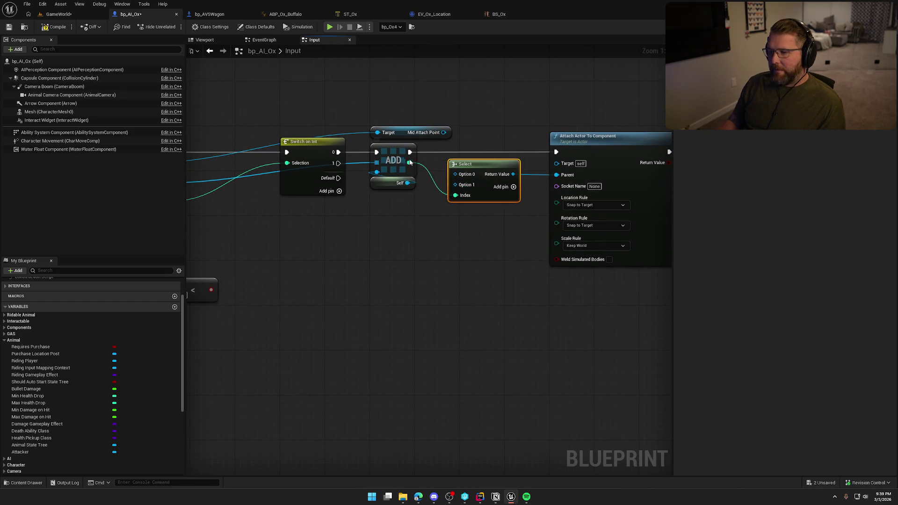
{"action": "left_click_drag", "start_coordinate": [455, 174], "coordinate": [443, 132]}
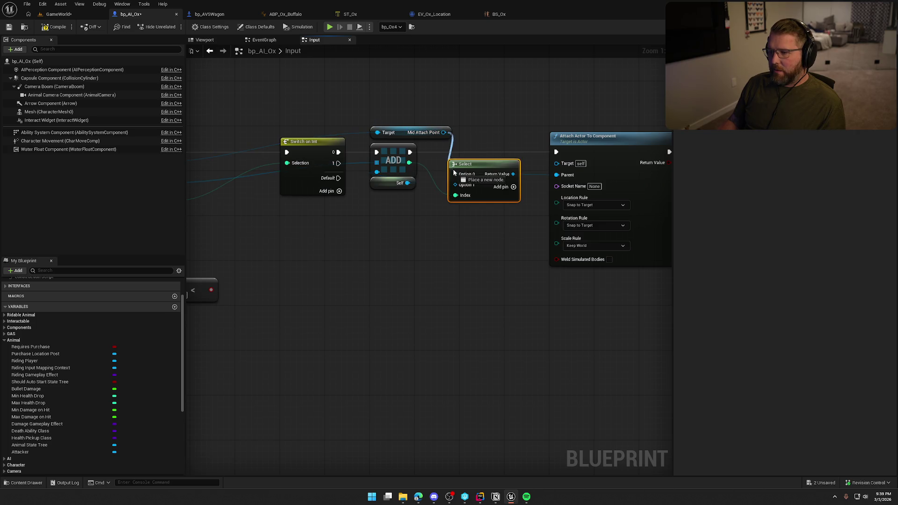
{"action": "left_click", "coordinate": [469, 123]}
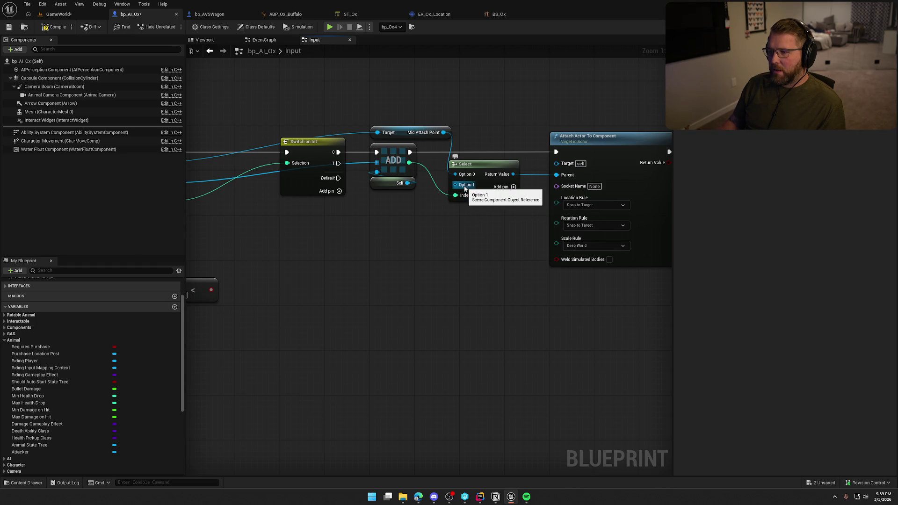
Add a Get Right Attach Point node from the Wagon reference, placed beside Select.
{"action": "mouse_move", "coordinate": [451, 205]}
{"action": "left_mouse_down"}
{"action": "mouse_move", "coordinate": [440, 260]}
{"action": "mouse_move", "coordinate": [441, 252]}
{"action": "mouse_move", "coordinate": [344, 215]}
{"action": "left_mouse_up"}
{"action": "left_click_drag", "start_coordinate": [238, 164], "coordinate": [492, 216]}
{"action": "type", "text": "g"}
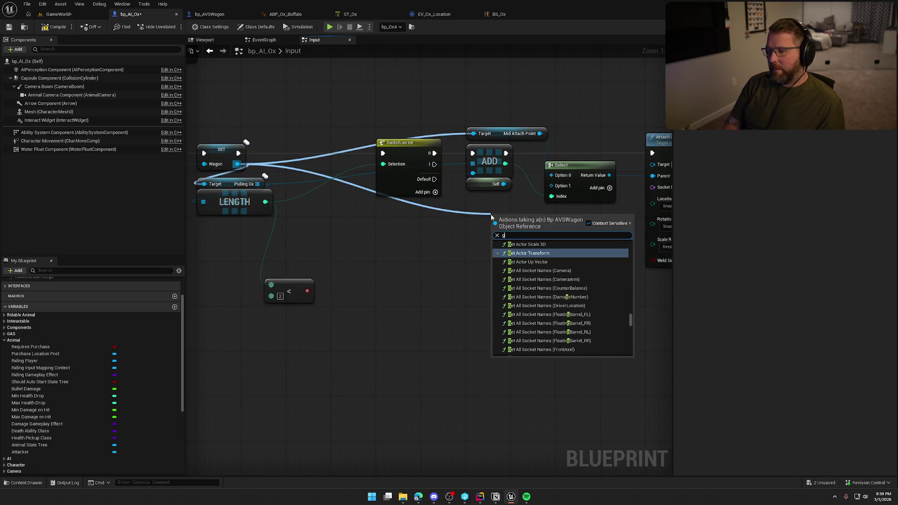
{"action": "type", "text": "et right"}
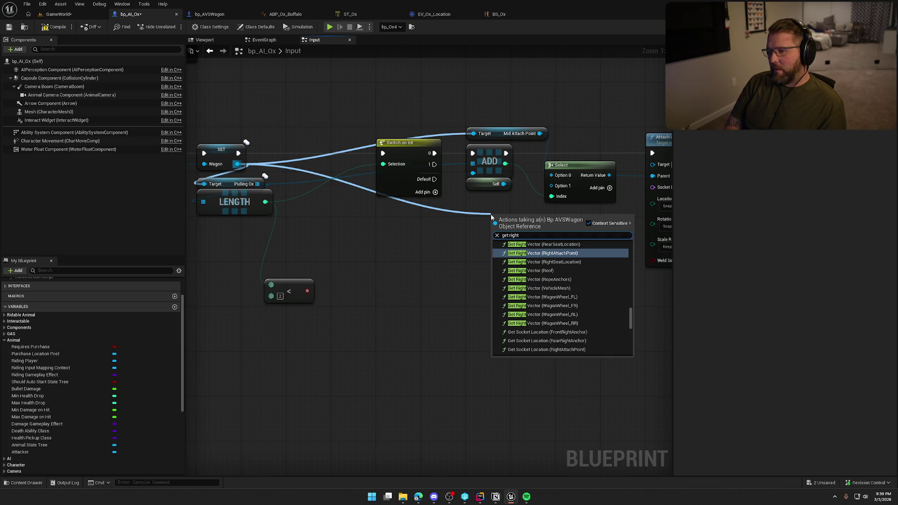
{"action": "type", "text": " attach"}
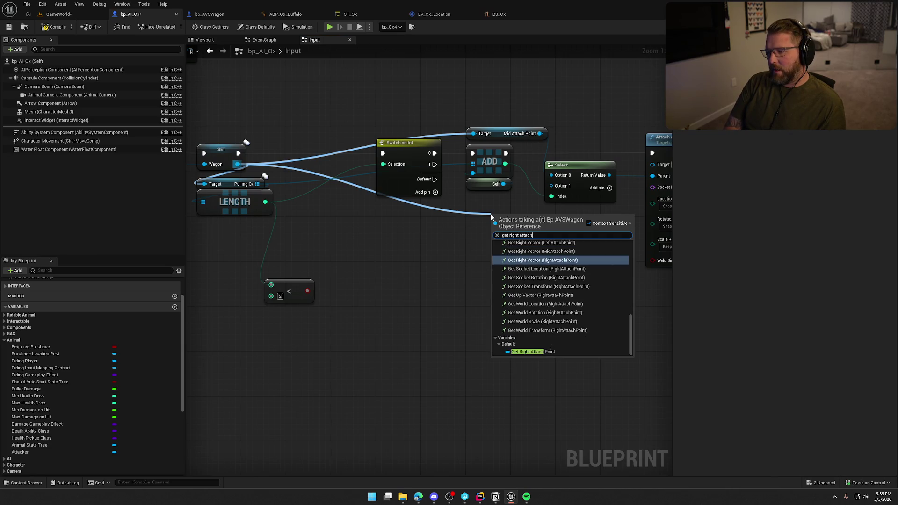
{"action": "left_click", "coordinate": [531, 352]}
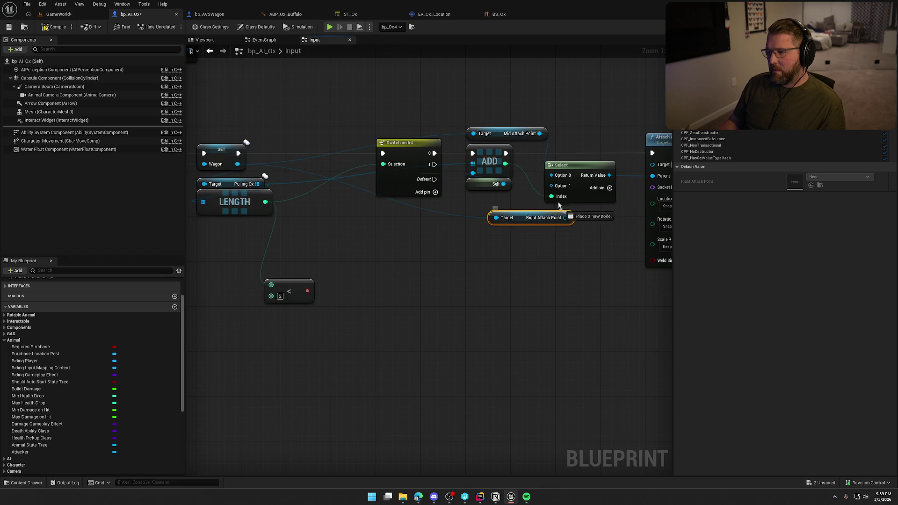
{"action": "left_click_drag", "start_coordinate": [529, 219], "coordinate": [501, 205]}
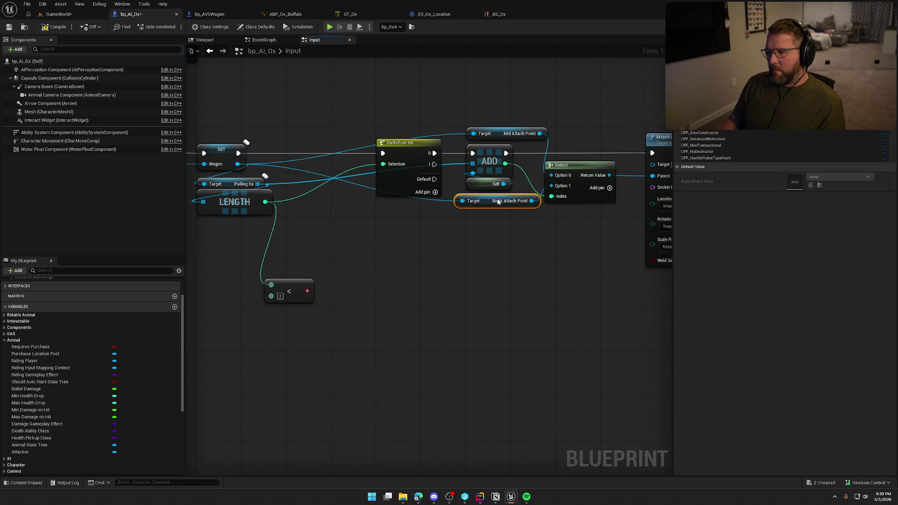
Move the Mid Attach Point getter lower and delete the Select node.
{"action": "left_click_drag", "start_coordinate": [438, 134], "coordinate": [433, 135]}
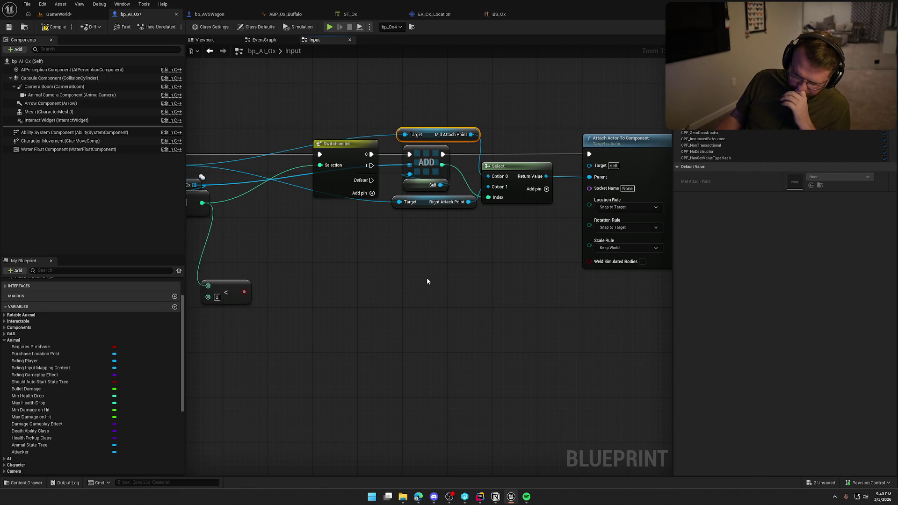
{"action": "mouse_move", "coordinate": [336, 123]}
{"action": "left_mouse_down"}
{"action": "mouse_move", "coordinate": [358, 260]}
{"action": "mouse_move", "coordinate": [502, 233]}
{"action": "mouse_move", "coordinate": [561, 249]}
{"action": "mouse_move", "coordinate": [444, 267]}
{"action": "left_mouse_up"}
{"action": "left_click", "coordinate": [394, 290]}
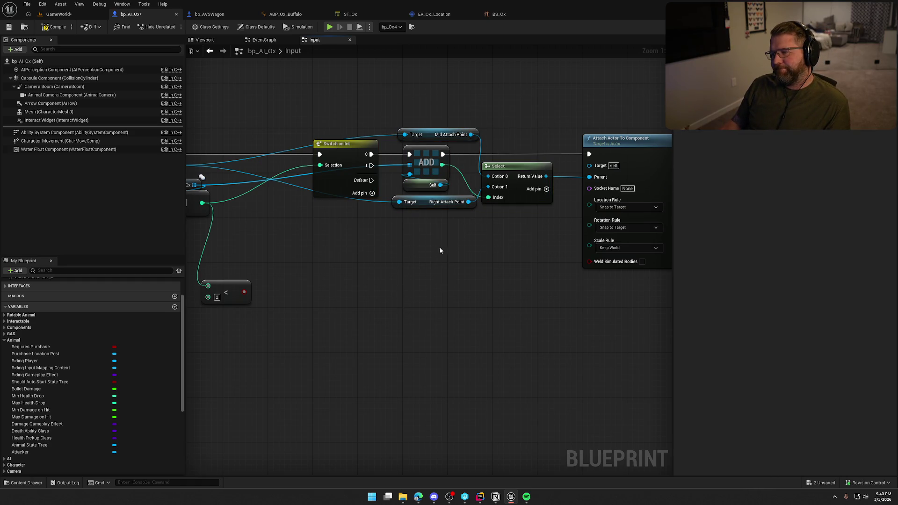
{"action": "mouse_move", "coordinate": [438, 135]}
{"action": "left_mouse_down"}
{"action": "mouse_move", "coordinate": [429, 257]}
{"action": "mouse_move", "coordinate": [392, 246]}
{"action": "left_mouse_up"}
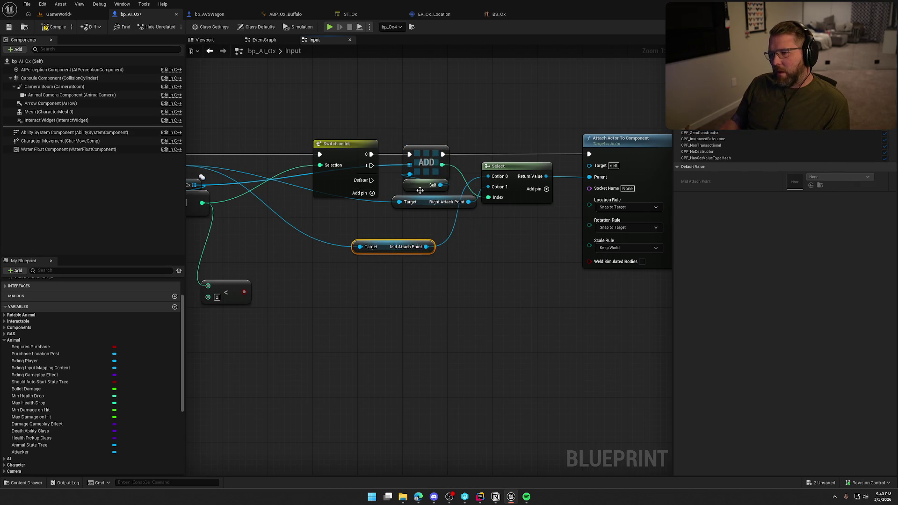
{"action": "left_click", "coordinate": [507, 199]}
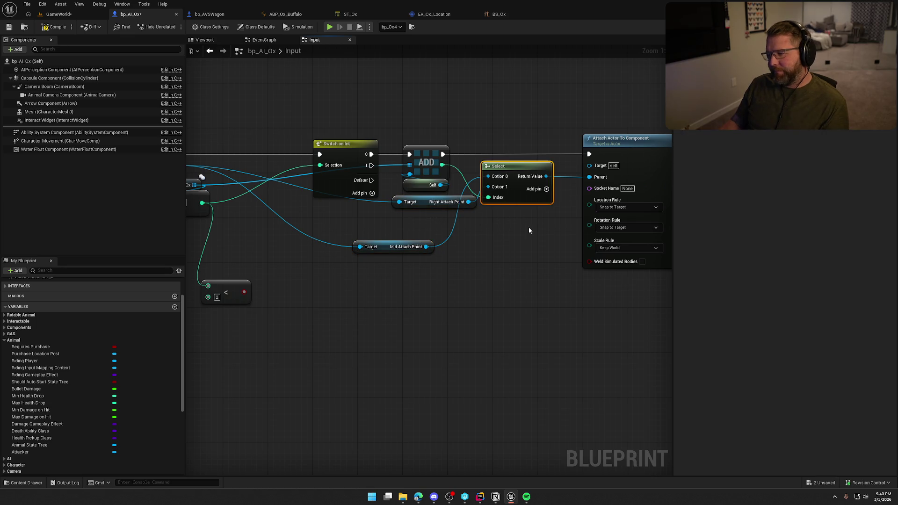
{"action": "key", "text": "Delete"}
{"action": "scroll", "coordinate": [433, 204], "scroll_direction": "down", "scroll_amount": 2}
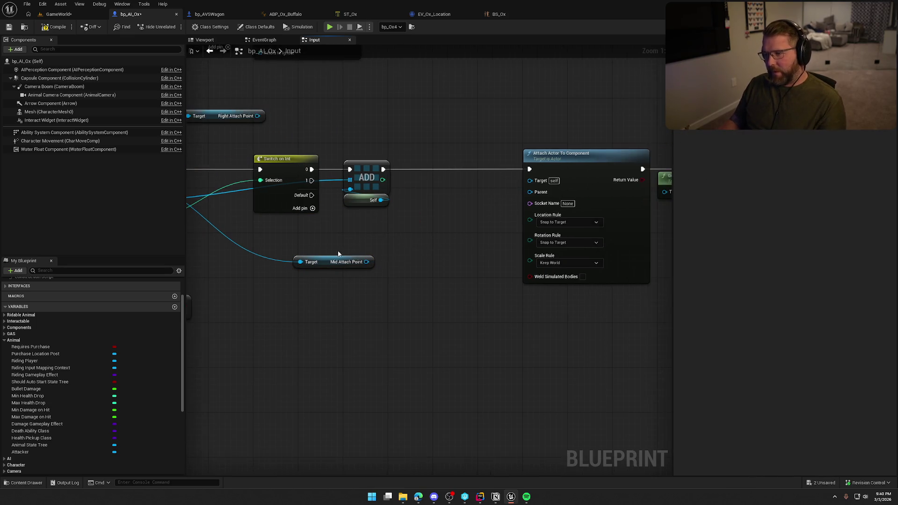
Wire Mid Attach Point directly into the Attach node's Parent and place it beside ADD.
{"action": "left_click_drag", "start_coordinate": [330, 280], "coordinate": [396, 218]}
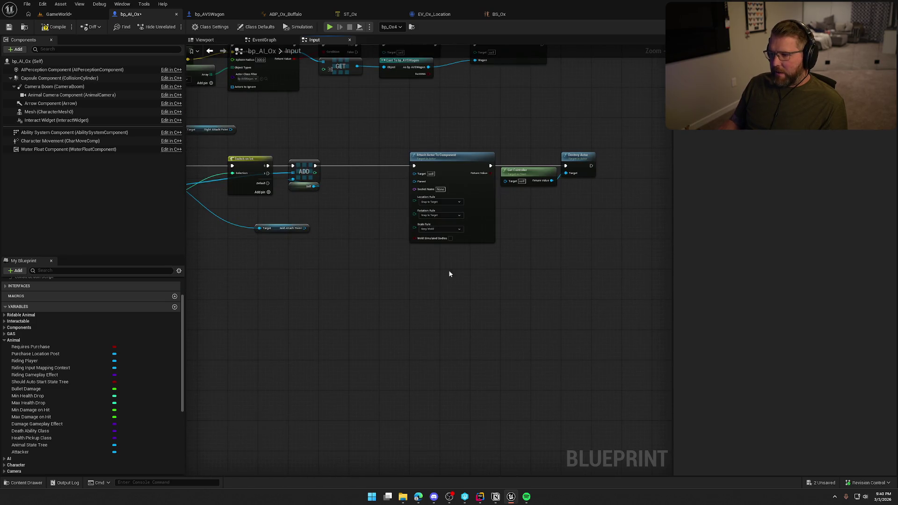
{"action": "scroll", "coordinate": [304, 178], "scroll_direction": "up", "scroll_amount": 2}
{"action": "left_click_drag", "start_coordinate": [368, 206], "coordinate": [369, 153]}
{"action": "mouse_move", "coordinate": [425, 230]}
{"action": "left_mouse_down"}
{"action": "mouse_move", "coordinate": [401, 226]}
{"action": "mouse_move", "coordinate": [430, 255]}
{"action": "mouse_move", "coordinate": [284, 230]}
{"action": "left_mouse_up"}
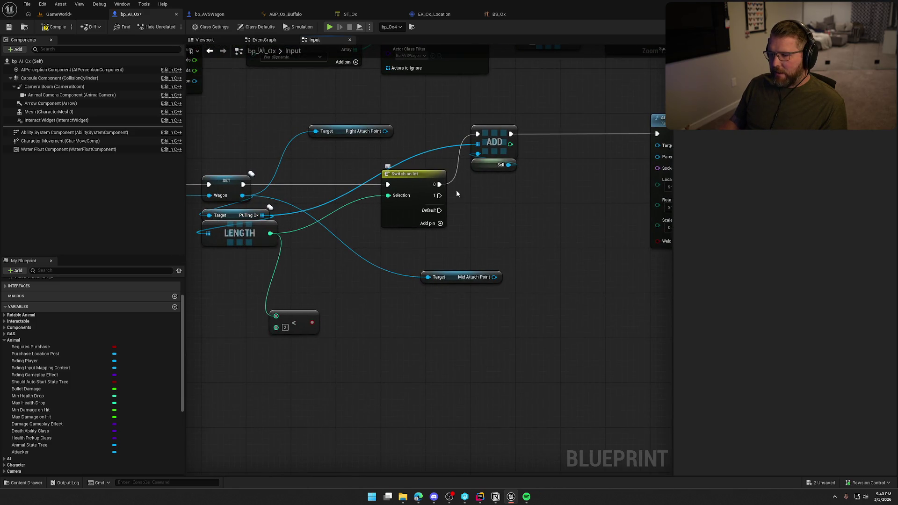
{"action": "left_click_drag", "start_coordinate": [515, 217], "coordinate": [426, 231]}
{"action": "left_click_drag", "start_coordinate": [404, 291], "coordinate": [568, 171]}
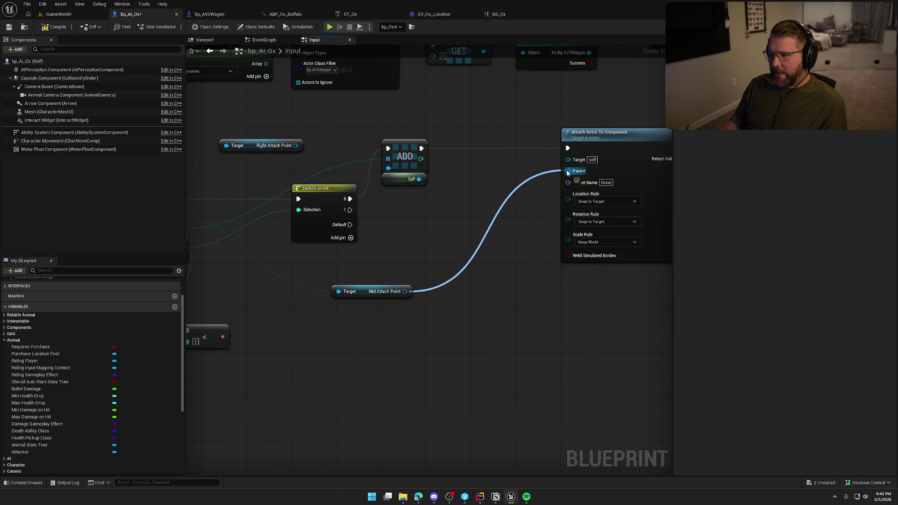
{"action": "mouse_move", "coordinate": [368, 293]}
{"action": "left_mouse_down"}
{"action": "mouse_move", "coordinate": [478, 155]}
{"action": "mouse_move", "coordinate": [470, 163]}
{"action": "left_mouse_up"}
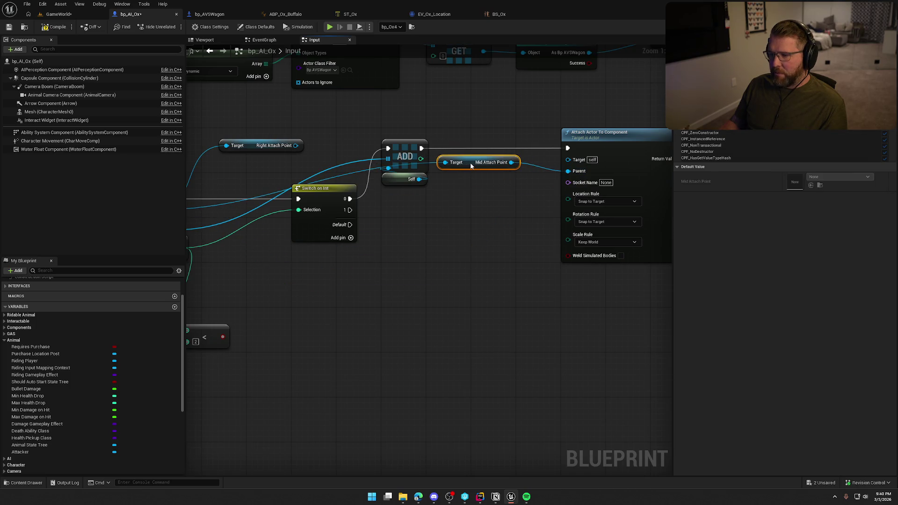
{"action": "left_click_drag", "start_coordinate": [495, 244], "coordinate": [334, 250]}
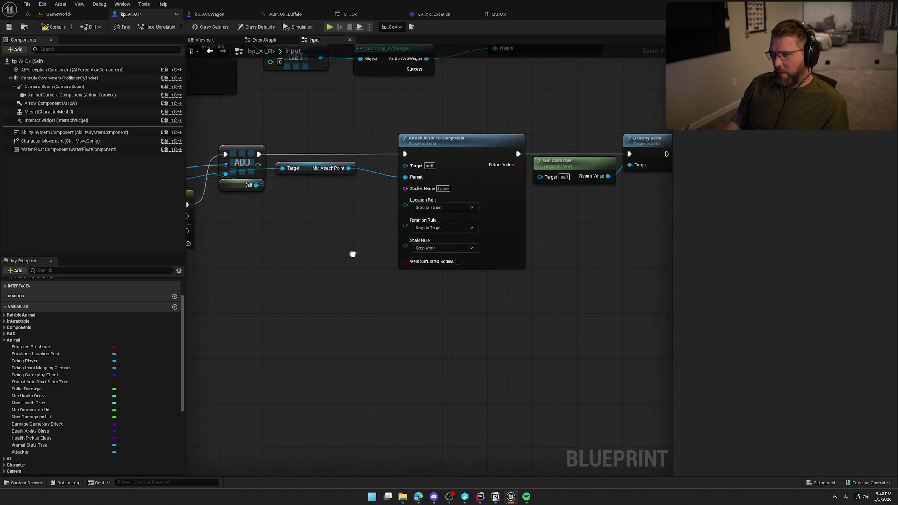
Duplicate the ADD and Self nodes for Switch output 1 and feed the Pulling Ox array into the copy.
{"action": "left_click_drag", "start_coordinate": [361, 254], "coordinate": [249, 254]}
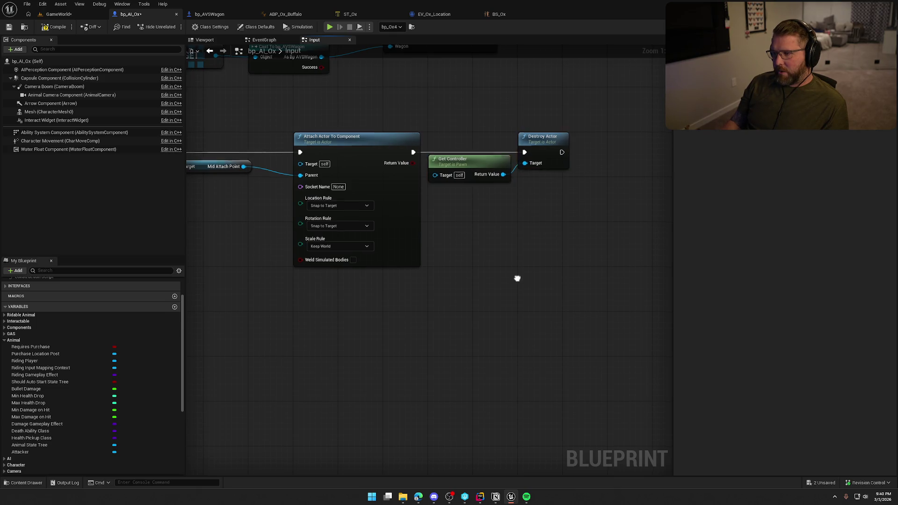
{"action": "left_click_drag", "start_coordinate": [352, 332], "coordinate": [437, 301]}
{"action": "left_click_drag", "start_coordinate": [275, 240], "coordinate": [402, 204]}
{"action": "mouse_move", "coordinate": [309, 150]}
{"action": "left_mouse_down"}
{"action": "mouse_move", "coordinate": [377, 168]}
{"action": "mouse_move", "coordinate": [362, 135]}
{"action": "mouse_move", "coordinate": [316, 151]}
{"action": "left_mouse_up"}
{"action": "key", "text": "Escape"}
{"action": "key", "text": "ctrl+c"}
{"action": "key", "text": "ctrl+v"}
{"action": "left_click_drag", "start_coordinate": [371, 155], "coordinate": [362, 160]}
{"action": "left_click", "coordinate": [442, 218]}
{"action": "mouse_move", "coordinate": [442, 218]}
{"action": "left_mouse_down"}
{"action": "mouse_move", "coordinate": [539, 200]}
{"action": "mouse_move", "coordinate": [384, 175]}
{"action": "mouse_move", "coordinate": [352, 195]}
{"action": "left_mouse_up"}
{"action": "left_click_drag", "start_coordinate": [567, 248], "coordinate": [360, 265]}
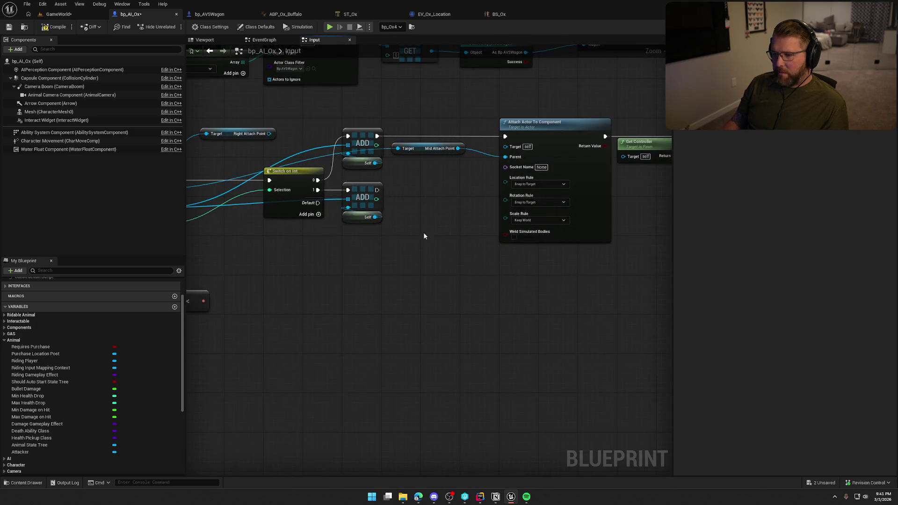
Paste a second Attach/Get Controller/Destroy Actor chain driven by the lower ADD, with Right Attach Point as Parent.
{"action": "left_click_drag", "start_coordinate": [421, 243], "coordinate": [351, 245]}
{"action": "mouse_move", "coordinate": [393, 111]}
{"action": "left_mouse_down"}
{"action": "mouse_move", "coordinate": [697, 223]}
{"action": "mouse_move", "coordinate": [599, 268]}
{"action": "mouse_move", "coordinate": [538, 280]}
{"action": "left_mouse_up"}
{"action": "mouse_move", "coordinate": [470, 290]}
{"action": "left_mouse_down"}
{"action": "mouse_move", "coordinate": [381, 295]}
{"action": "mouse_move", "coordinate": [397, 266]}
{"action": "left_mouse_up"}
{"action": "left_click", "coordinate": [396, 265]}
{"action": "key", "text": "ctrl+v"}
{"action": "mouse_move", "coordinate": [394, 166]}
{"action": "left_mouse_down"}
{"action": "mouse_move", "coordinate": [402, 236]}
{"action": "mouse_move", "coordinate": [363, 271]}
{"action": "mouse_move", "coordinate": [370, 279]}
{"action": "mouse_move", "coordinate": [576, 243]}
{"action": "mouse_move", "coordinate": [575, 234]}
{"action": "left_mouse_up"}
{"action": "left_click", "coordinate": [455, 280]}
{"action": "mouse_move", "coordinate": [456, 279]}
{"action": "left_mouse_down"}
{"action": "mouse_move", "coordinate": [456, 243]}
{"action": "mouse_move", "coordinate": [503, 264]}
{"action": "left_mouse_up"}
{"action": "mouse_move", "coordinate": [319, 96]}
{"action": "left_mouse_down"}
{"action": "mouse_move", "coordinate": [493, 255]}
{"action": "mouse_move", "coordinate": [504, 243]}
{"action": "mouse_move", "coordinate": [593, 245]}
{"action": "left_mouse_up"}
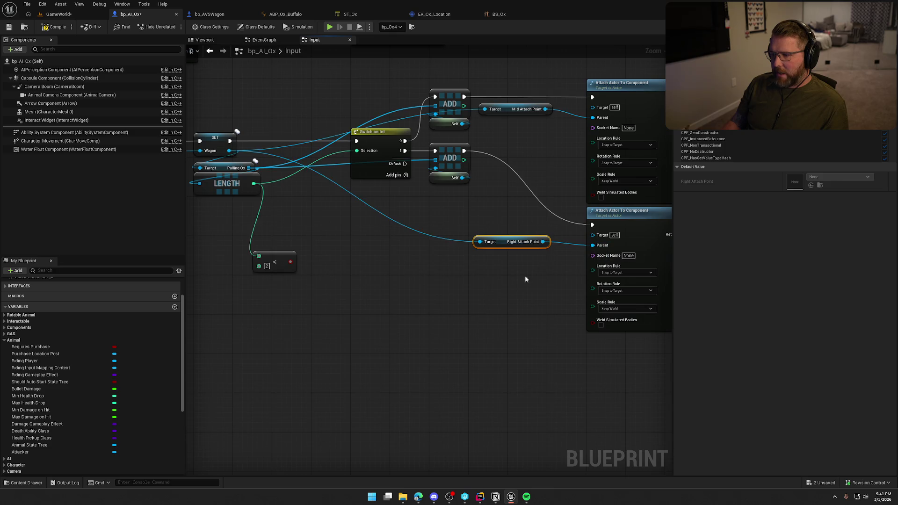
{"action": "left_click_drag", "start_coordinate": [500, 243], "coordinate": [495, 243]}
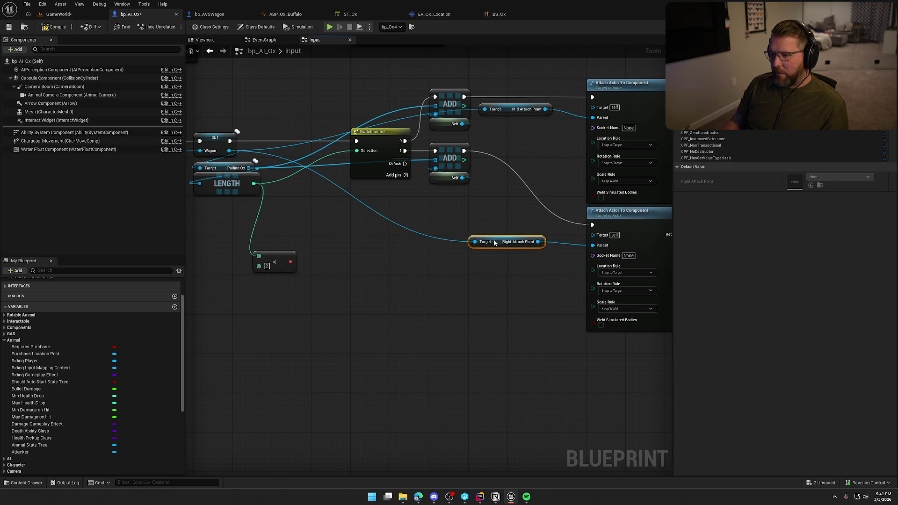
{"action": "left_click_drag", "start_coordinate": [505, 307], "coordinate": [405, 325]}
{"action": "mouse_move", "coordinate": [340, 96]}
{"action": "left_mouse_down"}
{"action": "mouse_move", "coordinate": [485, 146]}
{"action": "mouse_move", "coordinate": [653, 155]}
{"action": "mouse_move", "coordinate": [602, 144]}
{"action": "mouse_move", "coordinate": [197, 145]}
{"action": "left_mouse_up"}
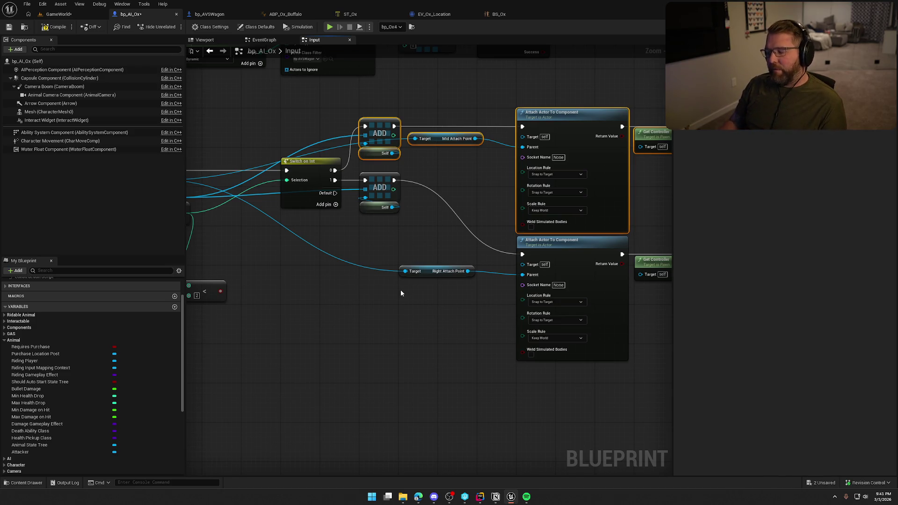
Delete the less-than comparison node fed by LENGTH.
{"action": "mouse_move", "coordinate": [401, 293]}
{"action": "left_mouse_down"}
{"action": "mouse_move", "coordinate": [273, 315]}
{"action": "mouse_move", "coordinate": [340, 289]}
{"action": "mouse_move", "coordinate": [405, 230]}
{"action": "left_mouse_up"}
{"action": "mouse_move", "coordinate": [400, 167]}
{"action": "left_mouse_down"}
{"action": "mouse_move", "coordinate": [340, 107]}
{"action": "mouse_move", "coordinate": [366, 192]}
{"action": "left_mouse_up"}
{"action": "left_click_drag", "start_coordinate": [410, 290], "coordinate": [478, 288]}
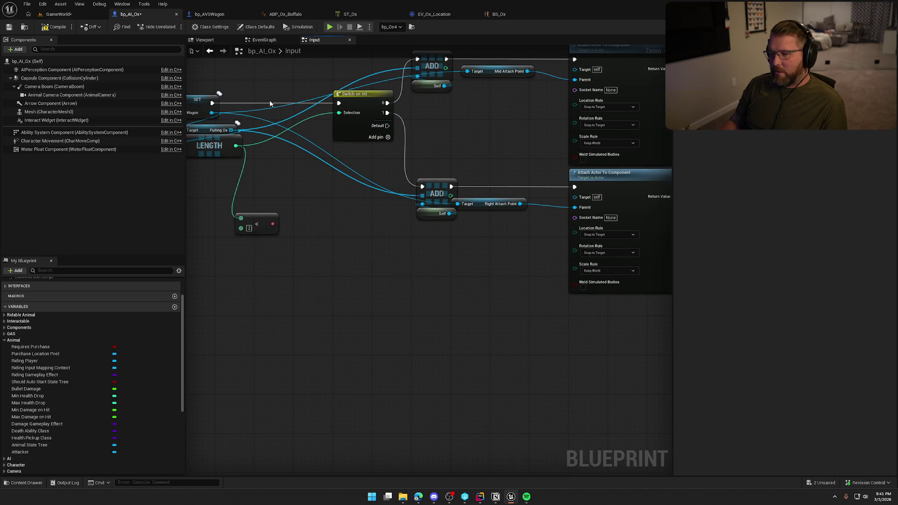
{"action": "mouse_move", "coordinate": [340, 247]}
{"action": "left_mouse_down"}
{"action": "mouse_move", "coordinate": [473, 258]}
{"action": "mouse_move", "coordinate": [377, 287]}
{"action": "left_mouse_up"}
{"action": "left_click", "coordinate": [399, 243]}
{"action": "key", "text": "Delete"}
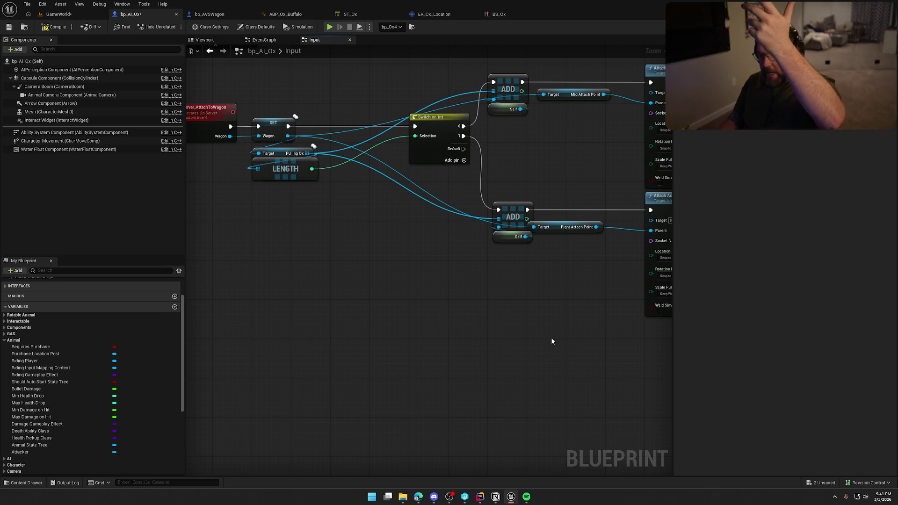
Move the Pulling Ox and LENGTH getters down beside the Switch on Int.
{"action": "left_click_drag", "start_coordinate": [351, 206], "coordinate": [313, 179]}
{"action": "left_click_drag", "start_coordinate": [300, 236], "coordinate": [257, 145]}
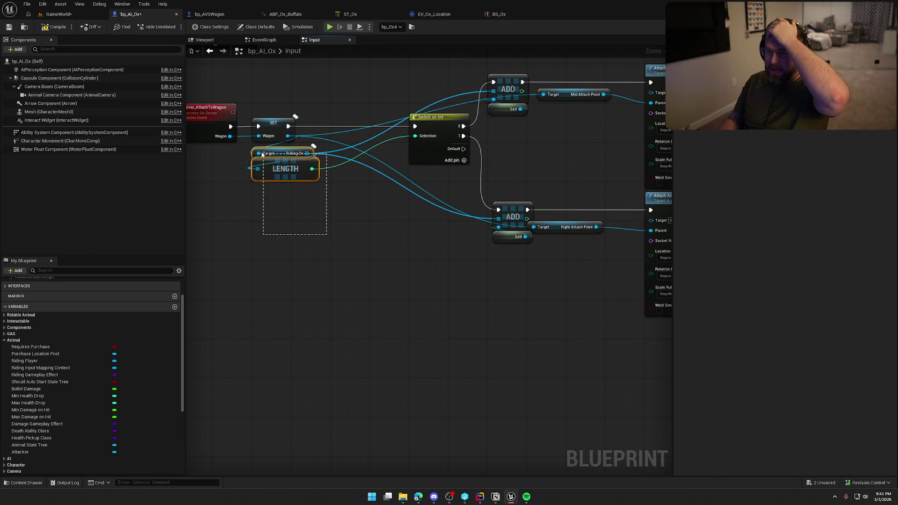
{"action": "mouse_move", "coordinate": [288, 171]}
{"action": "left_mouse_down"}
{"action": "mouse_move", "coordinate": [366, 191]}
{"action": "mouse_move", "coordinate": [364, 204]}
{"action": "left_mouse_up"}
{"action": "left_click", "coordinate": [391, 273]}
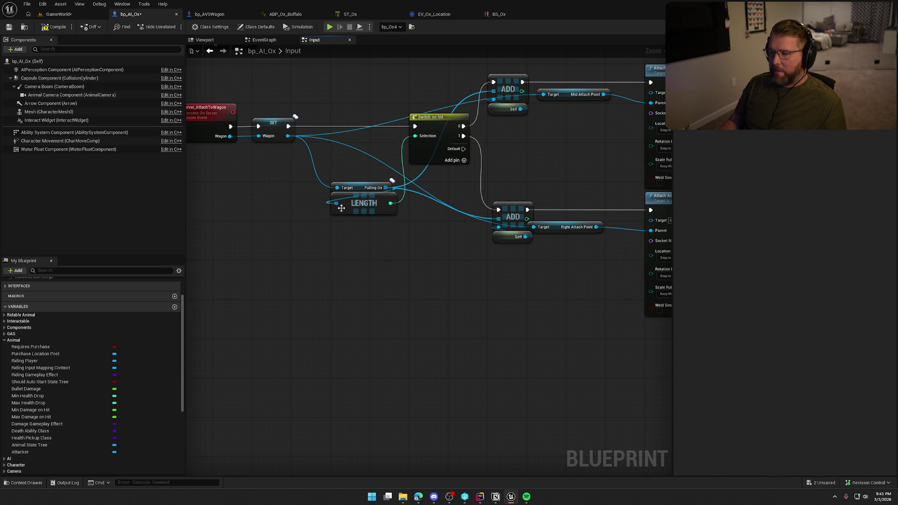
{"action": "left_click_drag", "start_coordinate": [299, 239], "coordinate": [312, 248]}
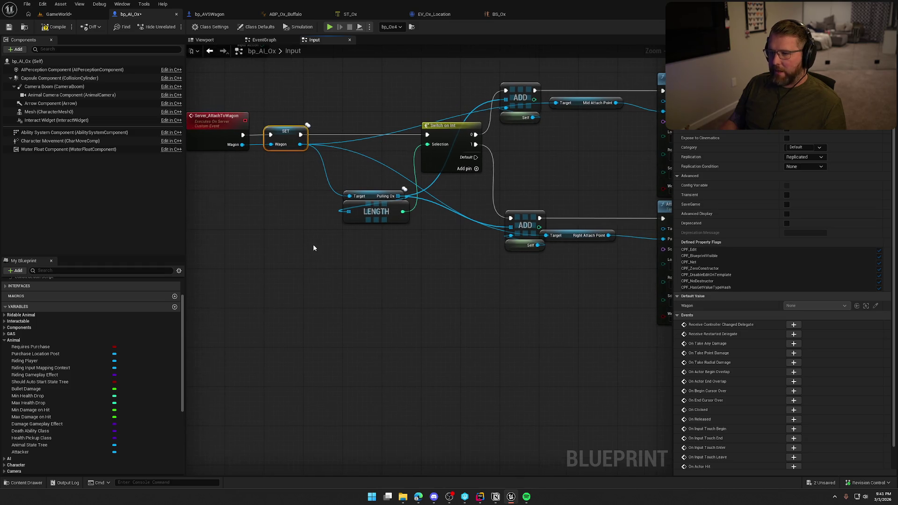
{"action": "left_click", "coordinate": [318, 248]}
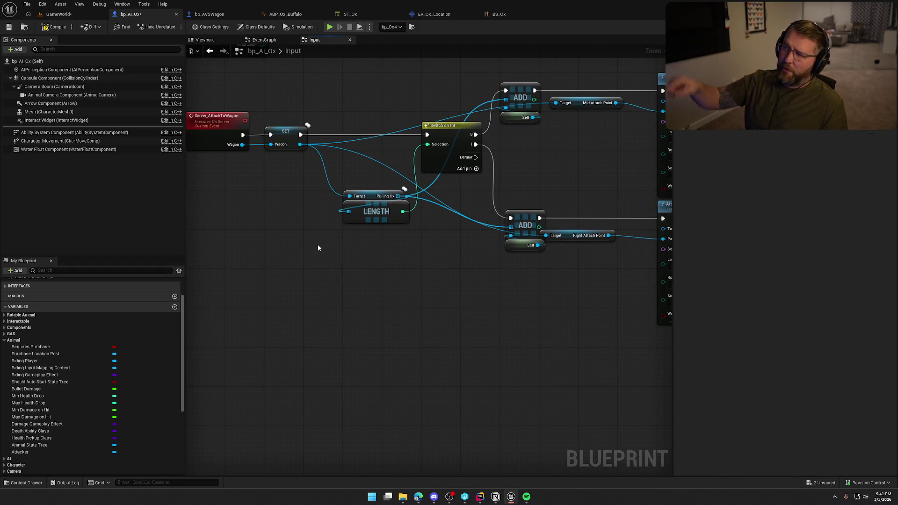
Align Right Attach Point under the lower ADD and shift the attach nodes into place.
{"action": "mouse_move", "coordinate": [370, 301]}
{"action": "left_mouse_down"}
{"action": "mouse_move", "coordinate": [355, 344]}
{"action": "mouse_move", "coordinate": [433, 365]}
{"action": "mouse_move", "coordinate": [344, 344]}
{"action": "mouse_move", "coordinate": [406, 298]}
{"action": "left_mouse_up"}
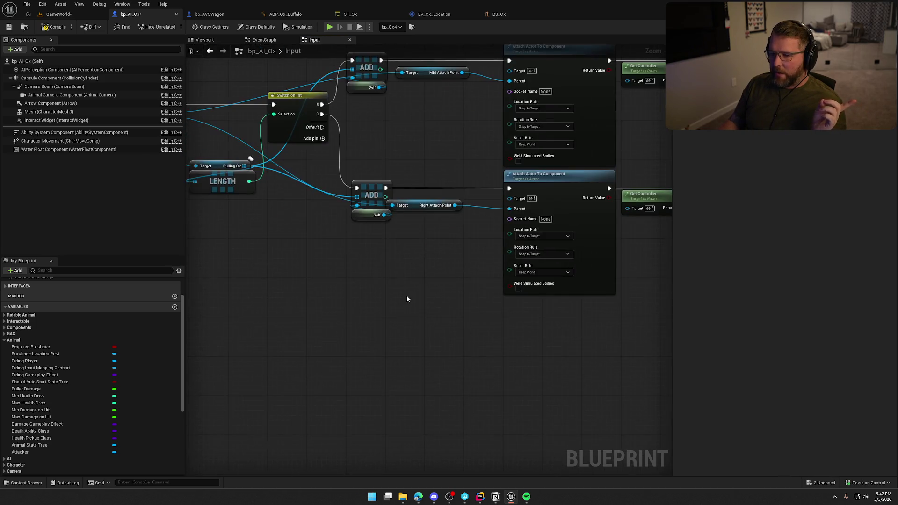
{"action": "mouse_move", "coordinate": [412, 209]}
{"action": "left_mouse_down"}
{"action": "mouse_move", "coordinate": [445, 255]}
{"action": "mouse_move", "coordinate": [376, 233]}
{"action": "mouse_move", "coordinate": [368, 179]}
{"action": "mouse_move", "coordinate": [401, 205]}
{"action": "left_mouse_up"}
{"action": "left_click", "coordinate": [408, 159]}
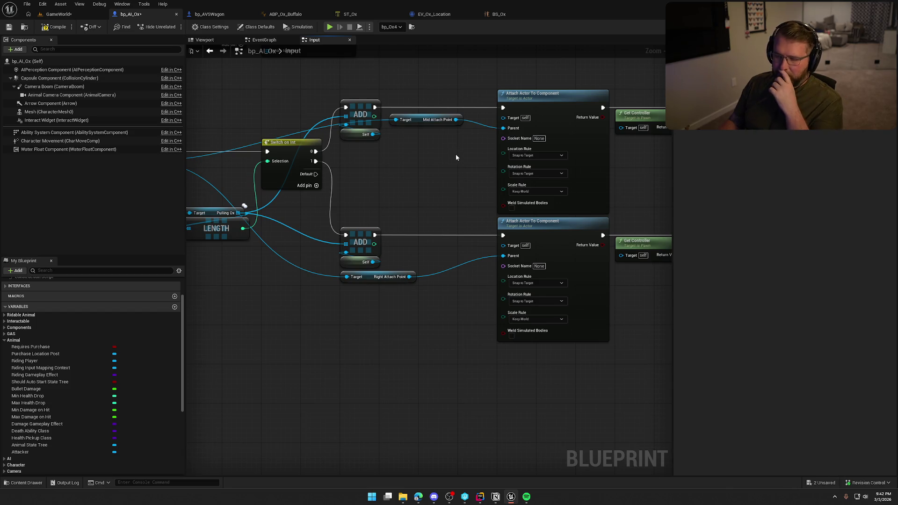
{"action": "left_click_drag", "start_coordinate": [425, 198], "coordinate": [271, 179]}
{"action": "mouse_move", "coordinate": [487, 285]}
{"action": "left_mouse_down"}
{"action": "mouse_move", "coordinate": [388, 277]}
{"action": "mouse_move", "coordinate": [414, 207]}
{"action": "mouse_move", "coordinate": [550, 225]}
{"action": "mouse_move", "coordinate": [660, 199]}
{"action": "mouse_move", "coordinate": [636, 202]}
{"action": "left_mouse_up"}
{"action": "left_click_drag", "start_coordinate": [427, 261], "coordinate": [745, 247]}
{"action": "left_click_drag", "start_coordinate": [233, 245], "coordinate": [405, 224]}
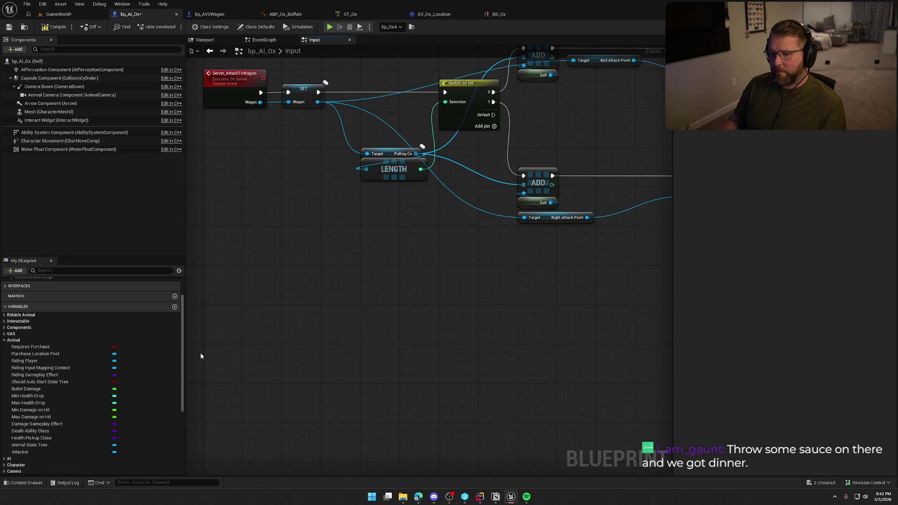
{"action": "mouse_move", "coordinate": [418, 153]}
{"action": "left_mouse_down"}
{"action": "mouse_move", "coordinate": [534, 238]}
{"action": "mouse_move", "coordinate": [576, 288]}
{"action": "mouse_move", "coordinate": [205, 295]}
{"action": "mouse_move", "coordinate": [391, 279]}
{"action": "mouse_move", "coordinate": [538, 302]}
{"action": "mouse_move", "coordinate": [492, 240]}
{"action": "left_mouse_up"}
Duplicate the Attach node and make a Pulling Ox Get (a copy) its Target.
{"action": "type", "text": "get"}
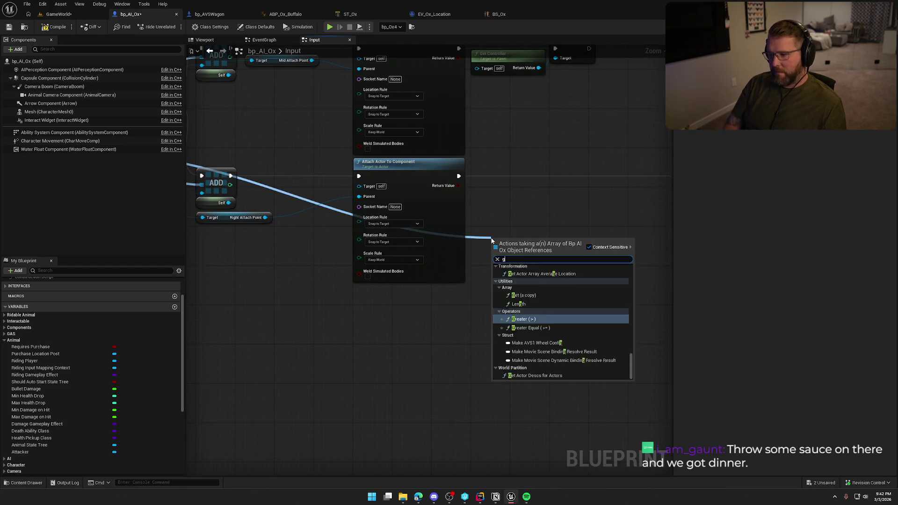
{"action": "key", "text": "Return"}
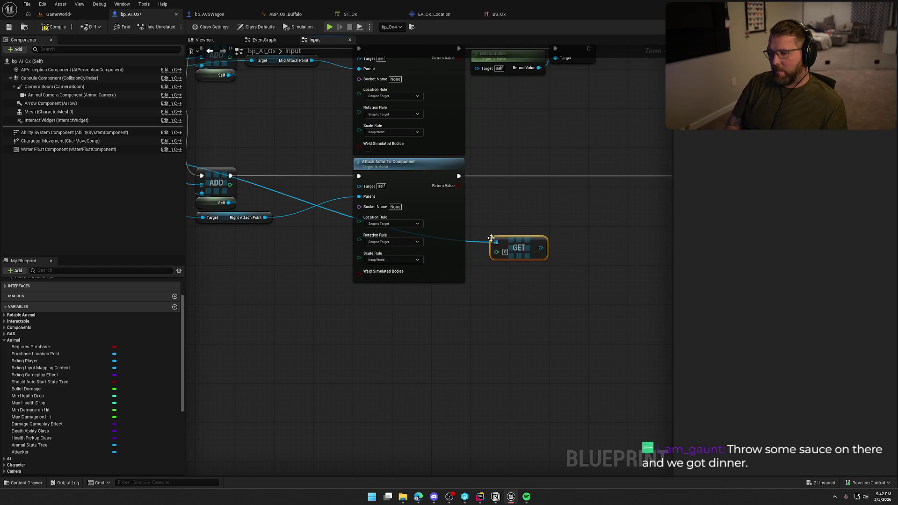
{"action": "mouse_move", "coordinate": [491, 238]}
{"action": "left_mouse_down"}
{"action": "mouse_move", "coordinate": [473, 229]}
{"action": "mouse_move", "coordinate": [482, 253]}
{"action": "mouse_move", "coordinate": [501, 237]}
{"action": "left_mouse_up"}
{"action": "left_click", "coordinate": [494, 219]}
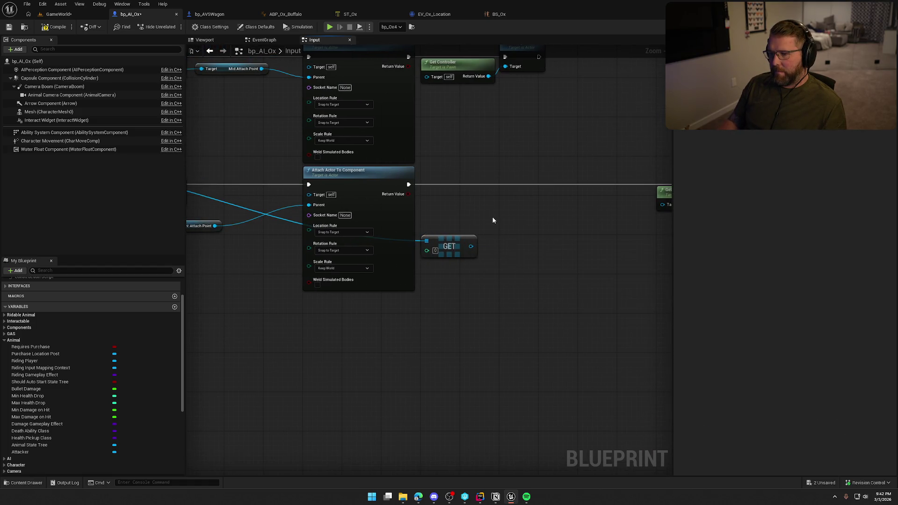
{"action": "left_click", "coordinate": [349, 179]}
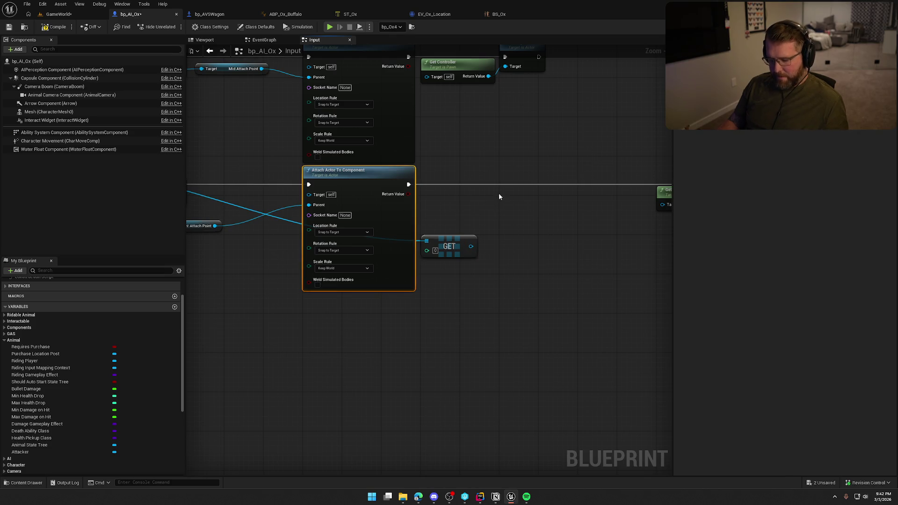
{"action": "key", "text": "ctrl+d"}
{"action": "left_click_drag", "start_coordinate": [535, 189], "coordinate": [408, 184]}
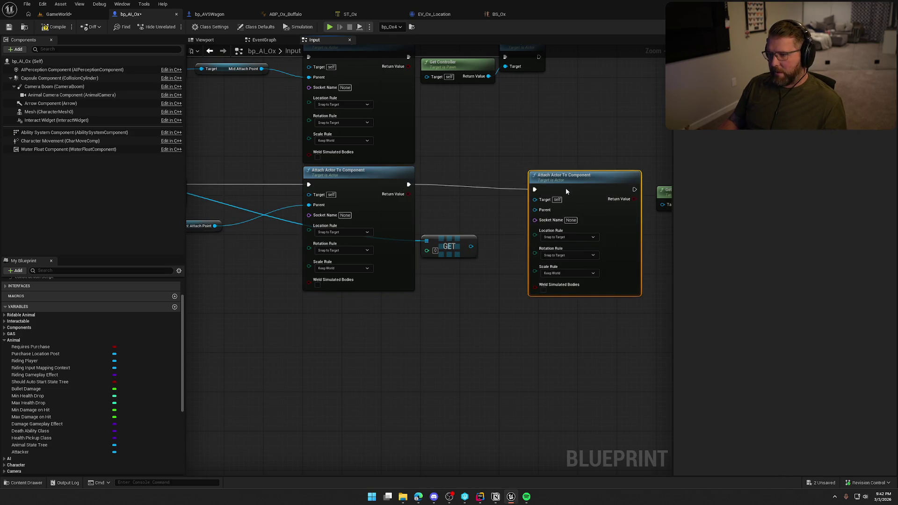
{"action": "left_click_drag", "start_coordinate": [566, 188], "coordinate": [536, 184]}
{"action": "left_click_drag", "start_coordinate": [468, 246], "coordinate": [505, 205]}
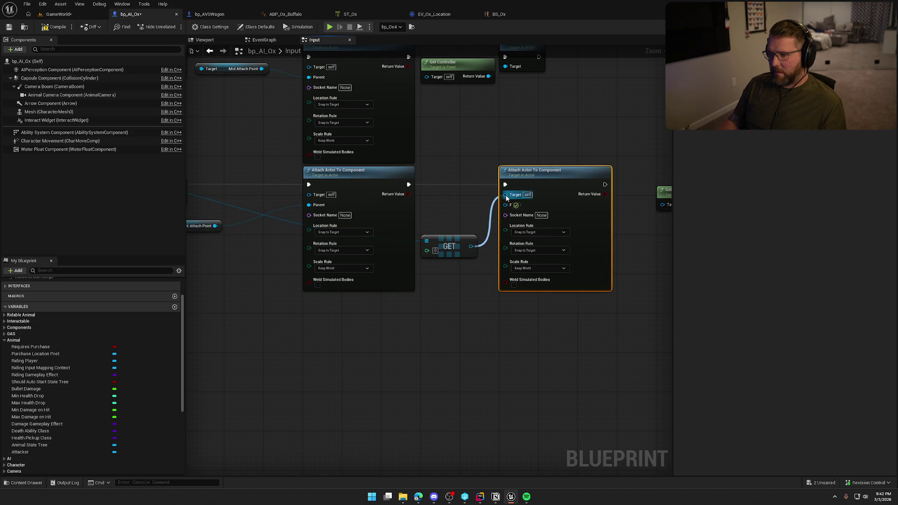
Wire the wagon's Left Attach Point into the new Attach's Parent and chain it into Destroy Actor.
{"action": "mouse_move", "coordinate": [443, 214]}
{"action": "left_mouse_down"}
{"action": "mouse_move", "coordinate": [377, 241]}
{"action": "mouse_move", "coordinate": [452, 255]}
{"action": "left_mouse_up"}
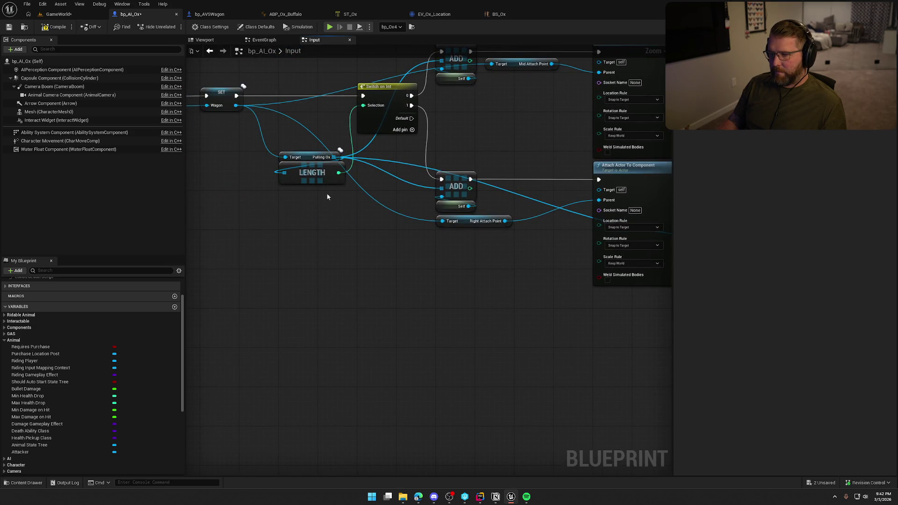
{"action": "mouse_move", "coordinate": [236, 105]}
{"action": "left_mouse_down"}
{"action": "mouse_move", "coordinate": [541, 230]}
{"action": "mouse_move", "coordinate": [550, 213]}
{"action": "left_mouse_up"}
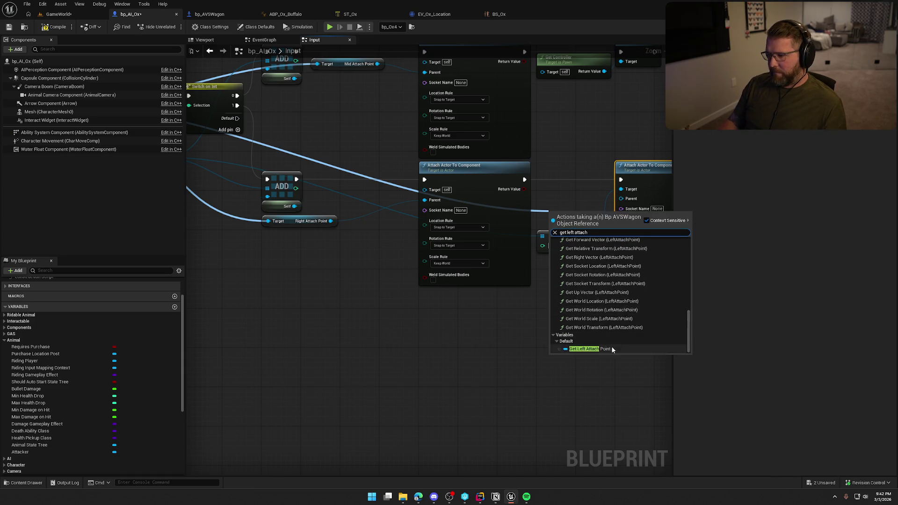
{"action": "left_click", "coordinate": [611, 346]}
{"action": "mouse_move", "coordinate": [576, 206]}
{"action": "left_mouse_down"}
{"action": "mouse_move", "coordinate": [431, 201]}
{"action": "mouse_move", "coordinate": [488, 199]}
{"action": "left_mouse_up"}
{"action": "left_click", "coordinate": [475, 315]}
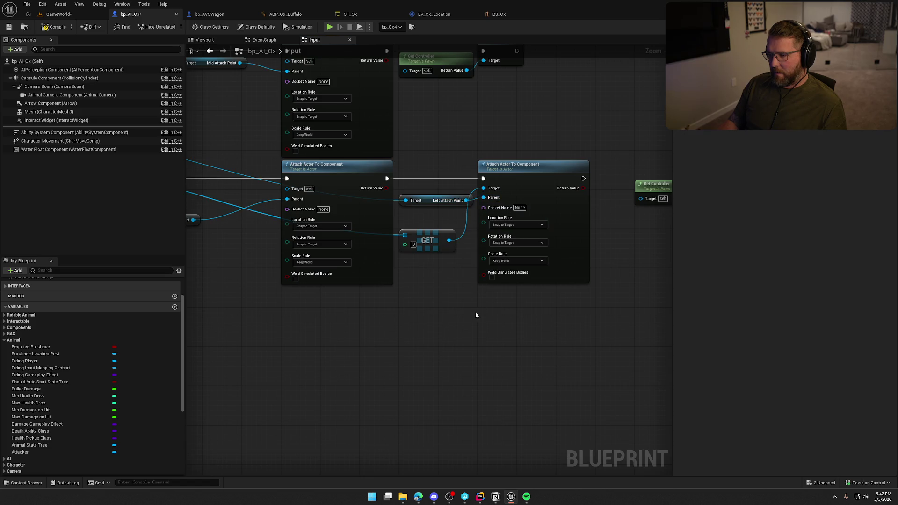
{"action": "left_click_drag", "start_coordinate": [587, 335], "coordinate": [479, 338]}
{"action": "left_click_drag", "start_coordinate": [476, 182], "coordinate": [614, 182]}
{"action": "scroll", "coordinate": [514, 281], "scroll_direction": "down", "scroll_amount": 5}
{"action": "scroll", "coordinate": [406, 372], "scroll_direction": "up", "scroll_amount": 2}
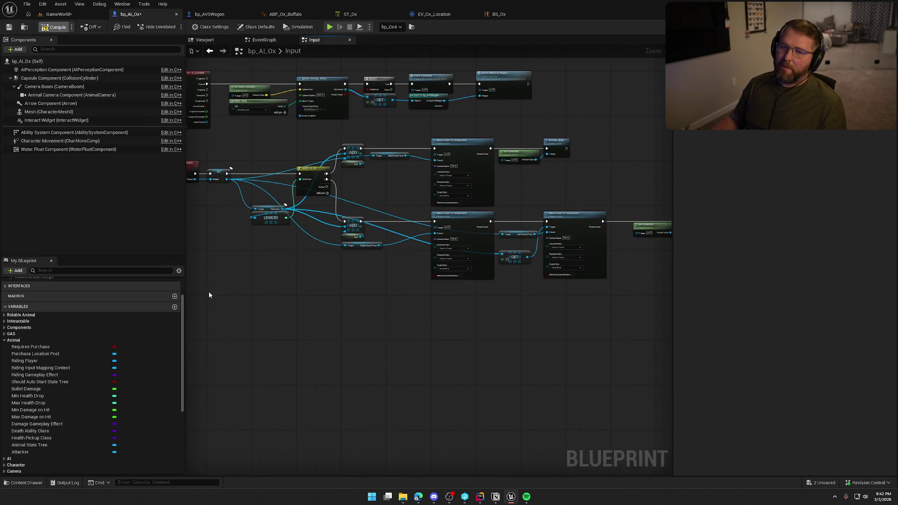
Save bp_AI_Ox and return to the running GameWorld play session.
{"action": "key", "text": "ctrl+s"}
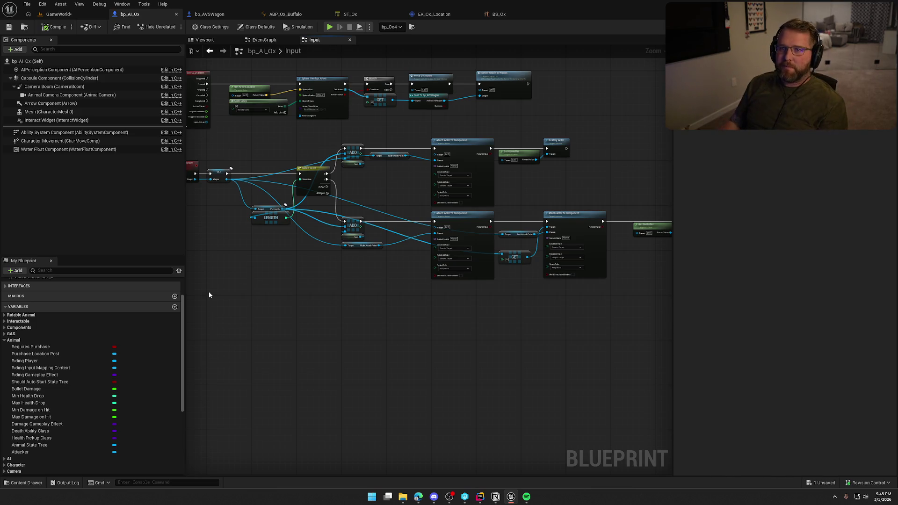
{"action": "left_click_drag", "start_coordinate": [280, 339], "coordinate": [344, 341]}
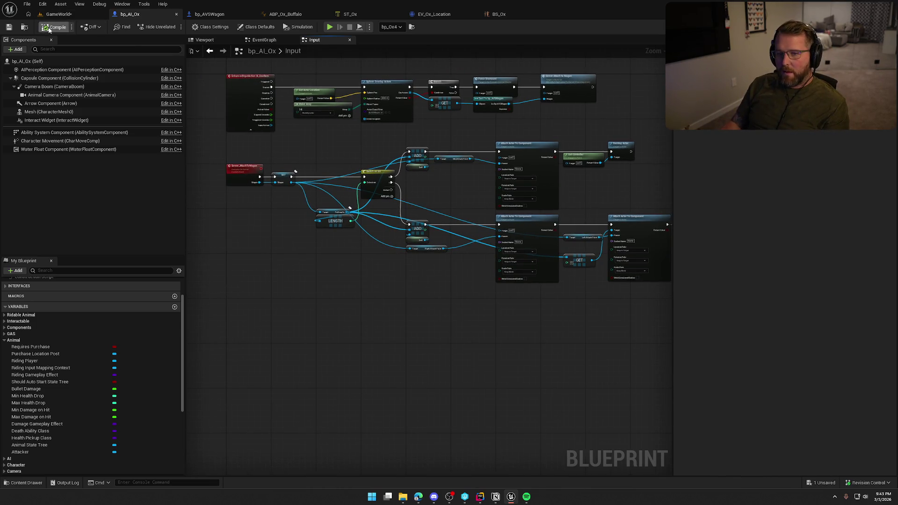
{"action": "left_click", "coordinate": [59, 14]}
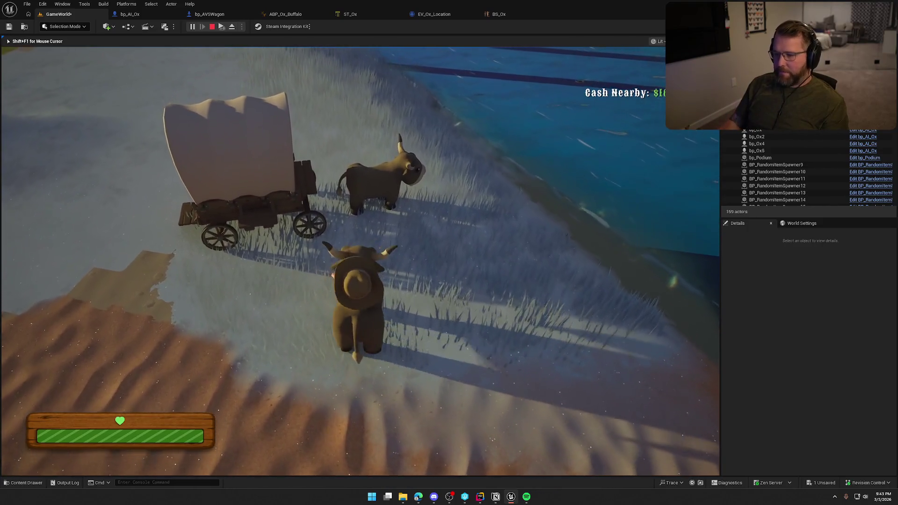
Dismount the ox, sit in the wagon to watch the two oxen hitch, then stop playing.
{"action": "key", "text": "e"}
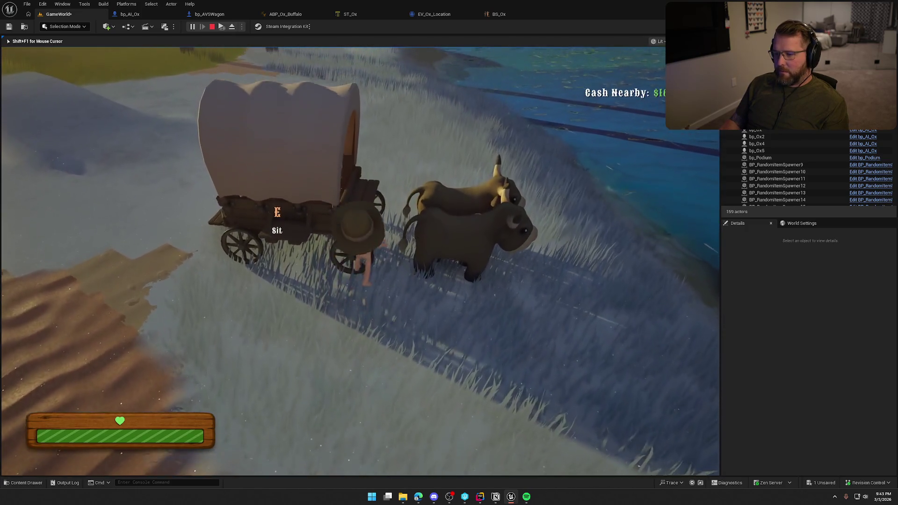
{"action": "key", "text": "e"}
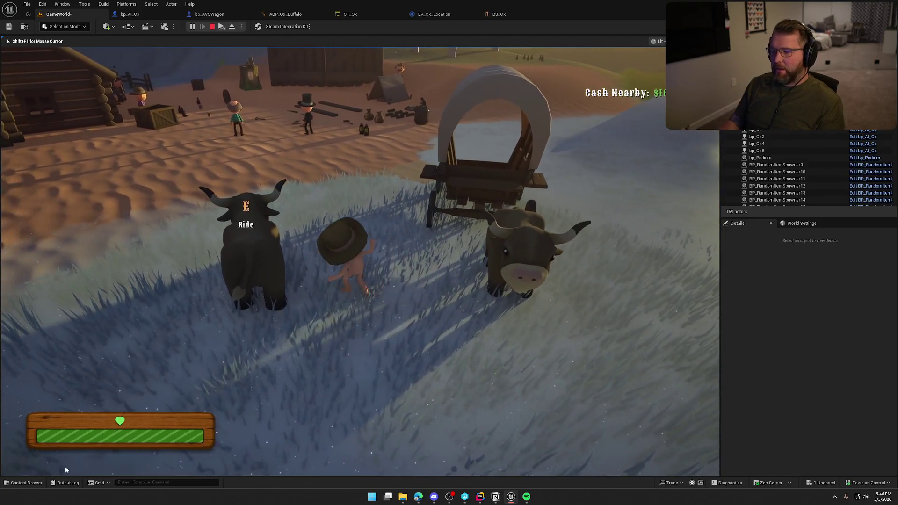
{"action": "key", "text": "Escape"}
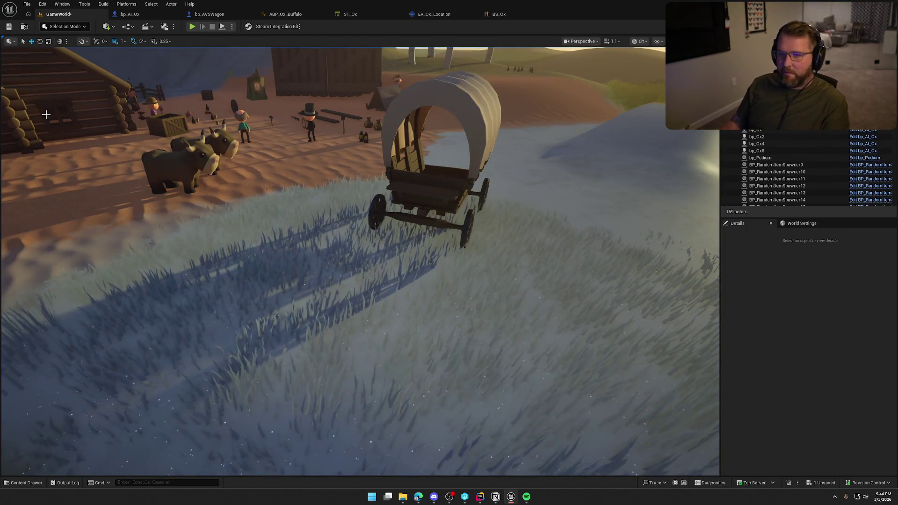
In the wagon blueprint, rename the new function to SetupOxAttachments.
{"action": "left_click", "coordinate": [198, 18]}
{"action": "left_click", "coordinate": [265, 40]}
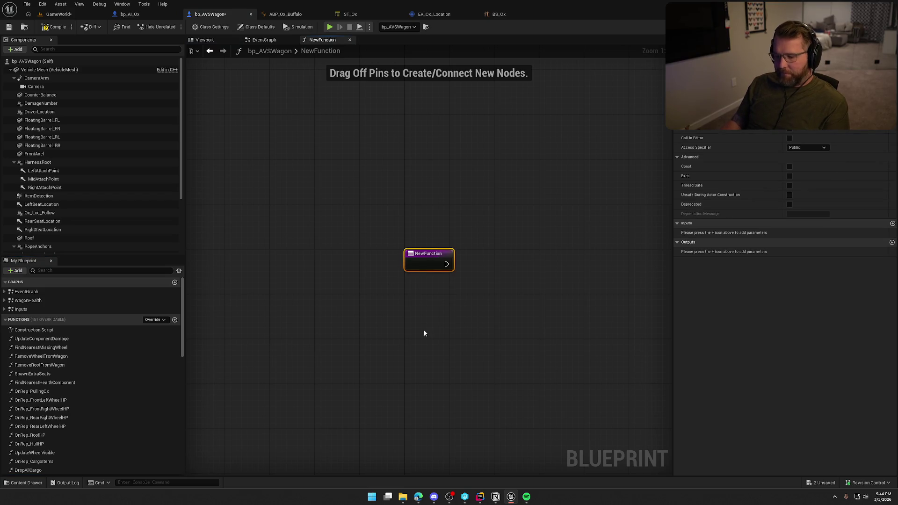
{"action": "type", "text": "SetupOxen"}
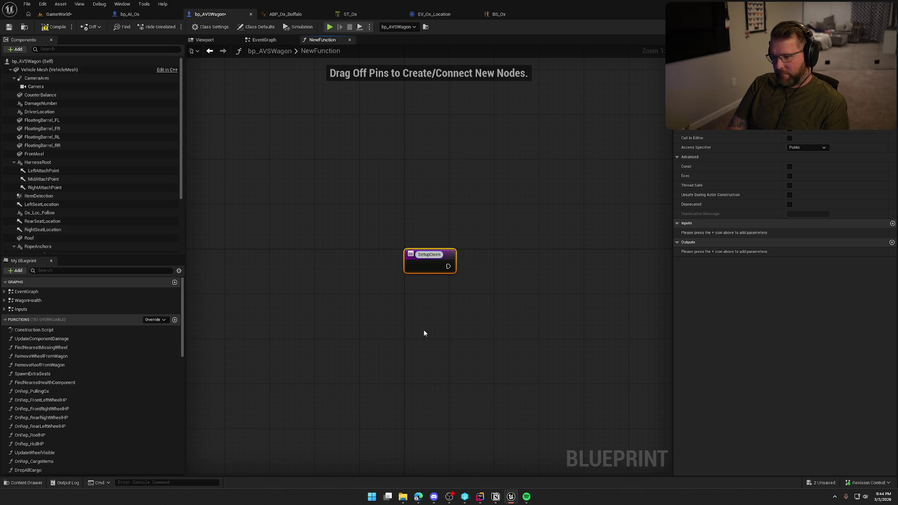
{"action": "key", "text": "BackSpace"}
{"action": "key", "text": "BackSpace"}
{"action": "type", "text": "Attac"}
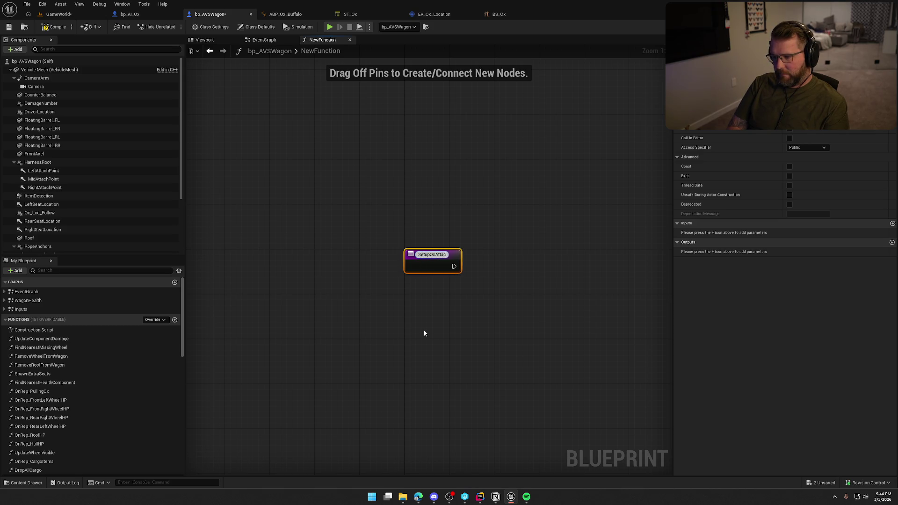
{"action": "type", "text": "hements"}
{"action": "key", "text": "Return"}
Place a Pulling Ox getter in the SetupOxAttachments graph, then return to bp_AI_Ox.
{"action": "mouse_move", "coordinate": [490, 331]}
{"action": "left_mouse_down"}
{"action": "mouse_move", "coordinate": [415, 309]}
{"action": "mouse_move", "coordinate": [367, 273]}
{"action": "left_mouse_up"}
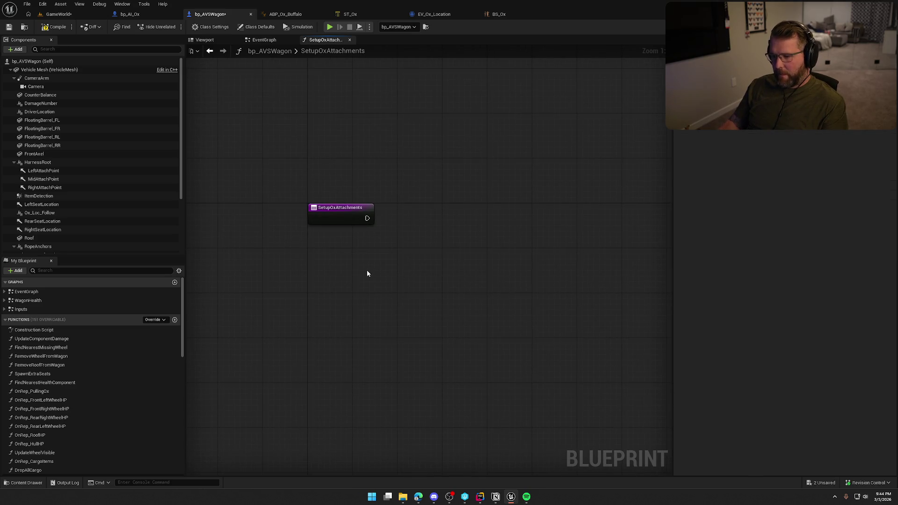
{"action": "scroll", "coordinate": [70, 427], "scroll_direction": "down", "scroll_amount": 5}
{"action": "scroll", "coordinate": [70, 425], "scroll_direction": "down", "scroll_amount": 5}
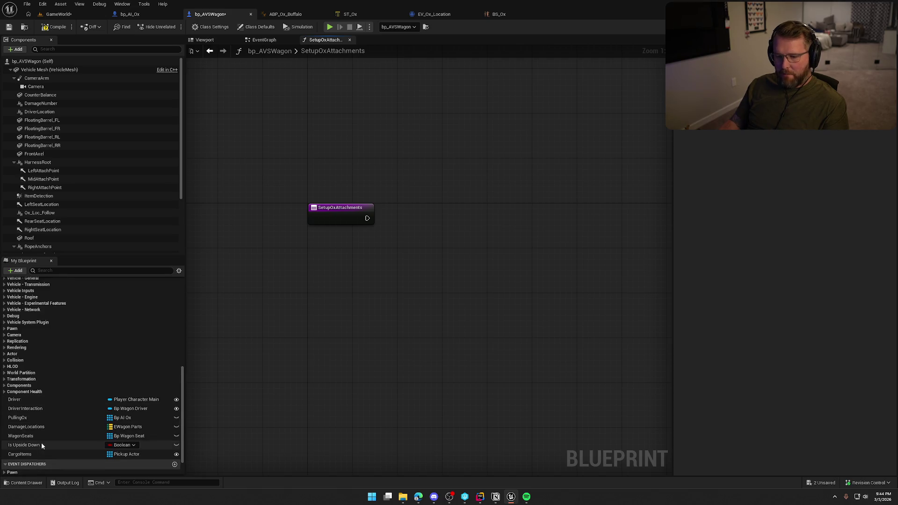
{"action": "mouse_move", "coordinate": [18, 417]}
{"action": "left_mouse_down"}
{"action": "mouse_move", "coordinate": [51, 418]}
{"action": "mouse_move", "coordinate": [328, 242]}
{"action": "left_mouse_up"}
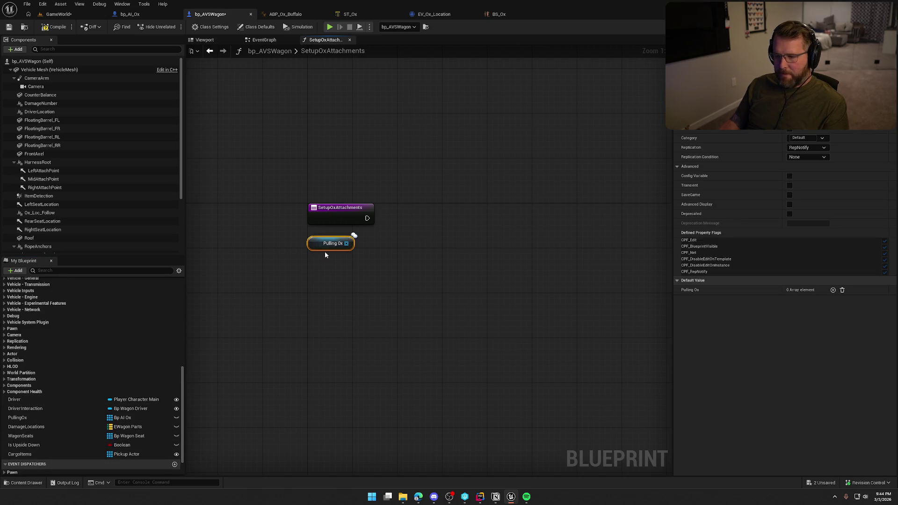
{"action": "left_click_drag", "start_coordinate": [336, 309], "coordinate": [351, 279]}
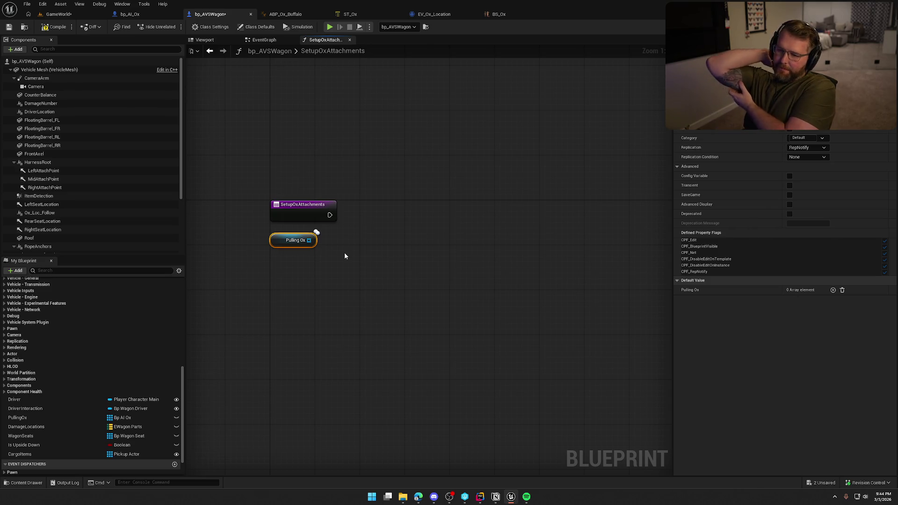
{"action": "left_click", "coordinate": [364, 285]}
{"action": "left_click", "coordinate": [130, 14]}
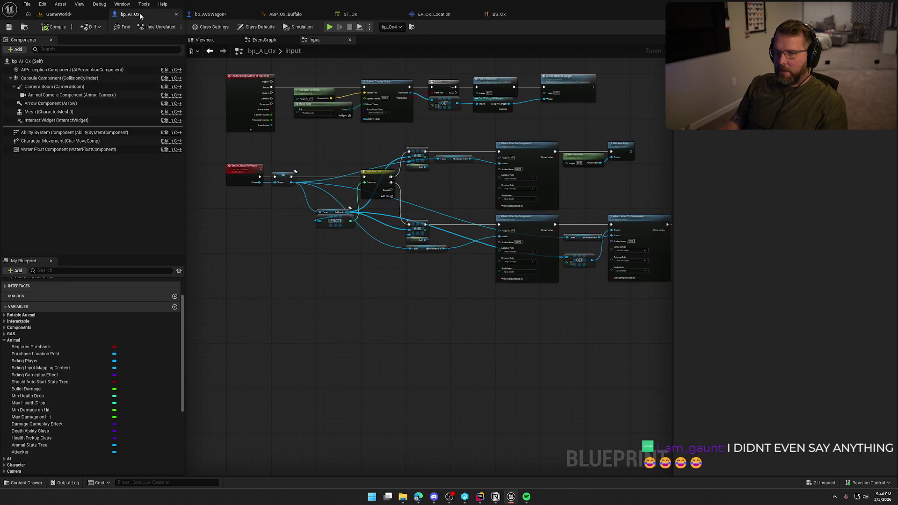
Override the ox's Interact event and wire a call to the parent Interact after it.
{"action": "scroll", "coordinate": [331, 251], "scroll_direction": "up", "scroll_amount": 5}
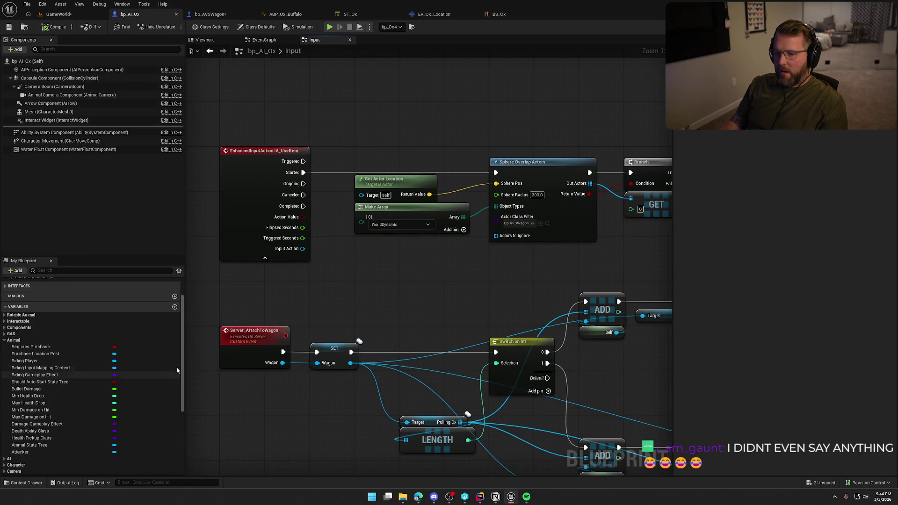
{"action": "scroll", "coordinate": [172, 373], "scroll_direction": "up", "scroll_amount": 3}
{"action": "left_click", "coordinate": [153, 311]}
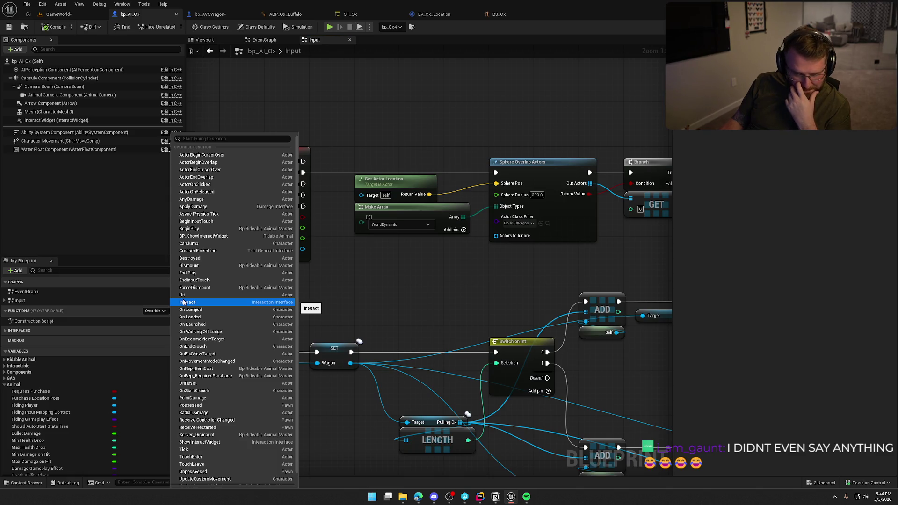
{"action": "left_click", "coordinate": [184, 302]}
{"action": "mouse_move", "coordinate": [421, 258]}
{"action": "left_mouse_down"}
{"action": "mouse_move", "coordinate": [289, 240]}
{"action": "mouse_move", "coordinate": [290, 156]}
{"action": "left_mouse_up"}
{"action": "right_click", "coordinate": [290, 156]}
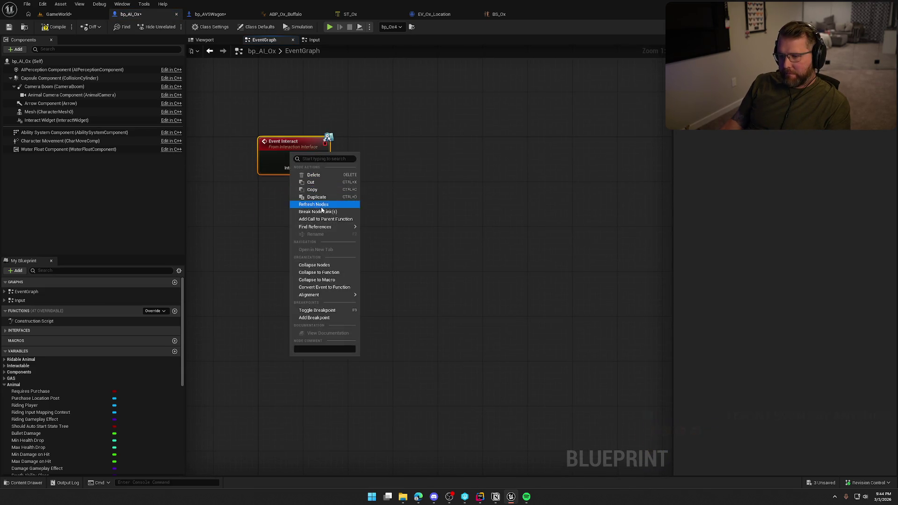
{"action": "left_click", "coordinate": [321, 219]}
{"action": "mouse_move", "coordinate": [320, 172]}
{"action": "left_mouse_down"}
{"action": "mouse_move", "coordinate": [265, 195]}
{"action": "mouse_move", "coordinate": [383, 146]}
{"action": "left_mouse_up"}
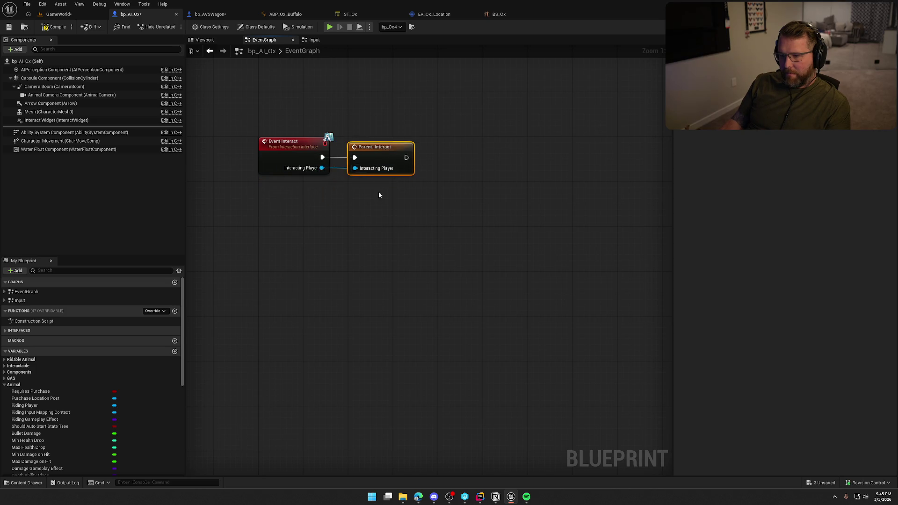
Add a Wagon getter to the event graph and convert it to a validated get.
{"action": "left_click_drag", "start_coordinate": [379, 185], "coordinate": [356, 190]}
{"action": "scroll", "coordinate": [81, 414], "scroll_direction": "down", "scroll_amount": 5}
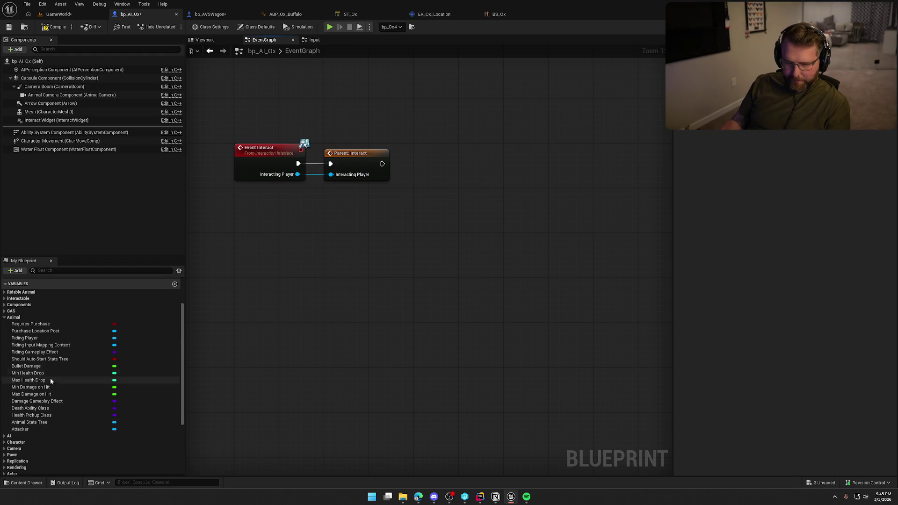
{"action": "scroll", "coordinate": [48, 422], "scroll_direction": "up", "scroll_amount": 3}
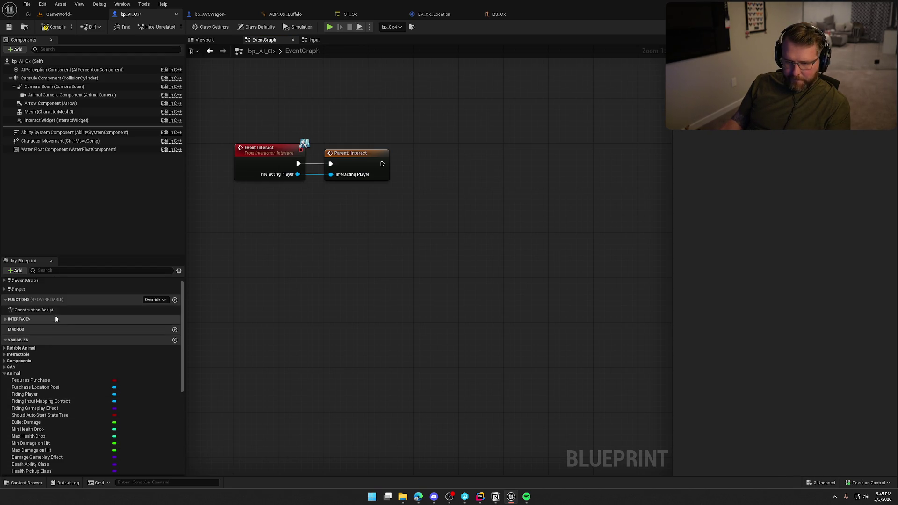
{"action": "scroll", "coordinate": [84, 419], "scroll_direction": "down", "scroll_amount": 8}
{"action": "left_click_drag", "start_coordinate": [90, 428], "coordinate": [410, 199]}
{"action": "right_click", "coordinate": [398, 202]}
{"action": "left_click", "coordinate": [414, 374]}
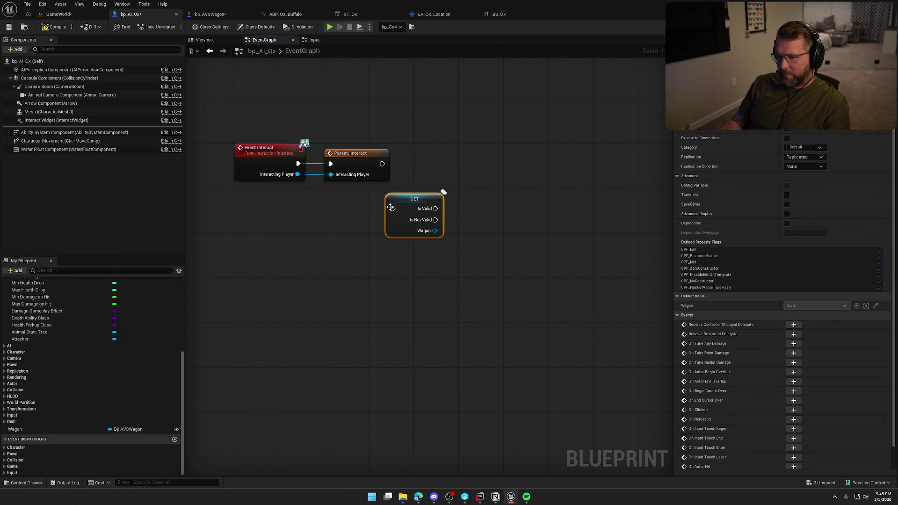
Run the validated Wagon get after Parent: Interact and get the wagon's Pulling Ox array.
{"action": "left_click_drag", "start_coordinate": [383, 166], "coordinate": [382, 164]}
{"action": "left_click_drag", "start_coordinate": [415, 199], "coordinate": [442, 154]}
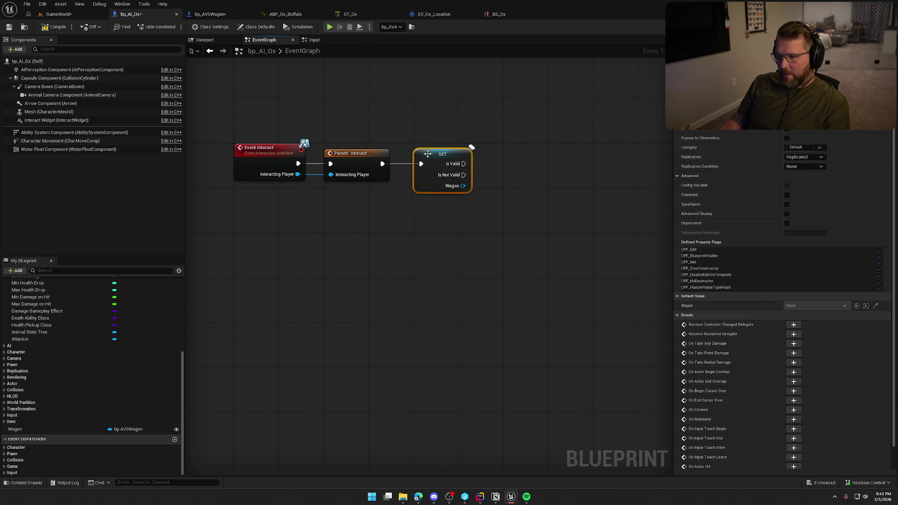
{"action": "left_click", "coordinate": [421, 254]}
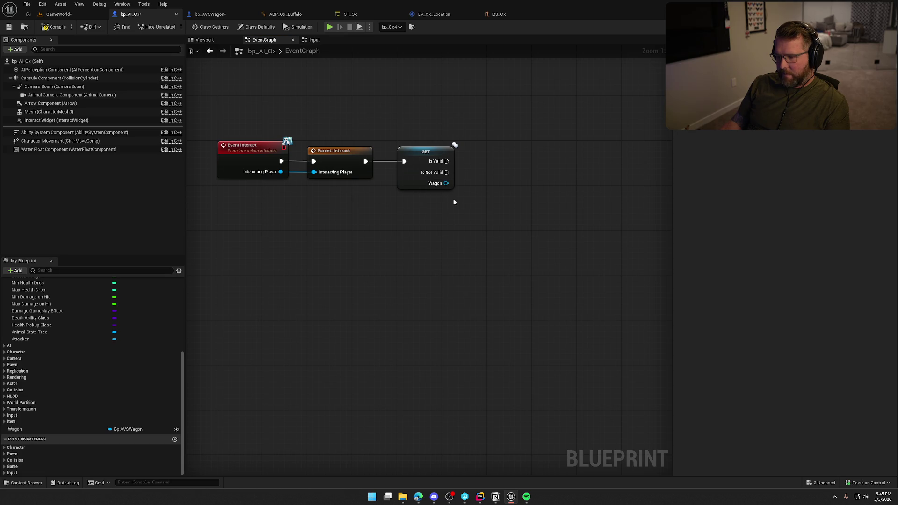
{"action": "mouse_move", "coordinate": [446, 183]}
{"action": "left_mouse_down"}
{"action": "mouse_move", "coordinate": [471, 205]}
{"action": "mouse_move", "coordinate": [469, 197]}
{"action": "left_mouse_up"}
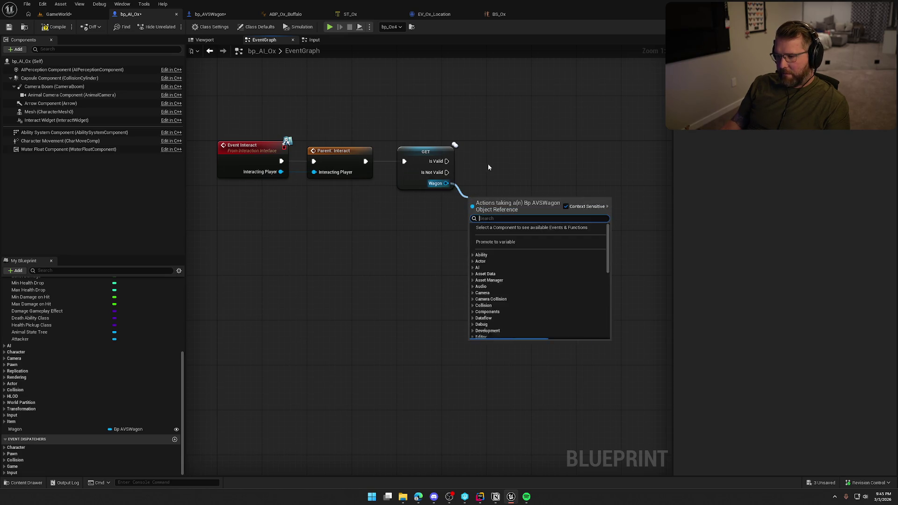
{"action": "left_click", "coordinate": [489, 163]}
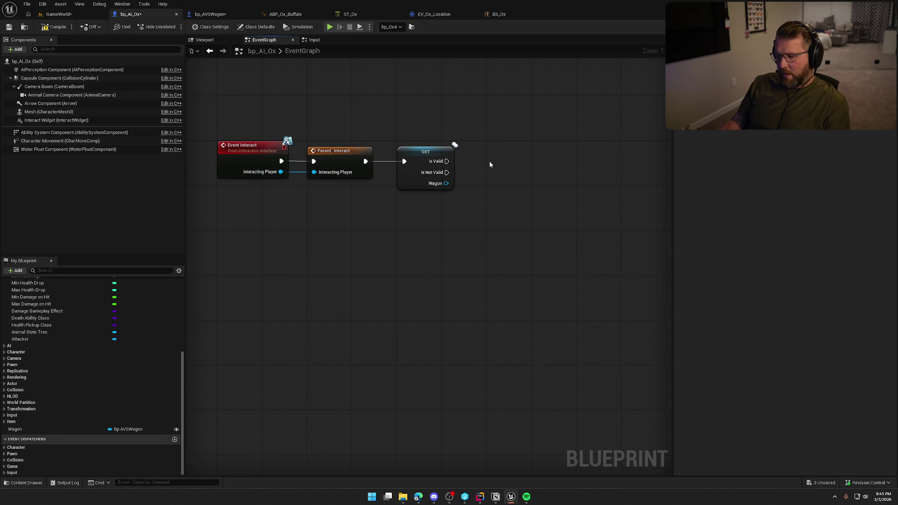
{"action": "left_click_drag", "start_coordinate": [490, 164], "coordinate": [463, 167]}
{"action": "left_click_drag", "start_coordinate": [419, 186], "coordinate": [434, 193]}
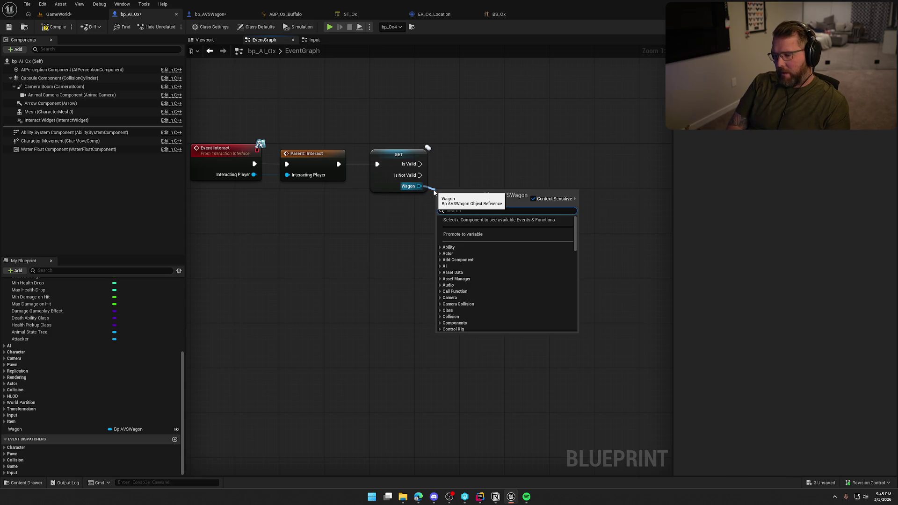
{"action": "type", "text": "get pulling"}
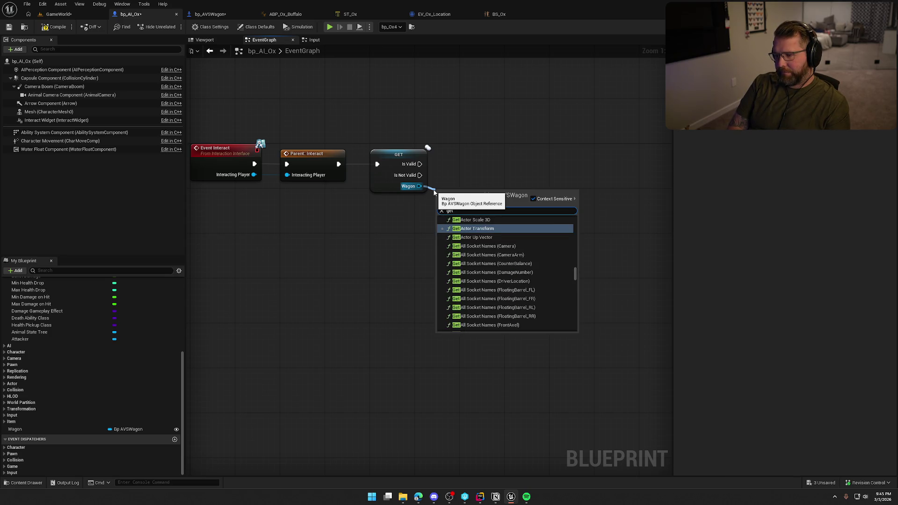
{"action": "key", "text": "Return"}
{"action": "mouse_move", "coordinate": [434, 189]}
{"action": "left_mouse_down"}
{"action": "mouse_move", "coordinate": [413, 209]}
{"action": "mouse_move", "coordinate": [407, 200]}
{"action": "mouse_move", "coordinate": [457, 205]}
{"action": "left_mouse_up"}
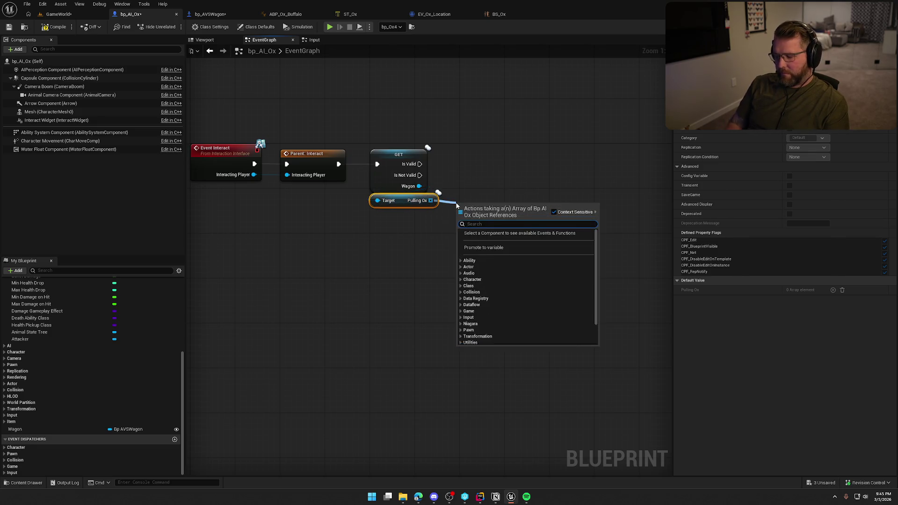
Check whether the Pulling Ox array contains Self.
{"action": "type", "text": "const"}
{"action": "key", "text": "BackSpace"}
{"action": "key", "text": "BackSpace"}
{"action": "type", "text": "tains"}
{"action": "key", "text": "Return"}
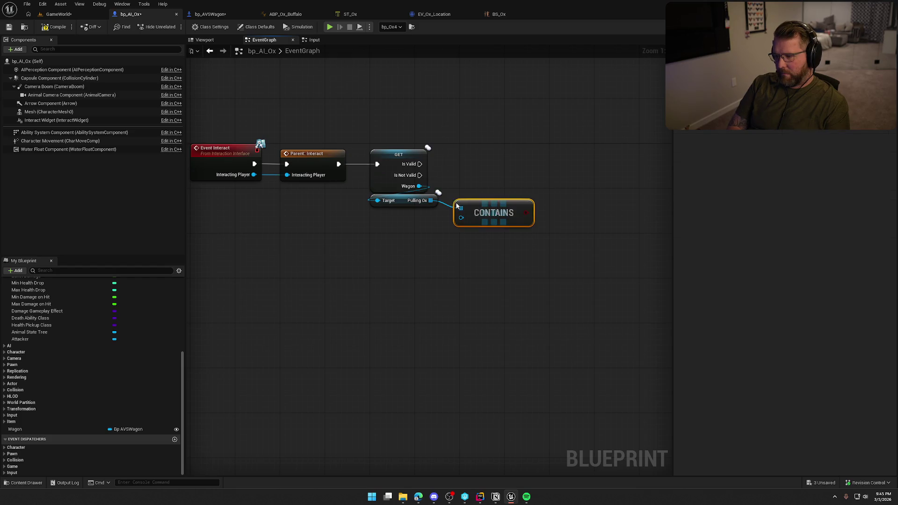
{"action": "left_click_drag", "start_coordinate": [460, 221], "coordinate": [401, 227]}
{"action": "type", "text": "self"}
{"action": "key", "text": "Return"}
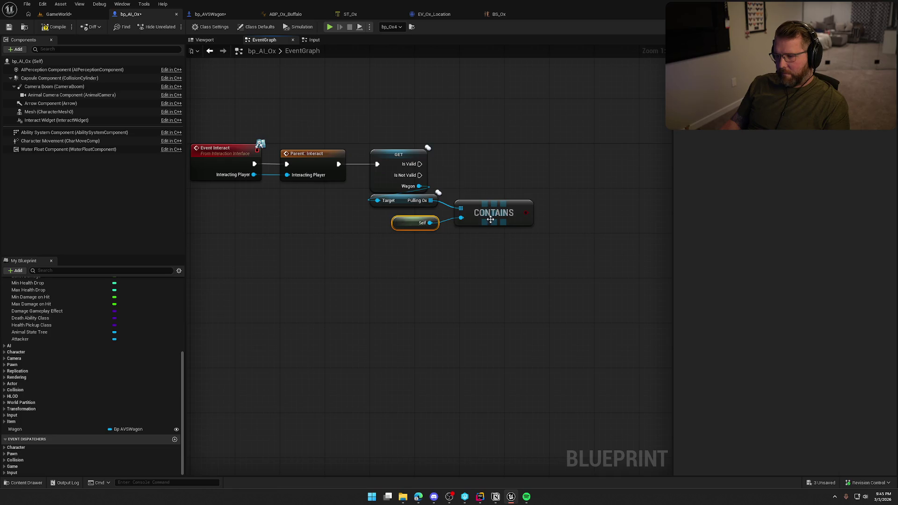
Add a Branch on the Contains result, executed from the Is Valid pin.
{"action": "left_click", "coordinate": [502, 154]}
{"action": "left_click_drag", "start_coordinate": [509, 168], "coordinate": [420, 170]}
{"action": "left_click_drag", "start_coordinate": [535, 158], "coordinate": [582, 153]}
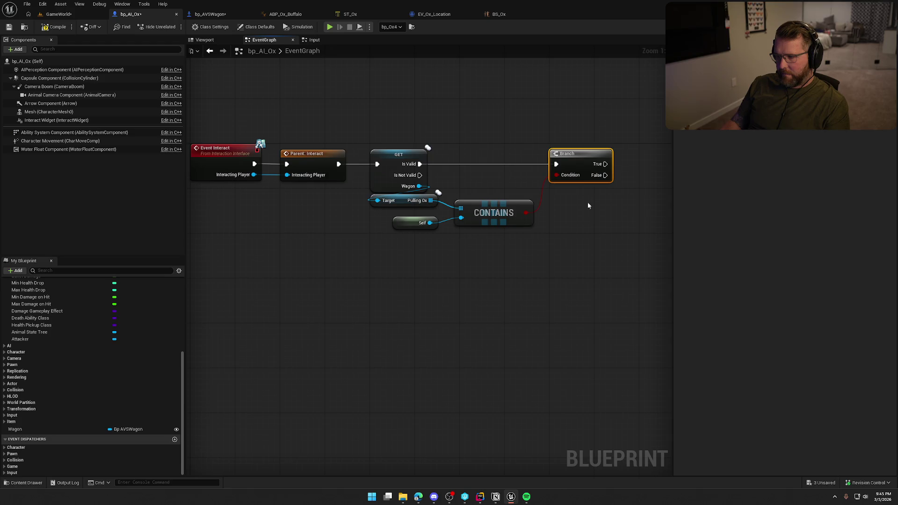
{"action": "left_click_drag", "start_coordinate": [506, 233], "coordinate": [393, 257]}
{"action": "left_click_drag", "start_coordinate": [308, 193], "coordinate": [468, 189]}
On Branch True, remove Self from the wagon's Pulling Ox array.
{"action": "type", "text": "remove"}
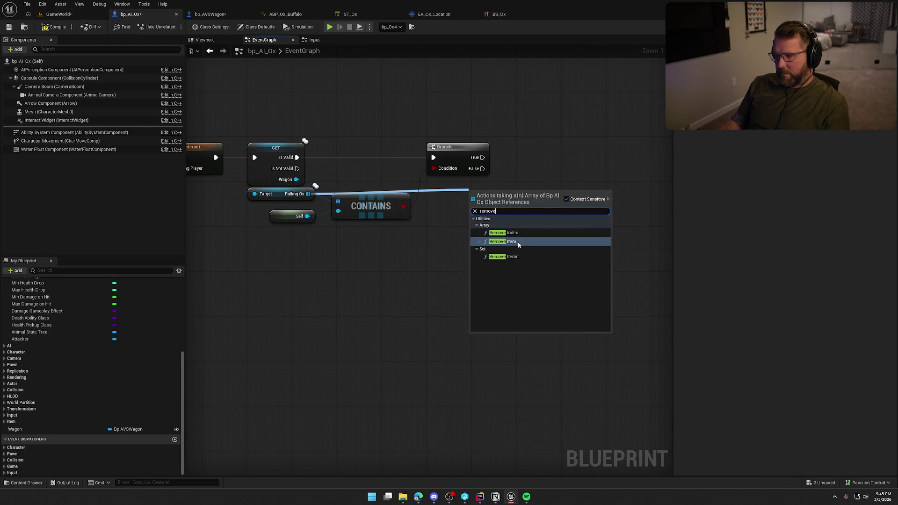
{"action": "key", "text": "Return"}
{"action": "mouse_move", "coordinate": [482, 158]}
{"action": "left_mouse_down"}
{"action": "mouse_move", "coordinate": [511, 198]}
{"action": "mouse_move", "coordinate": [556, 162]}
{"action": "mouse_move", "coordinate": [421, 230]}
{"action": "mouse_move", "coordinate": [303, 213]}
{"action": "mouse_move", "coordinate": [501, 210]}
{"action": "mouse_move", "coordinate": [531, 189]}
{"action": "left_mouse_up"}
{"action": "type", "text": "self"}
{"action": "key", "text": "Return"}
{"action": "mouse_move", "coordinate": [510, 225]}
{"action": "left_mouse_down"}
{"action": "mouse_move", "coordinate": [530, 254]}
{"action": "mouse_move", "coordinate": [498, 253]}
{"action": "left_mouse_up"}
Call the wagon's Setup Ox Attachments after the Remove node.
{"action": "left_click_drag", "start_coordinate": [302, 201], "coordinate": [640, 202]}
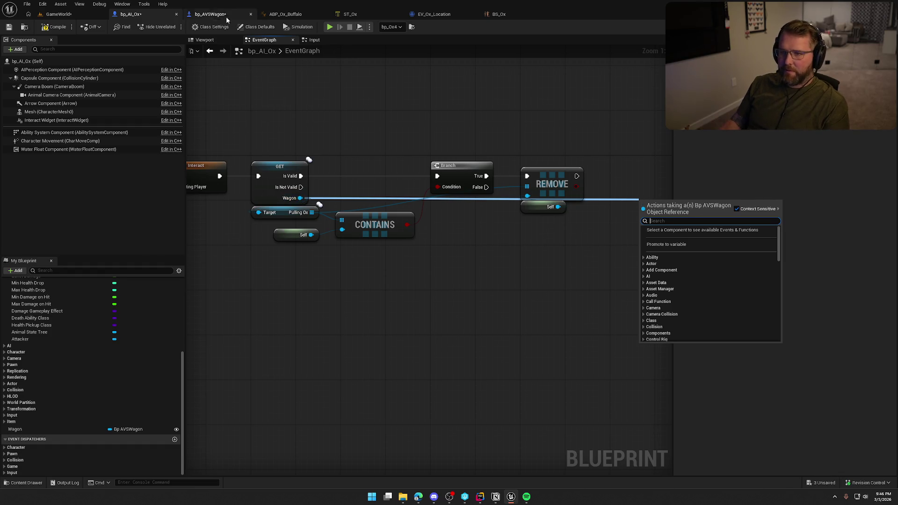
{"action": "left_click", "coordinate": [211, 14]}
{"action": "left_click", "coordinate": [150, 12]}
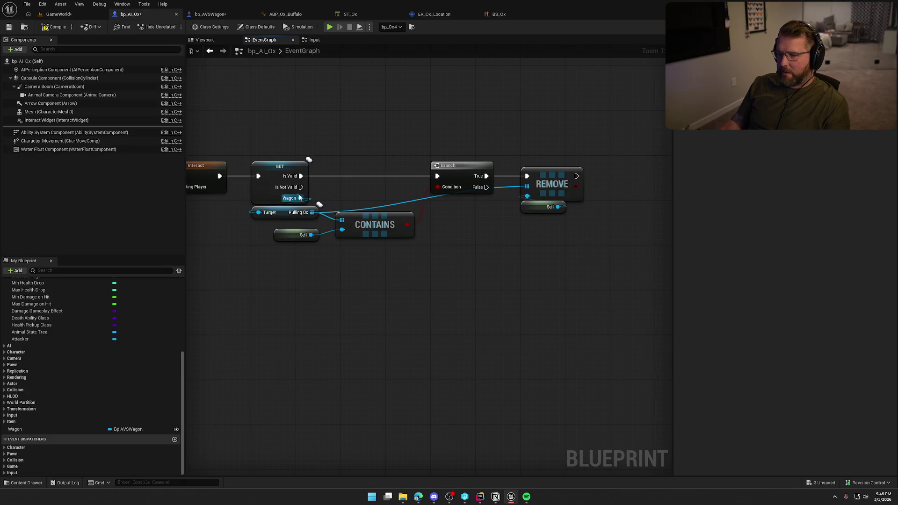
{"action": "left_click_drag", "start_coordinate": [299, 198], "coordinate": [523, 221]}
{"action": "type", "text": "setup"}
{"action": "key", "text": "Return"}
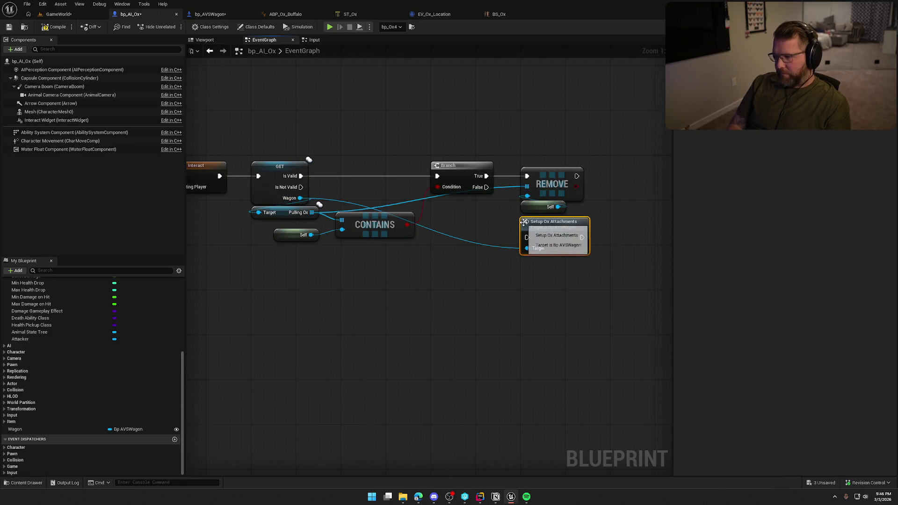
{"action": "mouse_move", "coordinate": [577, 176]}
{"action": "left_mouse_down"}
{"action": "mouse_move", "coordinate": [528, 237]}
{"action": "mouse_move", "coordinate": [666, 182]}
{"action": "mouse_move", "coordinate": [629, 175]}
{"action": "left_mouse_up"}
{"action": "left_click_drag", "start_coordinate": [638, 260], "coordinate": [210, 157]}
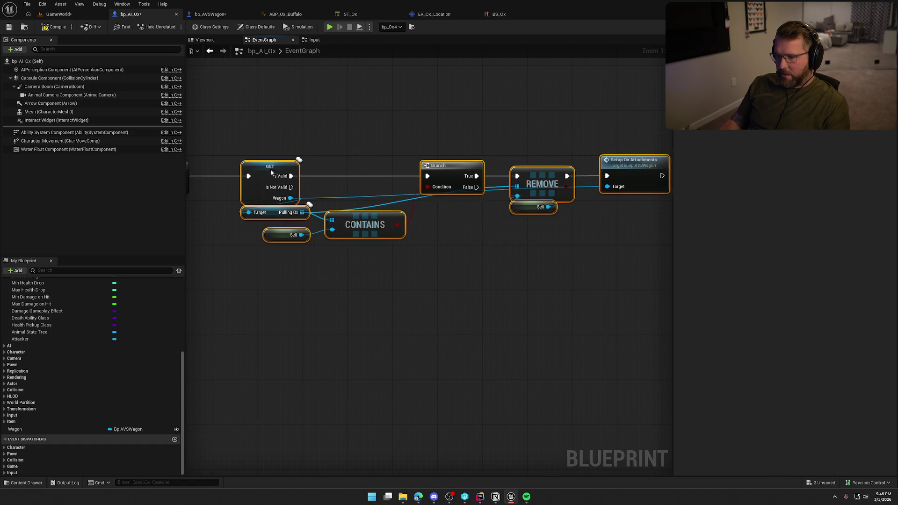
{"action": "left_click", "coordinate": [281, 204]}
{"action": "left_click_drag", "start_coordinate": [346, 193], "coordinate": [377, 211]}
Insert a Switch Has Authority node after Parent: Interact.
{"action": "type", "text": "swit"}
{"action": "type", "text": " has"}
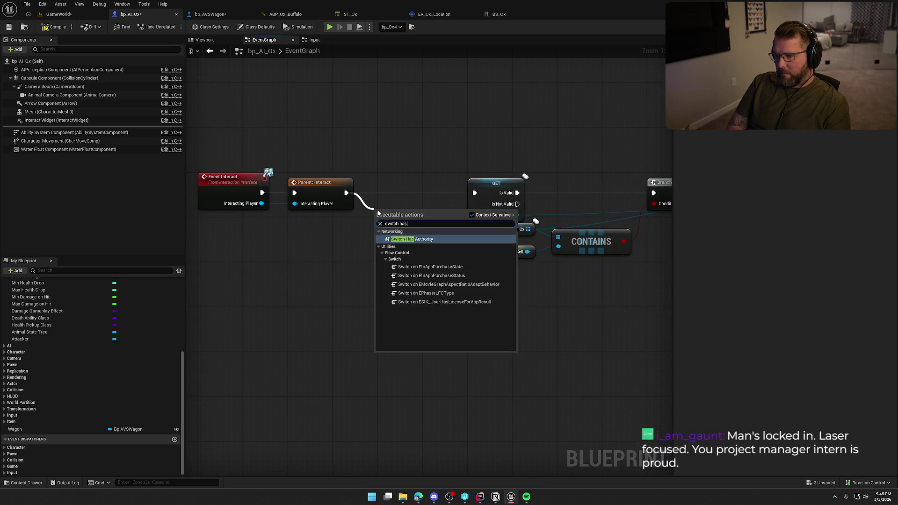
{"action": "key", "text": "Return"}
{"action": "left_click_drag", "start_coordinate": [401, 216], "coordinate": [401, 188]}
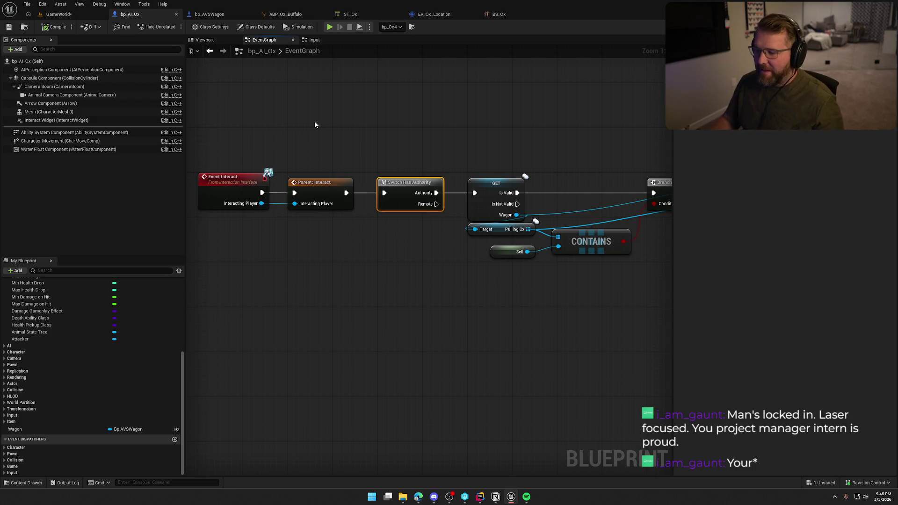
{"action": "left_click", "coordinate": [335, 219]}
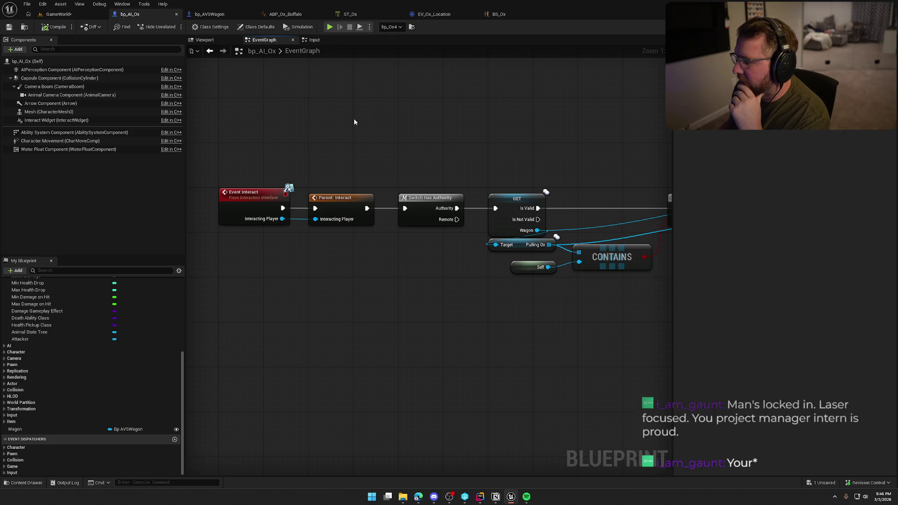
Close the BS_Ox, ST_Ox, EV_Ox_Location and ABP_Ox_Buffalo editor tabs.
{"action": "left_click", "coordinate": [498, 15]}
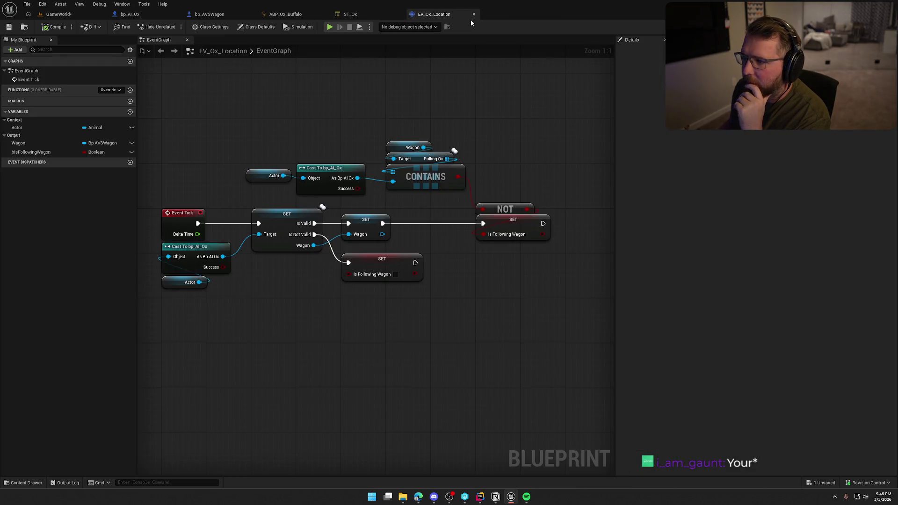
{"action": "middle_click", "coordinate": [498, 17]}
{"action": "middle_click", "coordinate": [377, 16]}
{"action": "middle_click", "coordinate": [377, 18]}
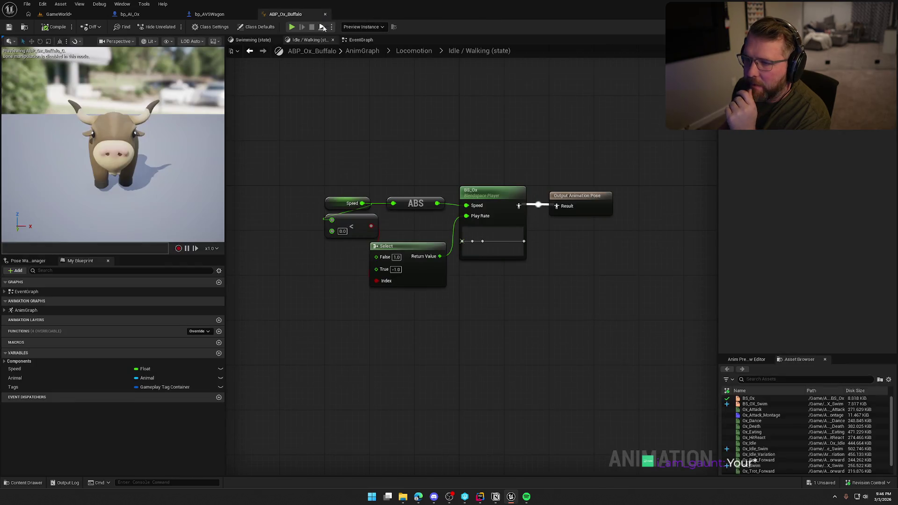
{"action": "middle_click", "coordinate": [286, 14]}
Review the wagon's SetupOxAttachments function alongside the ox's Input graph attach logic.
{"action": "left_click_drag", "start_coordinate": [293, 139], "coordinate": [407, 240]}
{"action": "left_click", "coordinate": [257, 73]}
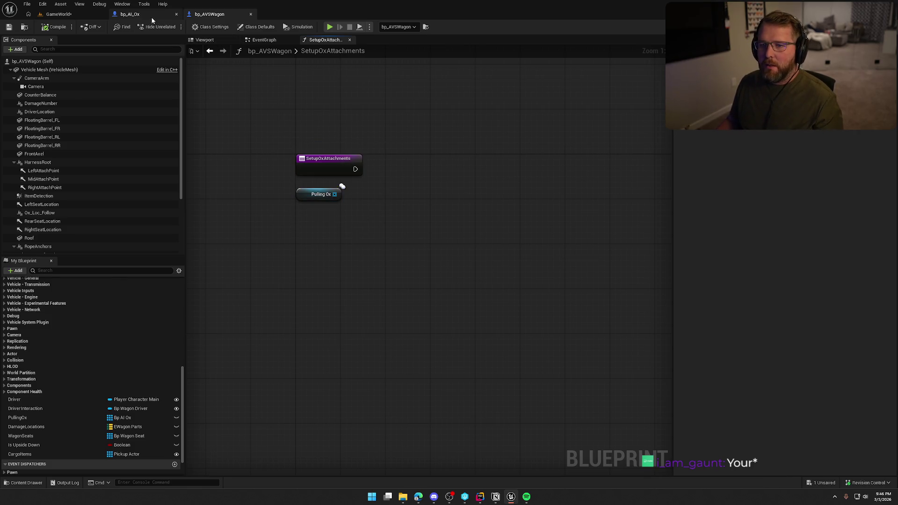
{"action": "left_click", "coordinate": [153, 16]}
{"action": "left_click", "coordinate": [314, 40]}
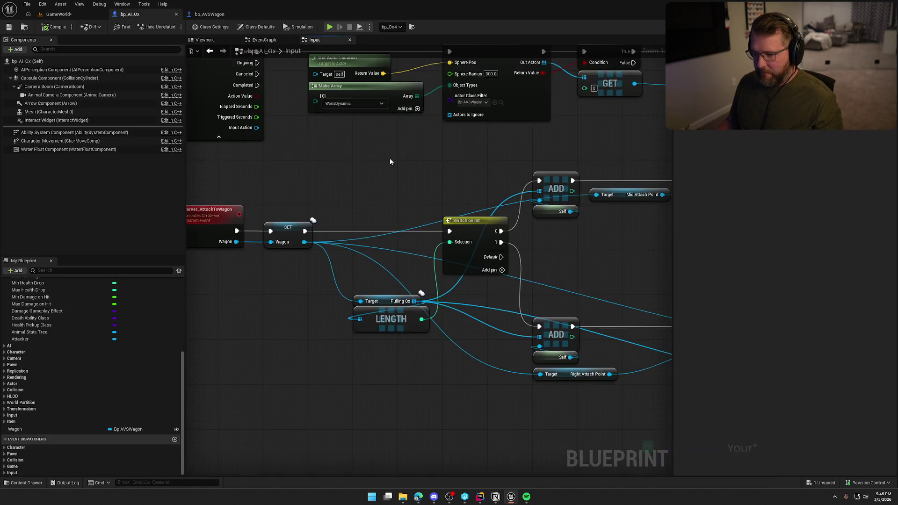
{"action": "mouse_move", "coordinate": [417, 237]}
{"action": "left_mouse_down"}
{"action": "mouse_move", "coordinate": [457, 240]}
{"action": "mouse_move", "coordinate": [505, 225]}
{"action": "left_mouse_up"}
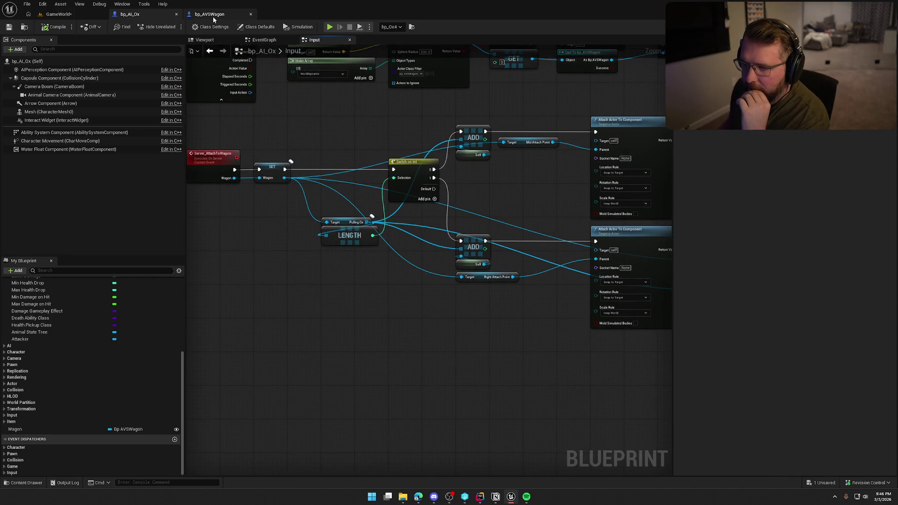
{"action": "left_click", "coordinate": [212, 14]}
{"action": "left_click_drag", "start_coordinate": [302, 198], "coordinate": [323, 194]}
{"action": "left_click", "coordinate": [433, 178]}
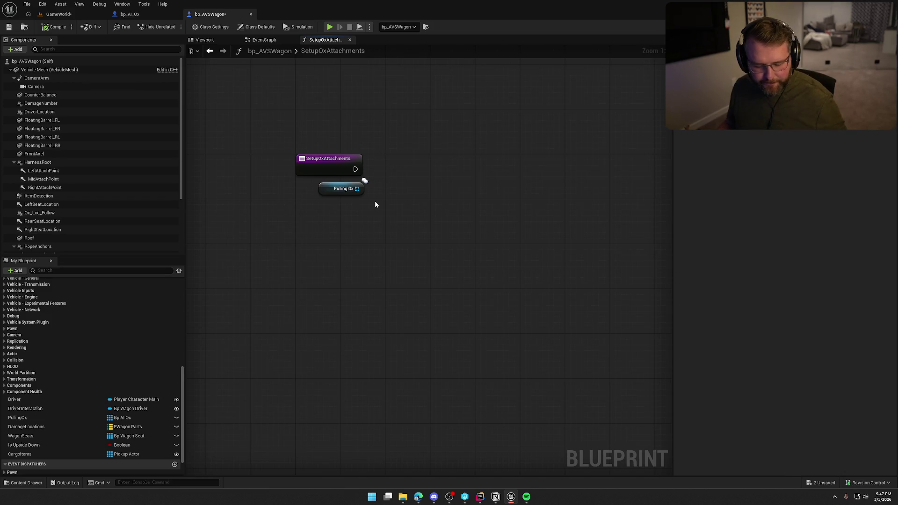
Add a For Each Loop right after the SetupOxAttachments entry node.
{"action": "left_click", "coordinate": [393, 174]}
{"action": "mouse_move", "coordinate": [399, 188]}
{"action": "left_mouse_down"}
{"action": "mouse_move", "coordinate": [355, 169]}
{"action": "mouse_move", "coordinate": [410, 158]}
{"action": "left_mouse_up"}
{"action": "left_click", "coordinate": [394, 108]}
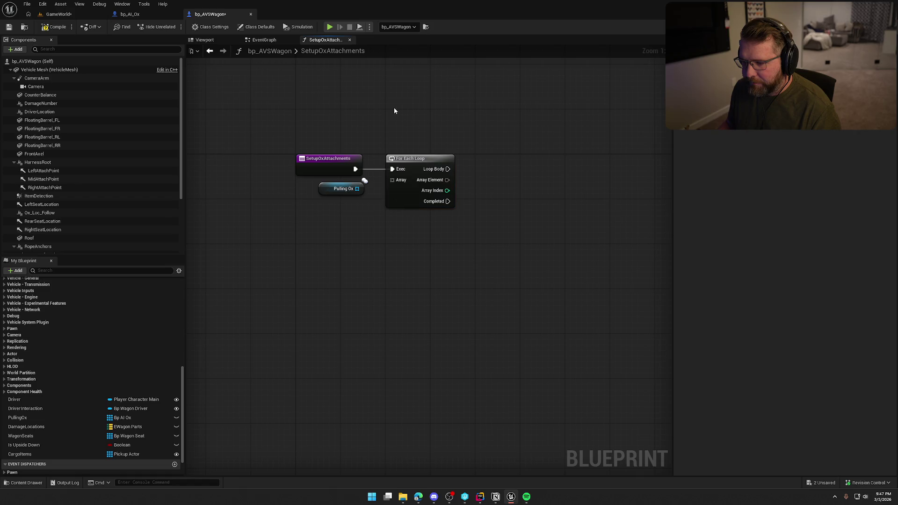
{"action": "left_click_drag", "start_coordinate": [364, 252], "coordinate": [313, 252]}
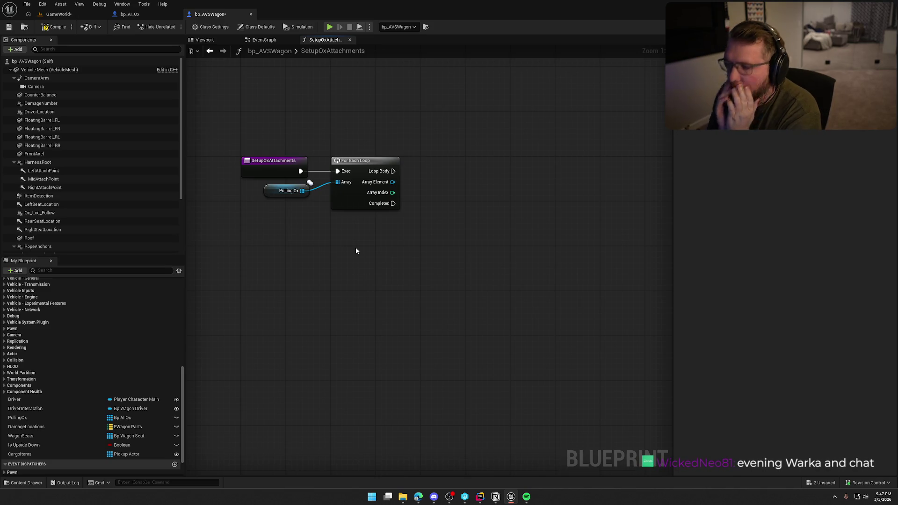
Copy the Attach Actor To Component node from the bp_AI_Ox Input graph.
{"action": "left_click", "coordinate": [130, 14]}
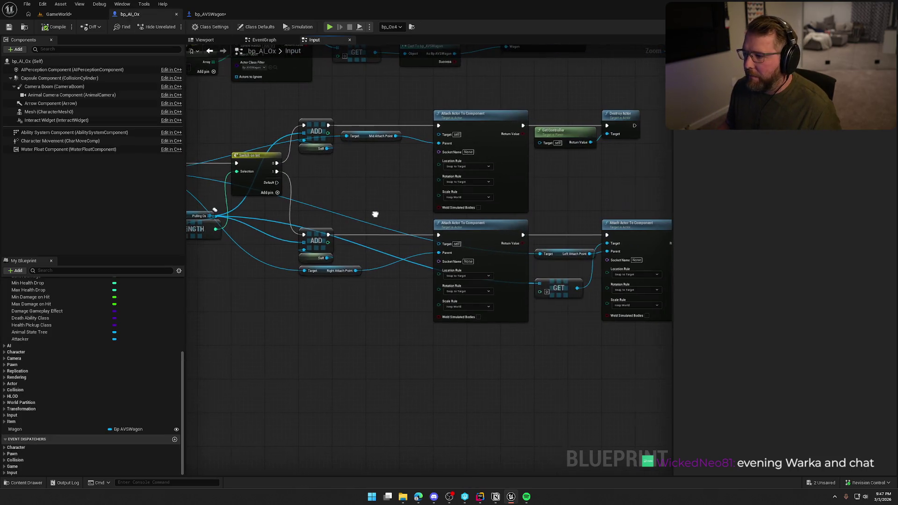
{"action": "left_click_drag", "start_coordinate": [436, 85], "coordinate": [509, 139]}
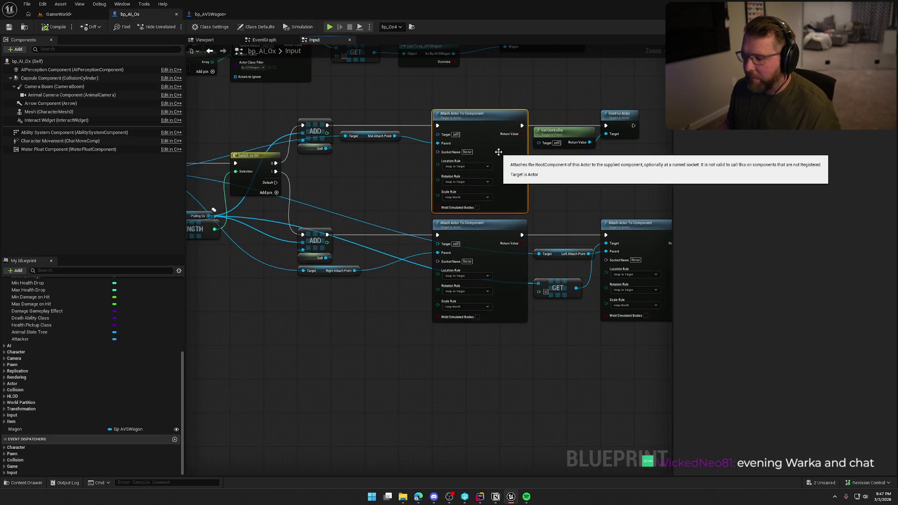
{"action": "left_click", "coordinate": [210, 14]}
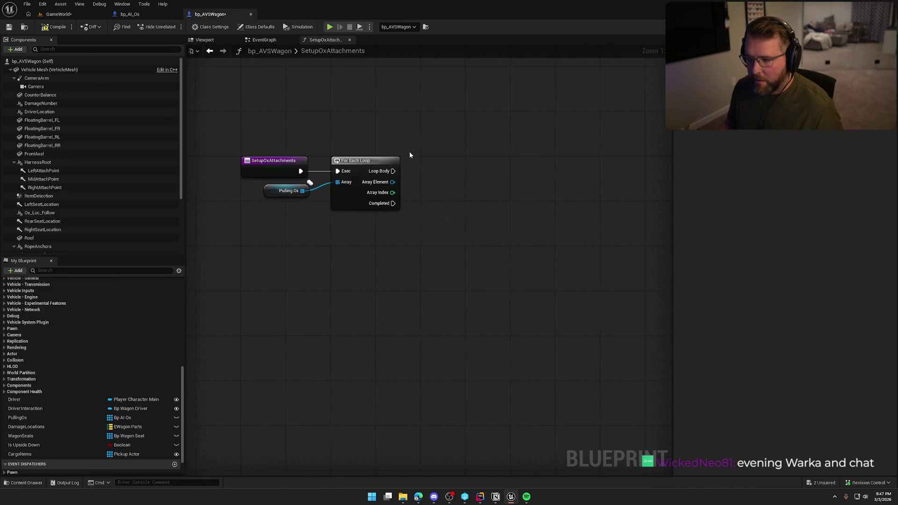
Paste Attach Actor To Component, targeting each loop element, with a Select feeding Parent.
{"action": "key", "text": "ctrl+v"}
{"action": "left_click_drag", "start_coordinate": [466, 186], "coordinate": [546, 165]}
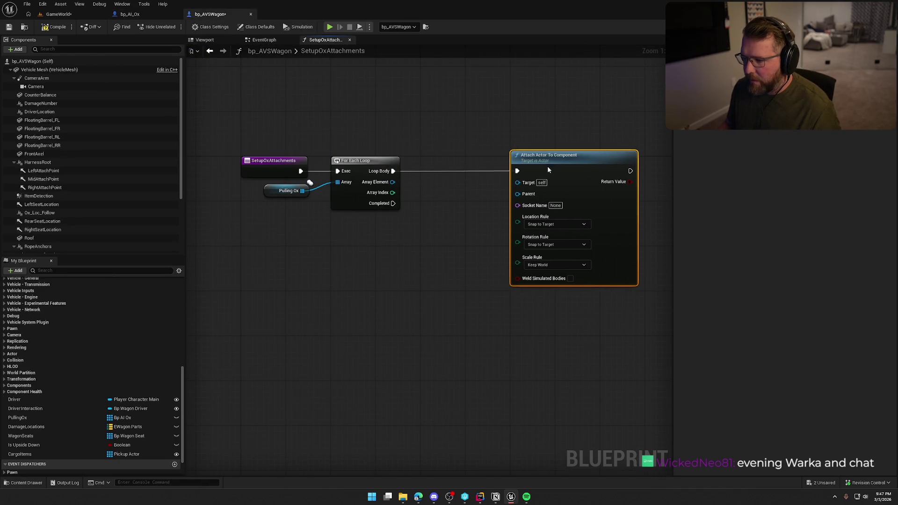
{"action": "left_click", "coordinate": [417, 206]}
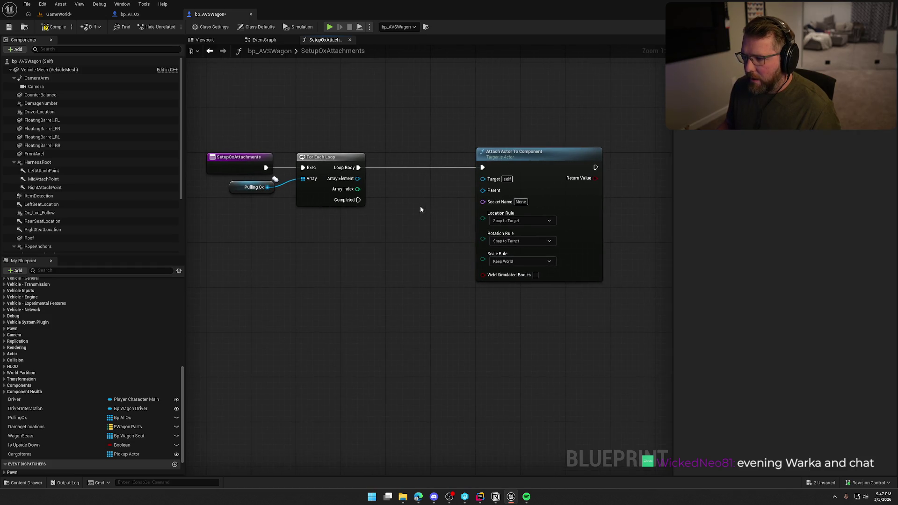
{"action": "mouse_move", "coordinate": [369, 181]}
{"action": "left_mouse_down"}
{"action": "mouse_move", "coordinate": [428, 193]}
{"action": "mouse_move", "coordinate": [578, 169]}
{"action": "left_mouse_up"}
{"action": "mouse_move", "coordinate": [539, 192]}
{"action": "left_mouse_down"}
{"action": "mouse_move", "coordinate": [485, 218]}
{"action": "mouse_move", "coordinate": [431, 189]}
{"action": "left_mouse_up"}
{"action": "type", "text": "Sele"}
{"action": "key", "text": "Return"}
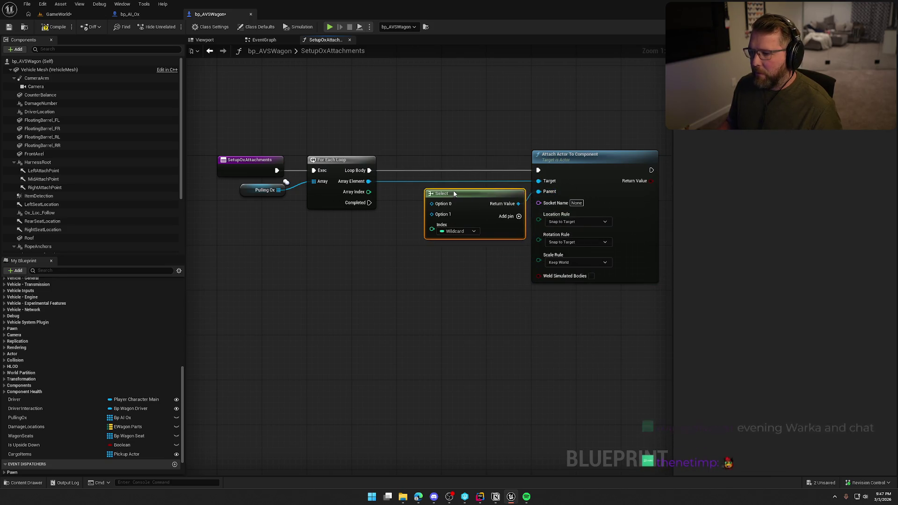
Drive the Select's Index with an == comparison on the Pulling Ox LENGTH.
{"action": "left_click_drag", "start_coordinate": [287, 187], "coordinate": [304, 217]}
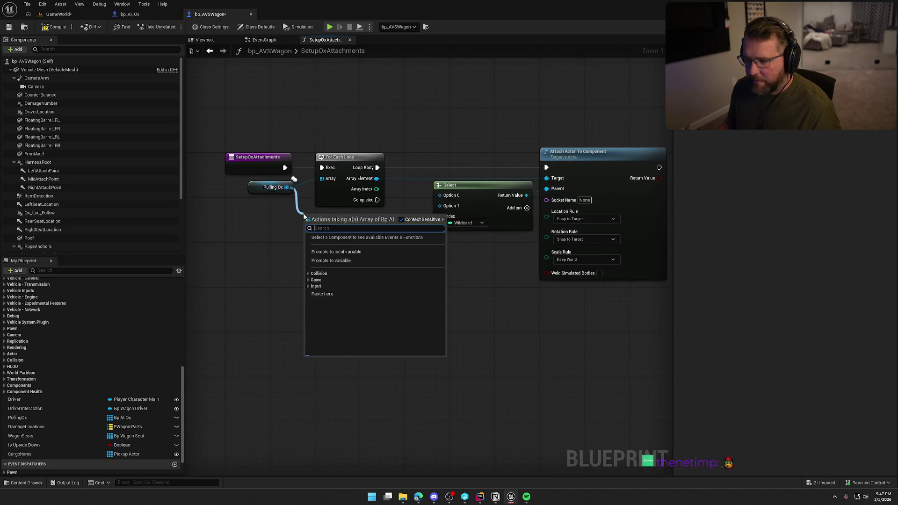
{"action": "type", "text": "length"}
{"action": "key", "text": "Return"}
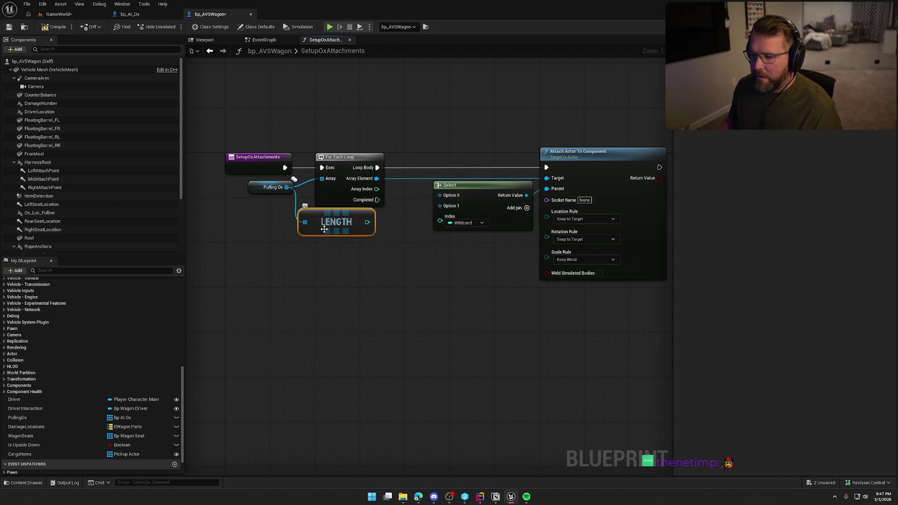
{"action": "mouse_move", "coordinate": [359, 222]}
{"action": "left_mouse_down"}
{"action": "mouse_move", "coordinate": [277, 217]}
{"action": "mouse_move", "coordinate": [317, 233]}
{"action": "left_mouse_up"}
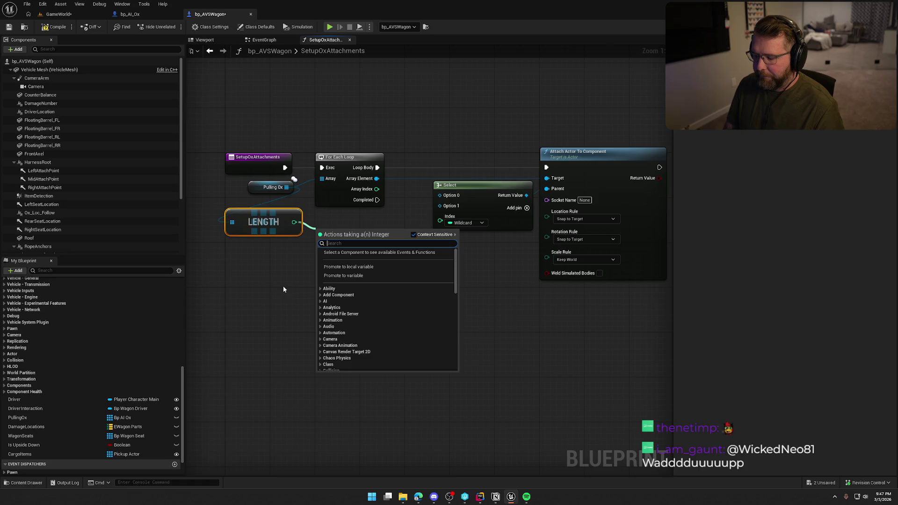
{"action": "type", "text": "="}
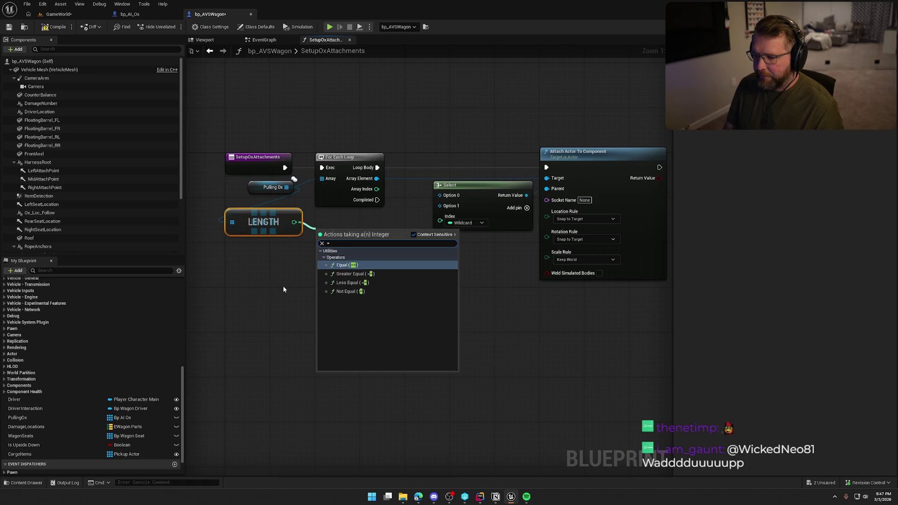
{"action": "key", "text": "Return"}
{"action": "left_click_drag", "start_coordinate": [365, 238], "coordinate": [498, 196]}
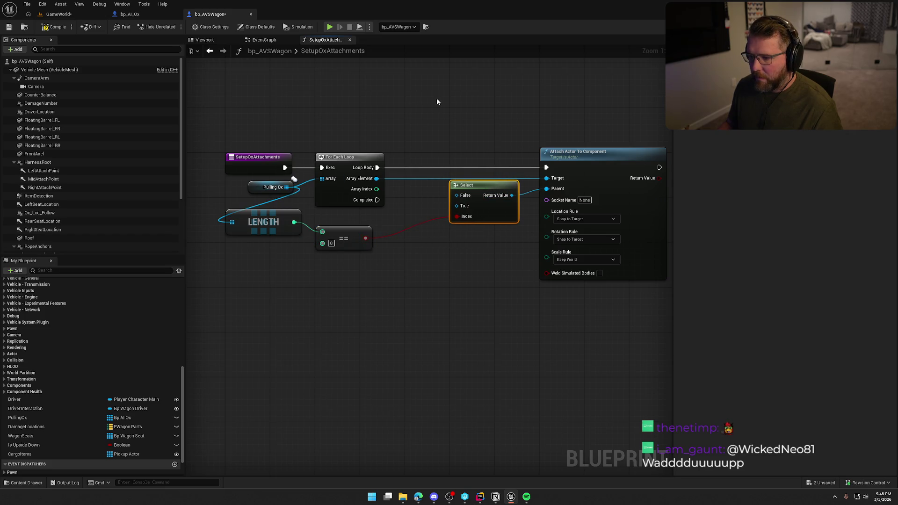
Compare the length to 1 and feed Mid Attach Point into the Select's True option.
{"action": "left_click_drag", "start_coordinate": [336, 238], "coordinate": [343, 228]}
{"action": "left_click", "coordinate": [331, 237]}
{"action": "type", "text": "1"}
{"action": "mouse_move", "coordinate": [43, 179]}
{"action": "left_mouse_down"}
{"action": "mouse_move", "coordinate": [487, 260]}
{"action": "mouse_move", "coordinate": [492, 249]}
{"action": "mouse_move", "coordinate": [457, 206]}
{"action": "left_mouse_up"}
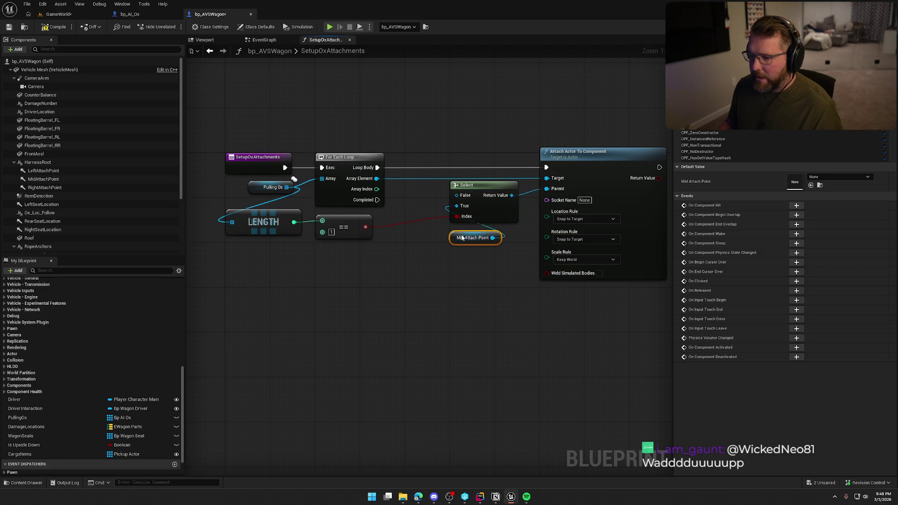
{"action": "left_click", "coordinate": [462, 254]}
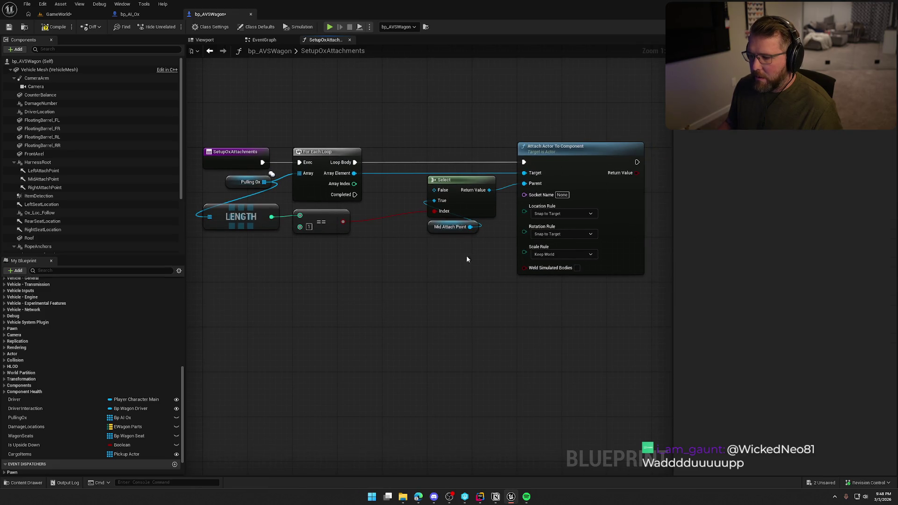
Add a second Select indexed by the loop's Array Index.
{"action": "left_click_drag", "start_coordinate": [471, 251], "coordinate": [448, 248]}
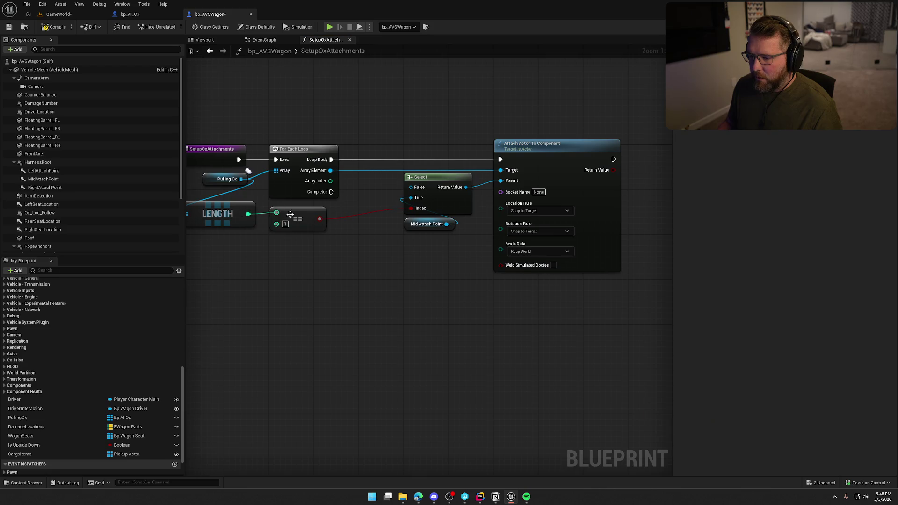
{"action": "left_click_drag", "start_coordinate": [414, 135], "coordinate": [622, 288]}
{"action": "mouse_move", "coordinate": [424, 191]}
{"action": "left_mouse_down"}
{"action": "mouse_move", "coordinate": [469, 191]}
{"action": "mouse_move", "coordinate": [388, 231]}
{"action": "left_mouse_up"}
{"action": "type", "text": "selec"}
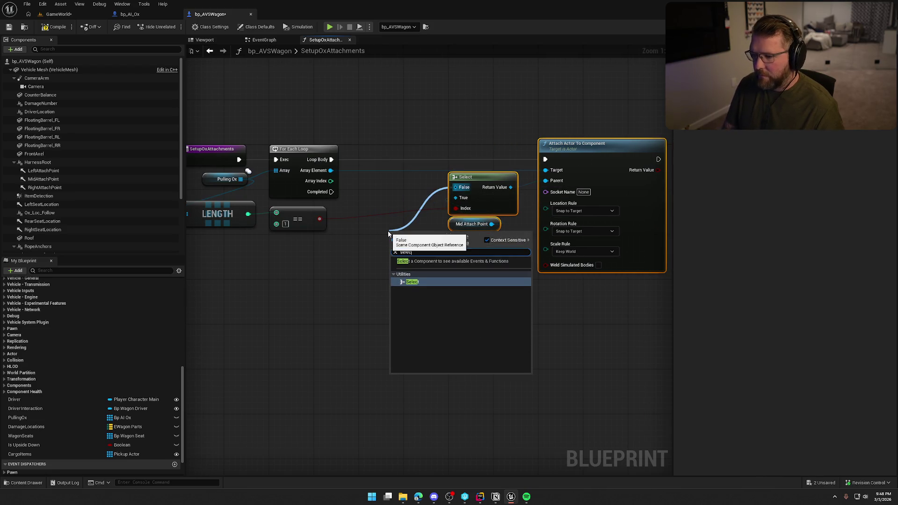
{"action": "left_click", "coordinate": [399, 282]}
{"action": "left_click_drag", "start_coordinate": [393, 268], "coordinate": [332, 187]}
{"action": "mouse_move", "coordinate": [419, 235]}
{"action": "left_mouse_down"}
{"action": "mouse_move", "coordinate": [379, 193]}
{"action": "mouse_move", "coordinate": [389, 181]}
{"action": "left_mouse_up"}
Wire Left Attach Point to Option 0 and Right Attach Point to Option 1.
{"action": "mouse_move", "coordinate": [389, 124]}
{"action": "left_mouse_down"}
{"action": "mouse_move", "coordinate": [532, 169]}
{"action": "mouse_move", "coordinate": [578, 169]}
{"action": "left_mouse_up"}
{"action": "left_click", "coordinate": [485, 257]}
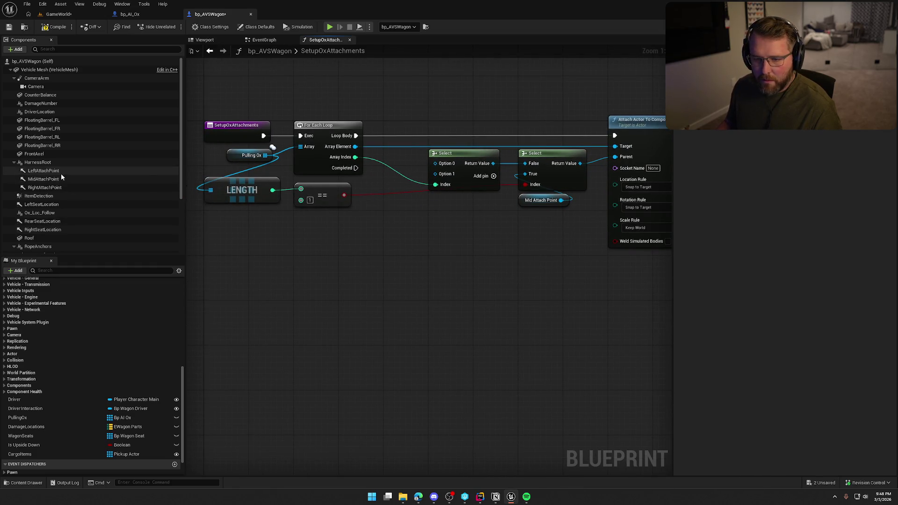
{"action": "left_click_drag", "start_coordinate": [61, 173], "coordinate": [441, 107]}
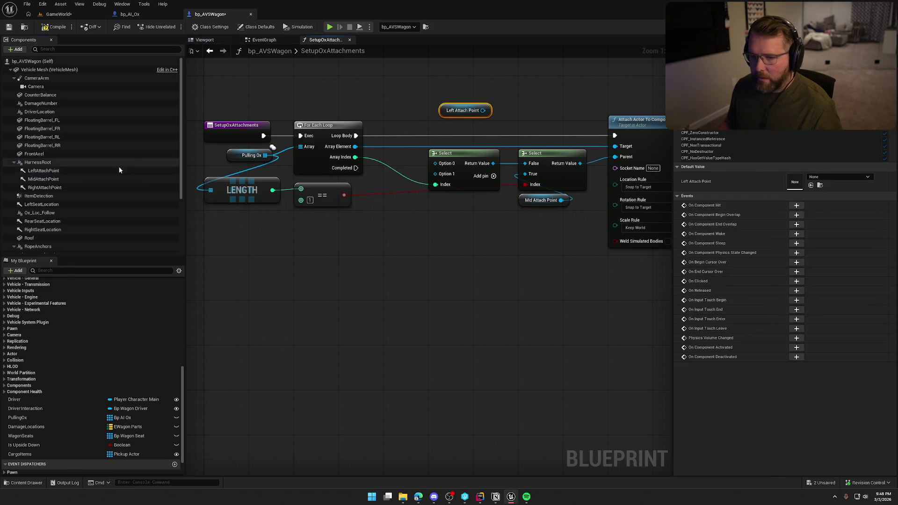
{"action": "mouse_move", "coordinate": [56, 189]}
{"action": "left_mouse_down"}
{"action": "mouse_move", "coordinate": [439, 211]}
{"action": "mouse_move", "coordinate": [435, 174]}
{"action": "left_mouse_up"}
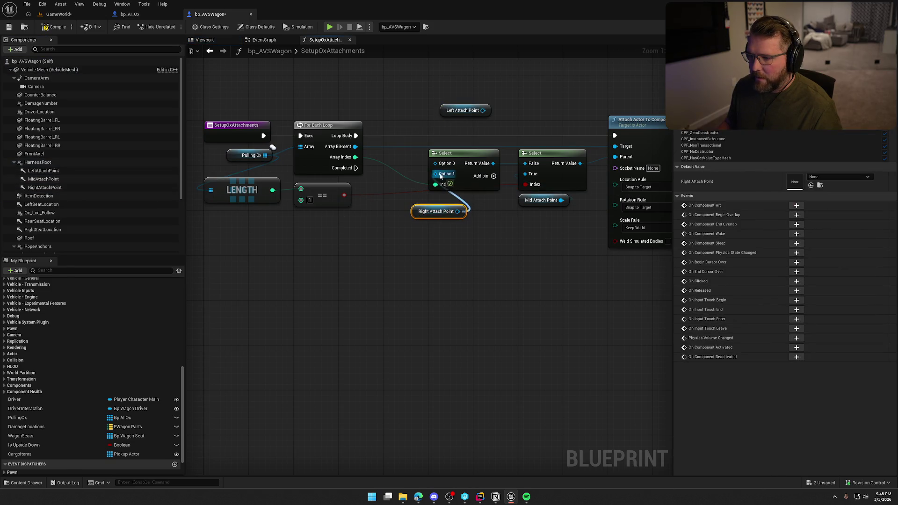
{"action": "left_click_drag", "start_coordinate": [483, 110], "coordinate": [435, 163]}
{"action": "left_click_drag", "start_coordinate": [456, 106], "coordinate": [444, 142]}
{"action": "left_click_drag", "start_coordinate": [431, 213], "coordinate": [447, 195]}
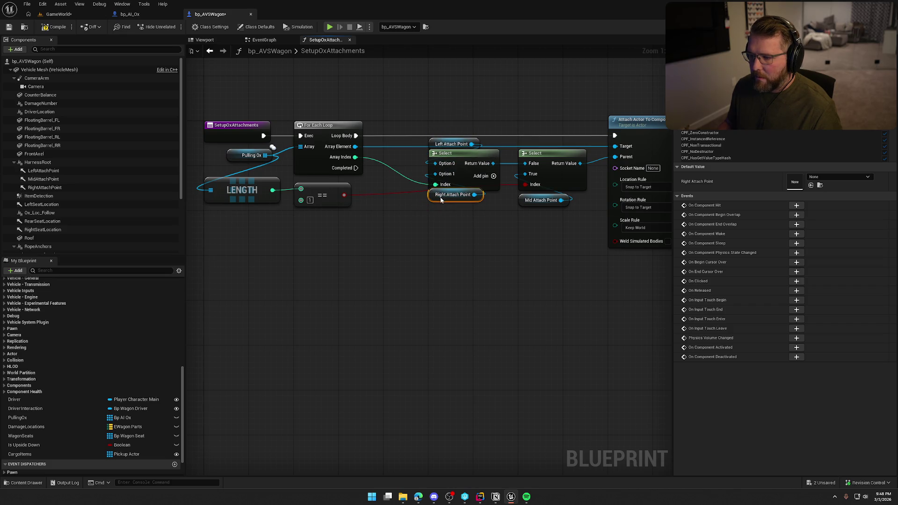
Move the LENGTH and == nodes right so they sit neatly beside the loop.
{"action": "scroll", "coordinate": [353, 245], "scroll_direction": "down", "scroll_amount": 2}
{"action": "left_click_drag", "start_coordinate": [424, 249], "coordinate": [442, 261]}
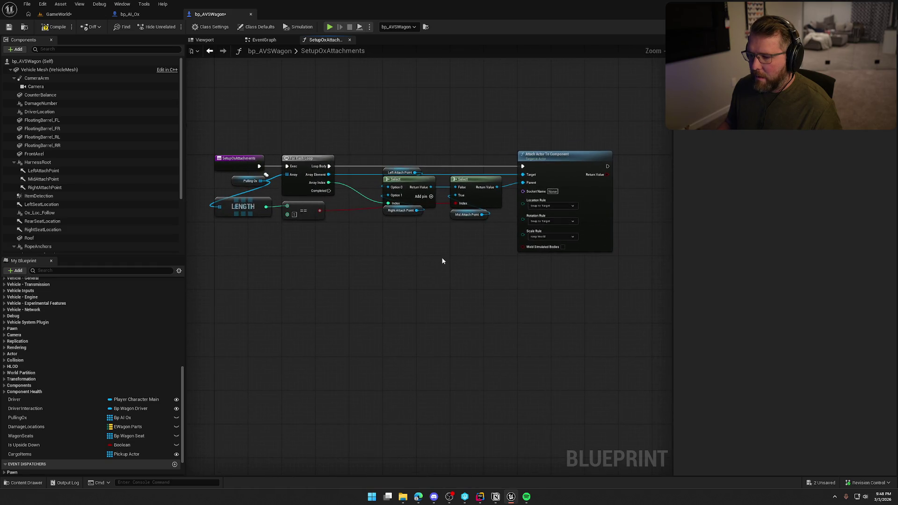
{"action": "mouse_move", "coordinate": [336, 247]}
{"action": "left_mouse_down"}
{"action": "mouse_move", "coordinate": [213, 195]}
{"action": "mouse_move", "coordinate": [281, 211]}
{"action": "left_mouse_up"}
{"action": "left_click", "coordinate": [305, 270]}
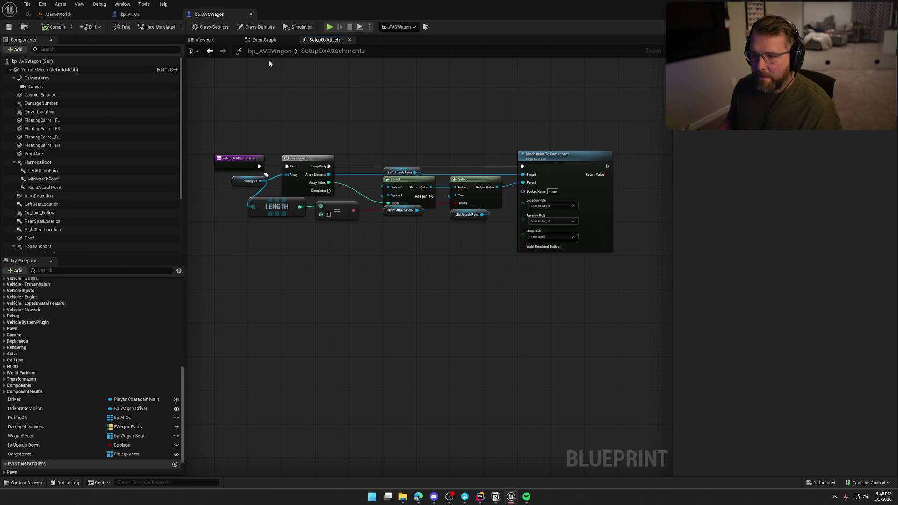
In the ox's Input graph, delete Attach Actor To Component, Mid Attach Point, LENGTH and Switch on Int.
{"action": "left_click", "coordinate": [133, 17]}
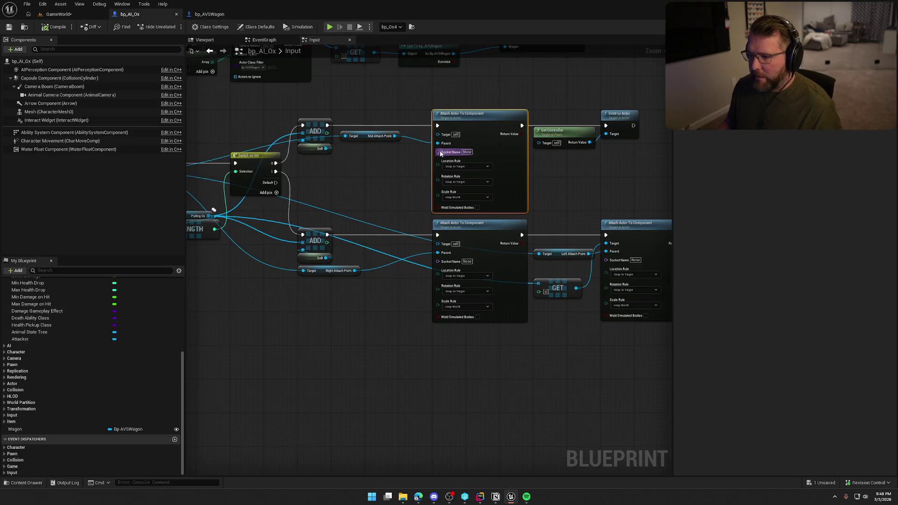
{"action": "key", "text": "Delete"}
{"action": "left_click_drag", "start_coordinate": [425, 149], "coordinate": [339, 119]}
{"action": "key", "text": "Delete"}
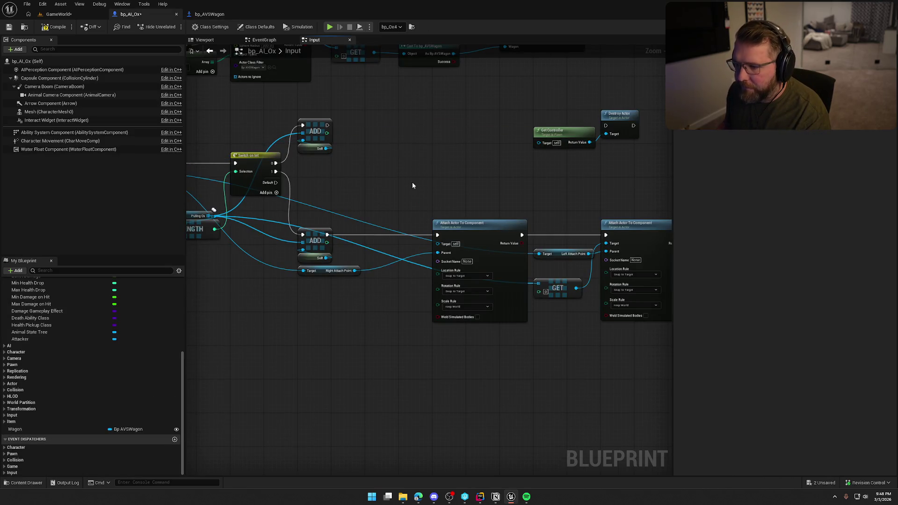
{"action": "left_click_drag", "start_coordinate": [412, 185], "coordinate": [403, 181]}
{"action": "mouse_move", "coordinate": [396, 230]}
{"action": "left_mouse_down"}
{"action": "mouse_move", "coordinate": [418, 261]}
{"action": "mouse_move", "coordinate": [463, 175]}
{"action": "left_mouse_up"}
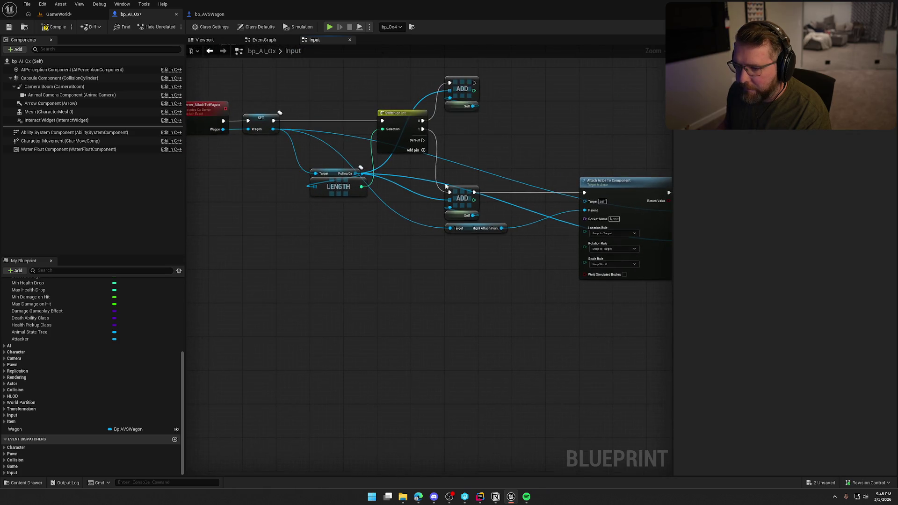
{"action": "scroll", "coordinate": [381, 267], "scroll_direction": "up", "scroll_amount": 2}
{"action": "left_click", "coordinate": [344, 219]}
{"action": "key", "text": "Delete"}
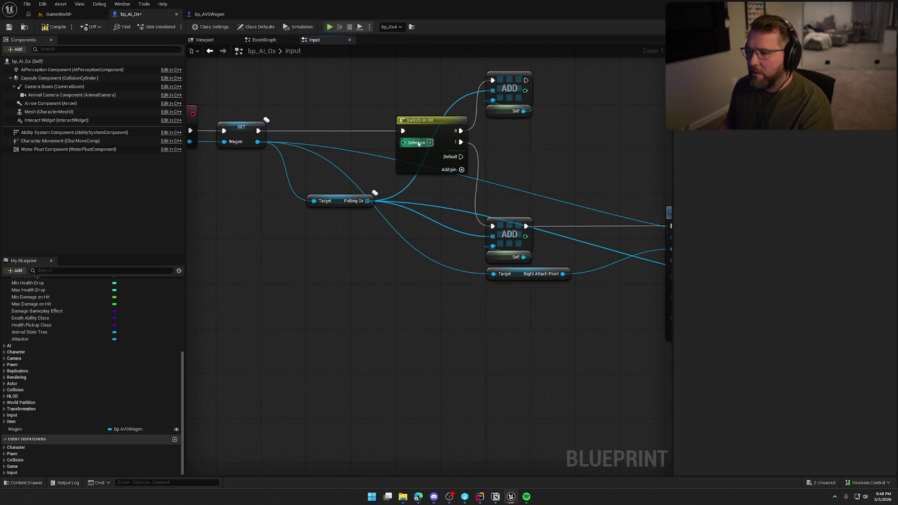
{"action": "left_click", "coordinate": [416, 145]}
{"action": "key", "text": "Delete"}
{"action": "mouse_move", "coordinate": [339, 203]}
{"action": "left_mouse_down"}
{"action": "mouse_move", "coordinate": [248, 179]}
{"action": "mouse_move", "coordinate": [247, 158]}
{"action": "mouse_move", "coordinate": [245, 172]}
{"action": "mouse_move", "coordinate": [306, 193]}
{"action": "left_mouse_up"}
Add a LENGTH node for the Pulling Ox array below SET Wagon.
{"action": "type", "text": "length"}
{"action": "key", "text": "Return"}
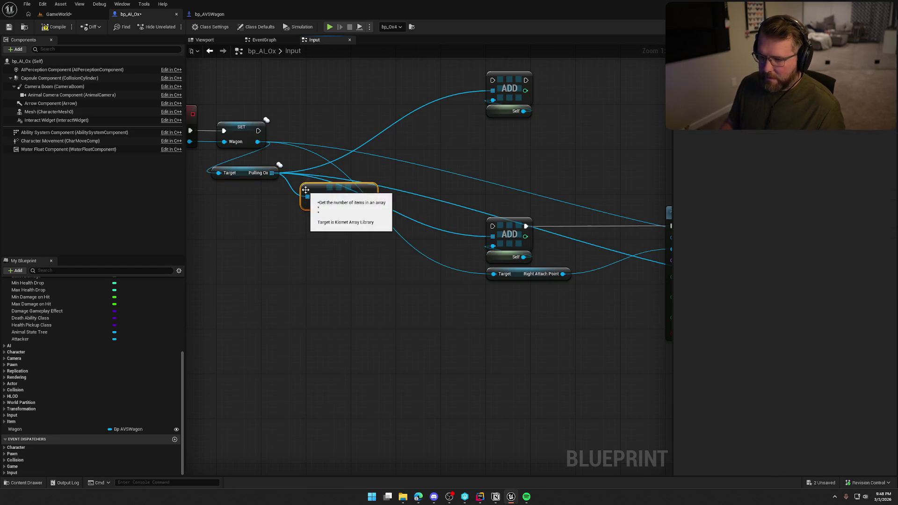
{"action": "mouse_move", "coordinate": [306, 190]}
{"action": "left_mouse_down"}
{"action": "mouse_move", "coordinate": [211, 190]}
{"action": "mouse_move", "coordinate": [253, 155]}
{"action": "left_mouse_up"}
{"action": "left_click", "coordinate": [253, 173], "text": "shift"}
{"action": "left_click", "coordinate": [270, 263]}
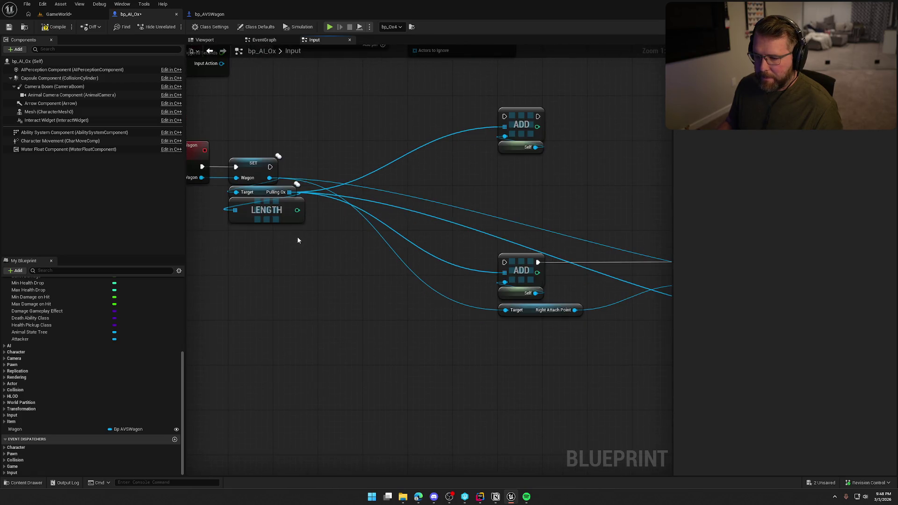
Test whether the length is less than 2 and add a Branch after SET Wagon.
{"action": "left_click_drag", "start_coordinate": [297, 210], "coordinate": [325, 220]}
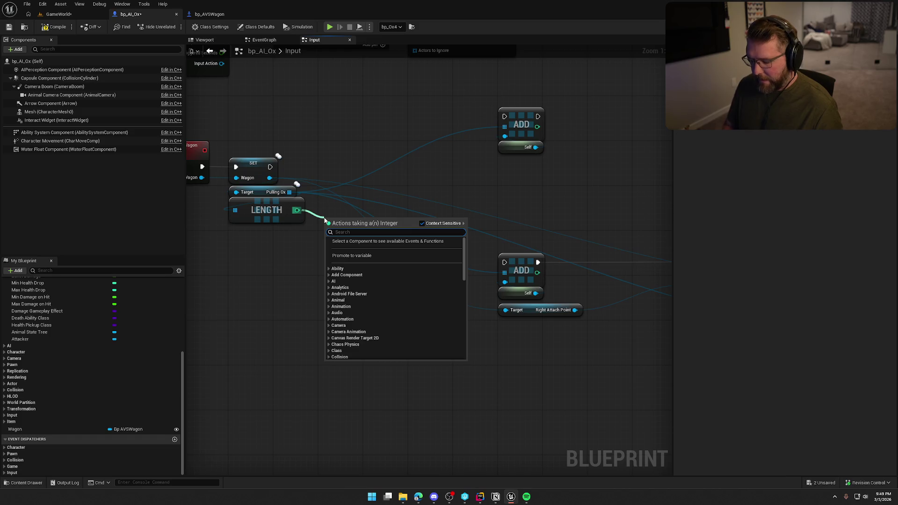
{"action": "type", "text": "<"}
{"action": "key", "text": "Return"}
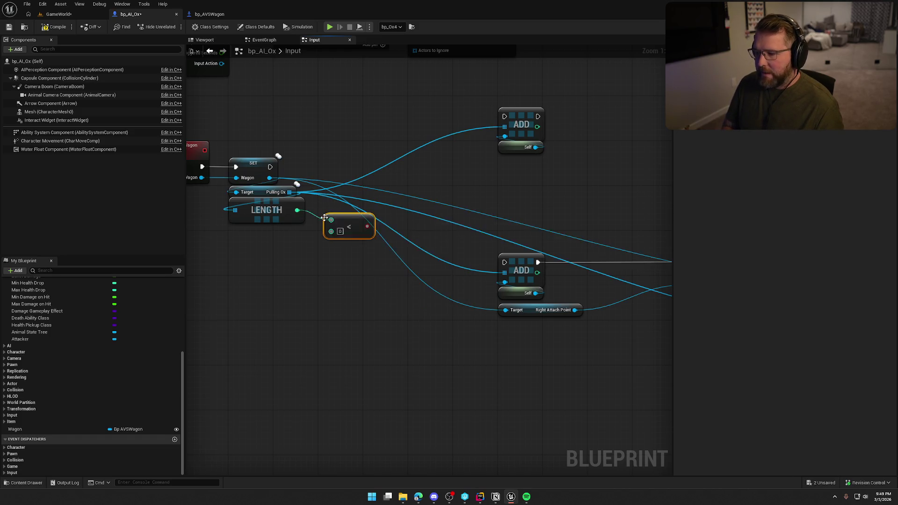
{"action": "type", "text": "2"}
{"action": "left_click", "coordinate": [367, 274]}
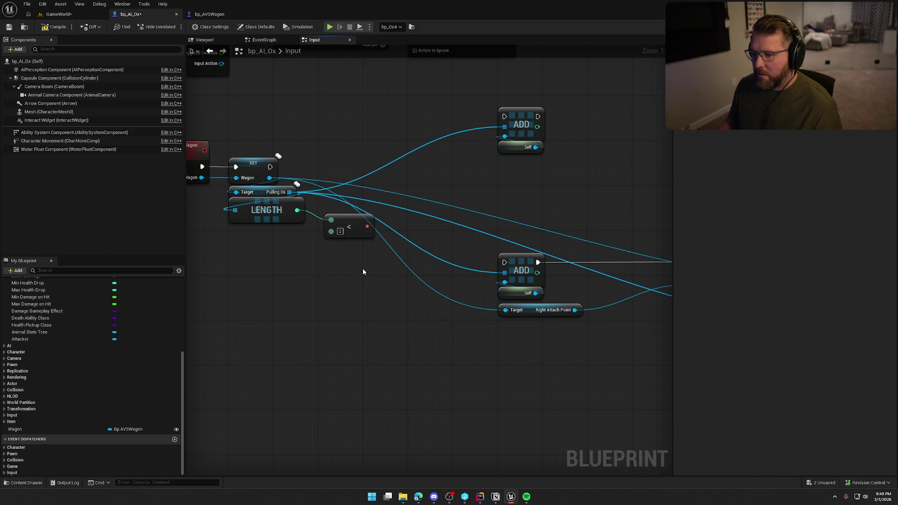
{"action": "left_click", "coordinate": [355, 259]}
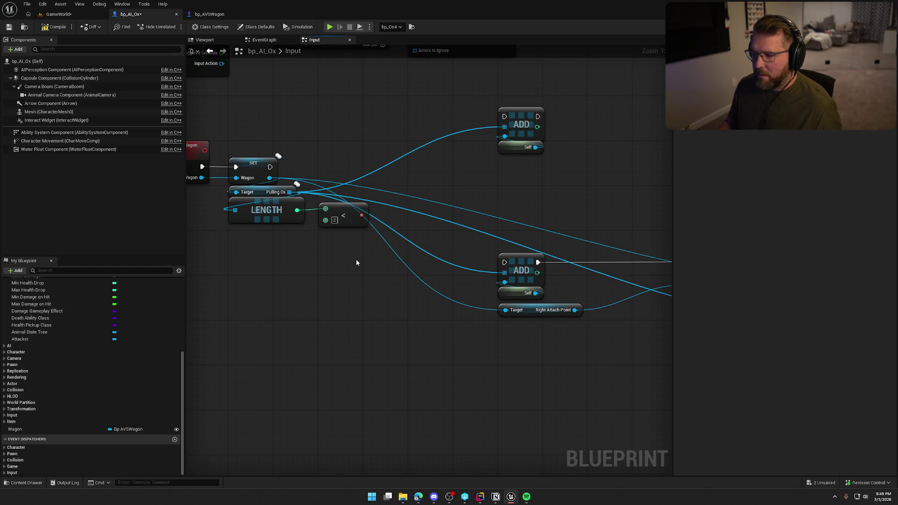
{"action": "left_click", "coordinate": [335, 220]}
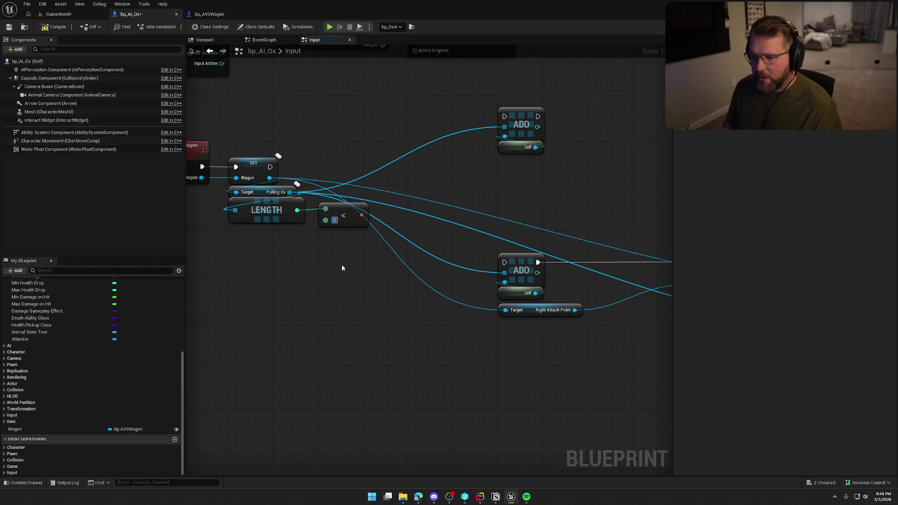
{"action": "left_click", "coordinate": [399, 176]}
{"action": "left_click_drag", "start_coordinate": [405, 189], "coordinate": [270, 167]}
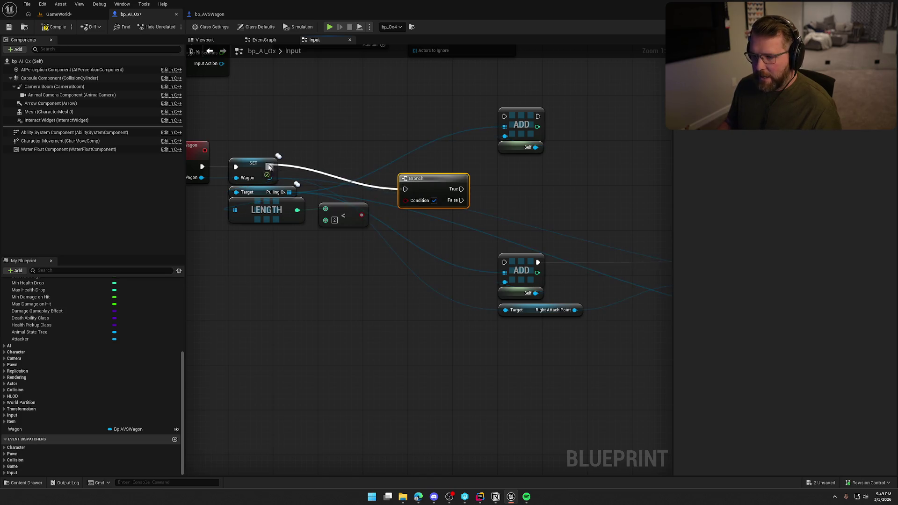
Feed the less-than result into Branch's Condition and delete the lower ADD, Right Attach Point and Attach Actor To Component nodes.
{"action": "mouse_move", "coordinate": [362, 215]}
{"action": "left_mouse_down"}
{"action": "mouse_move", "coordinate": [406, 200]}
{"action": "mouse_move", "coordinate": [411, 174]}
{"action": "mouse_move", "coordinate": [388, 159]}
{"action": "mouse_move", "coordinate": [504, 116]}
{"action": "mouse_move", "coordinate": [502, 173]}
{"action": "mouse_move", "coordinate": [484, 184]}
{"action": "left_mouse_up"}
{"action": "left_click_drag", "start_coordinate": [548, 185], "coordinate": [375, 164]}
{"action": "mouse_move", "coordinate": [318, 227]}
{"action": "left_mouse_down"}
{"action": "mouse_move", "coordinate": [389, 312]}
{"action": "mouse_move", "coordinate": [349, 302]}
{"action": "left_mouse_up"}
{"action": "key", "text": "Delete"}
{"action": "left_click_drag", "start_coordinate": [408, 178], "coordinate": [498, 344]}
{"action": "key", "text": "Delete"}
Delete the leftover GET and Target nodes and move Get Controller and Destroy Actor closer.
{"action": "left_click_drag", "start_coordinate": [546, 362], "coordinate": [331, 344]}
{"action": "left_click_drag", "start_coordinate": [330, 265], "coordinate": [481, 365]}
{"action": "key", "text": "Delete"}
{"action": "left_click_drag", "start_coordinate": [318, 208], "coordinate": [359, 352]}
{"action": "left_click_drag", "start_coordinate": [384, 211], "coordinate": [589, 304]}
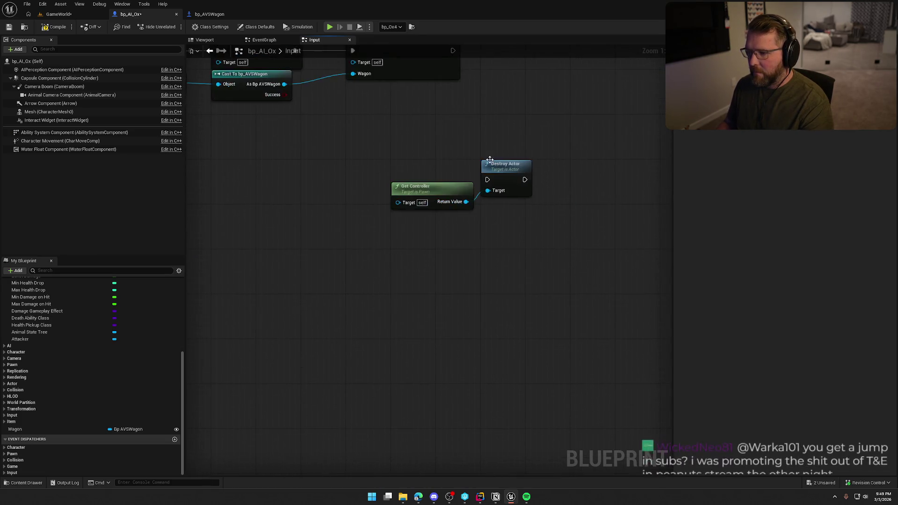
{"action": "left_click_drag", "start_coordinate": [411, 153], "coordinate": [531, 245]}
{"action": "left_click_drag", "start_coordinate": [431, 188], "coordinate": [345, 288]}
{"action": "mouse_move", "coordinate": [417, 283]}
{"action": "left_mouse_down"}
{"action": "mouse_move", "coordinate": [703, 295]}
{"action": "mouse_move", "coordinate": [428, 222]}
{"action": "mouse_move", "coordinate": [579, 221]}
{"action": "mouse_move", "coordinate": [498, 217]}
{"action": "left_mouse_up"}
Add a Setup Ox Attachments call on the Wagon reference.
{"action": "left_click_drag", "start_coordinate": [250, 192], "coordinate": [460, 210]}
{"action": "type", "text": "setup o"}
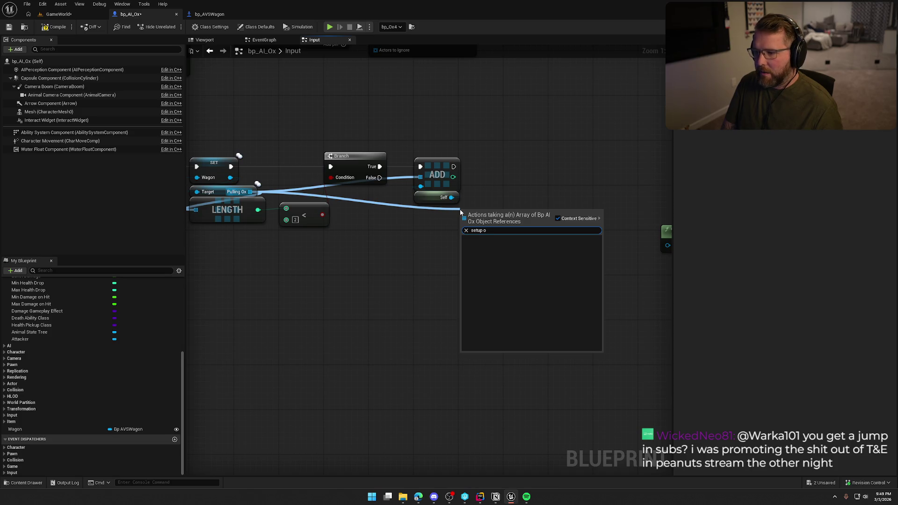
{"action": "left_click", "coordinate": [208, 14]}
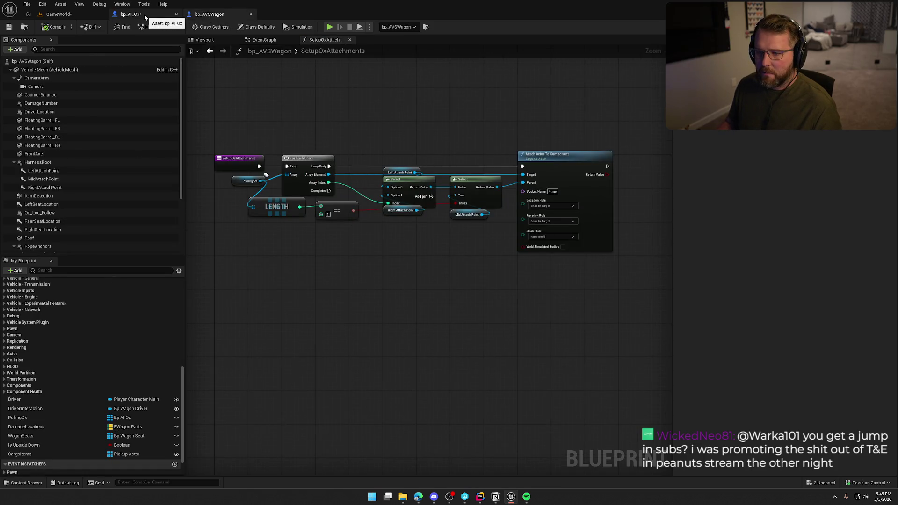
{"action": "left_click", "coordinate": [145, 14]}
{"action": "mouse_move", "coordinate": [277, 176]}
{"action": "left_mouse_down"}
{"action": "mouse_move", "coordinate": [479, 238]}
{"action": "mouse_move", "coordinate": [500, 165]}
{"action": "left_mouse_up"}
{"action": "type", "text": "setup"}
{"action": "key", "text": "Return"}
Run Setup Ox Attachments after ADD and wire it into Destroy Actor.
{"action": "left_click_drag", "start_coordinate": [527, 246], "coordinate": [600, 156]}
{"action": "left_click_drag", "start_coordinate": [581, 238], "coordinate": [425, 260]}
{"action": "mouse_move", "coordinate": [603, 240]}
{"action": "left_mouse_down"}
{"action": "mouse_move", "coordinate": [523, 210]}
{"action": "mouse_move", "coordinate": [411, 184]}
{"action": "left_mouse_up"}
{"action": "left_click_drag", "start_coordinate": [500, 215], "coordinate": [655, 276]}
{"action": "left_click_drag", "start_coordinate": [623, 237], "coordinate": [555, 175]}
{"action": "left_click", "coordinate": [555, 176]}
{"action": "mouse_move", "coordinate": [327, 312]}
{"action": "left_mouse_down"}
{"action": "mouse_move", "coordinate": [385, 295]}
{"action": "mouse_move", "coordinate": [485, 319]}
{"action": "left_mouse_up"}
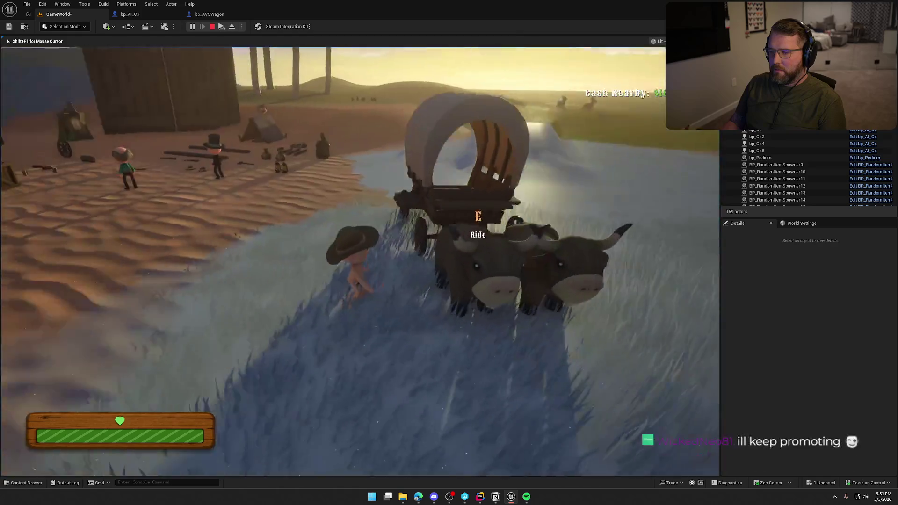
{"action": "key", "text": "w"}
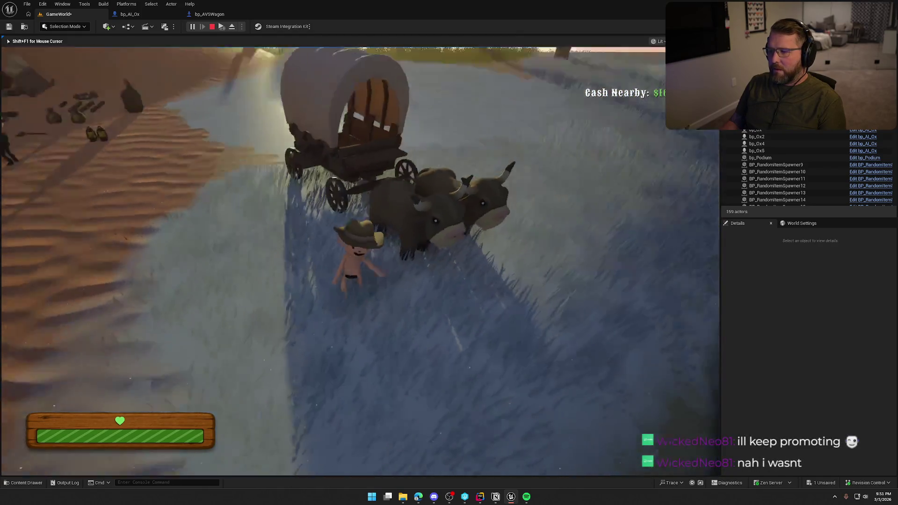
{"action": "key", "text": "w"}
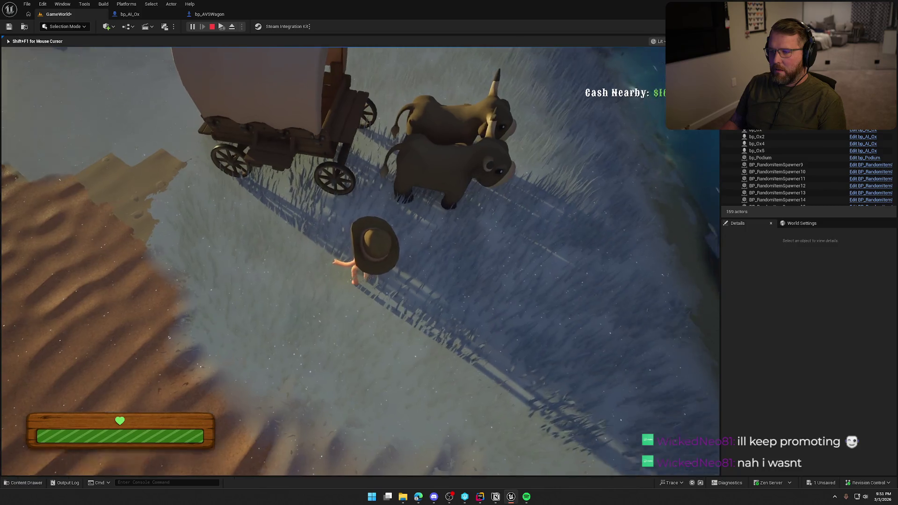
{"action": "key", "text": "w"}
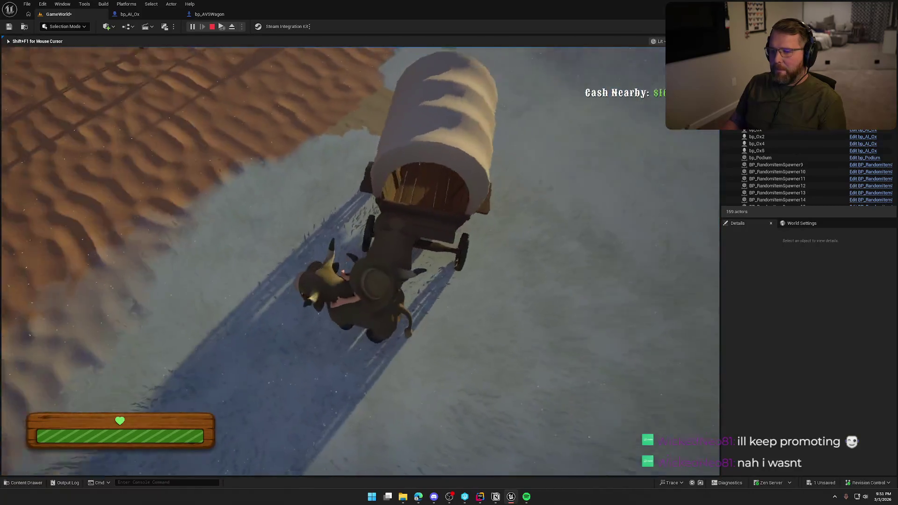
{"action": "key", "text": "w"}
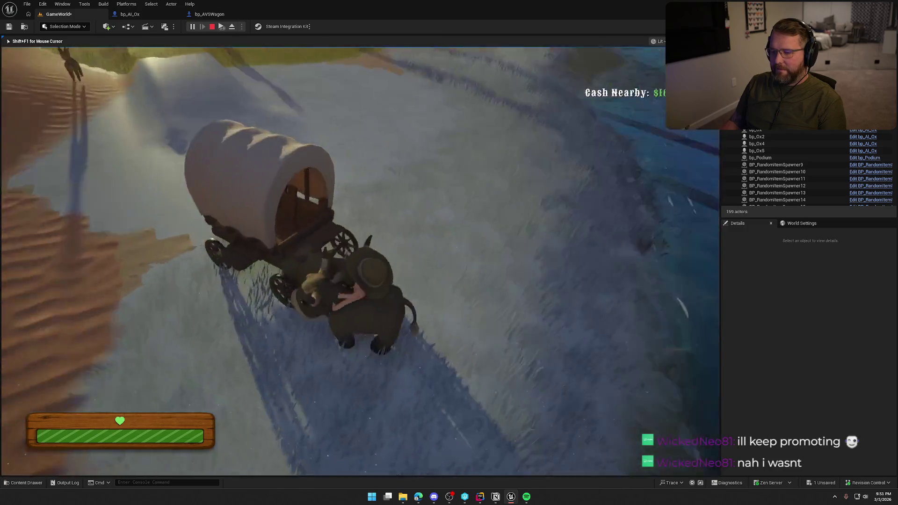
{"action": "key", "text": "Escape"}
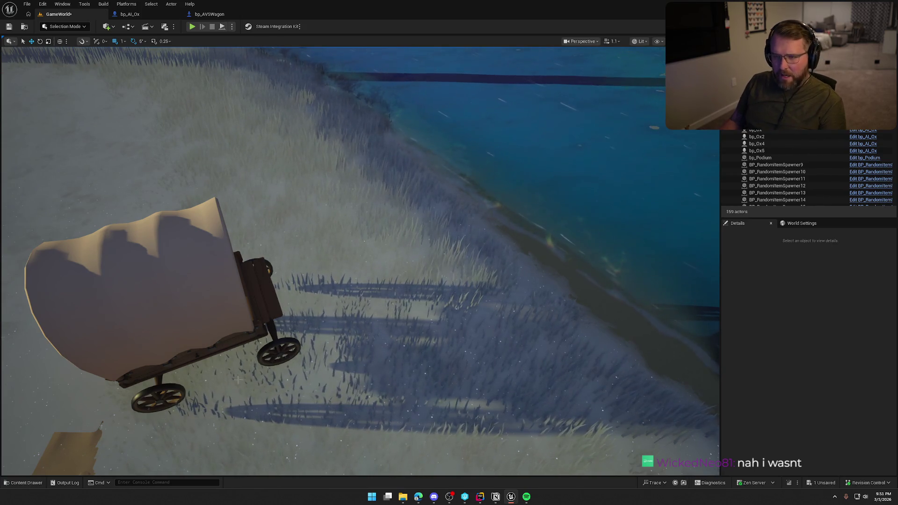
{"action": "left_click", "coordinate": [213, 14]}
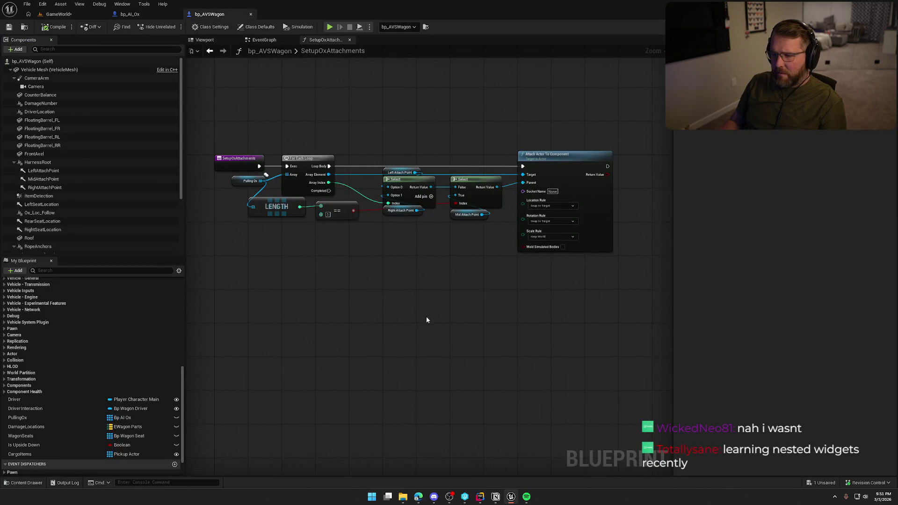
{"action": "left_click", "coordinate": [143, 16]}
{"action": "scroll", "coordinate": [471, 173], "scroll_direction": "down", "scroll_amount": 2}
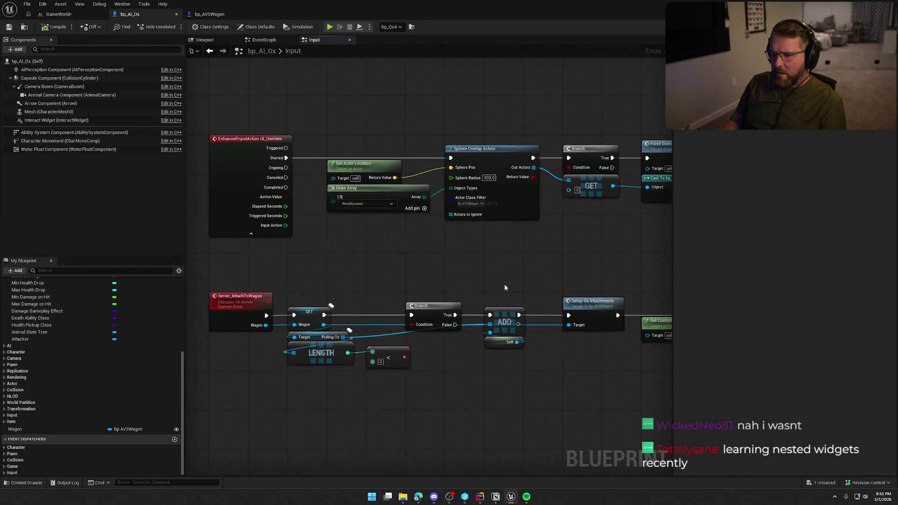
In the ox's EventGraph, bring Branch, REMOVE and Setup Ox Attachments into view.
{"action": "left_click", "coordinate": [263, 40]}
{"action": "left_click_drag", "start_coordinate": [326, 211], "coordinate": [257, 305]}
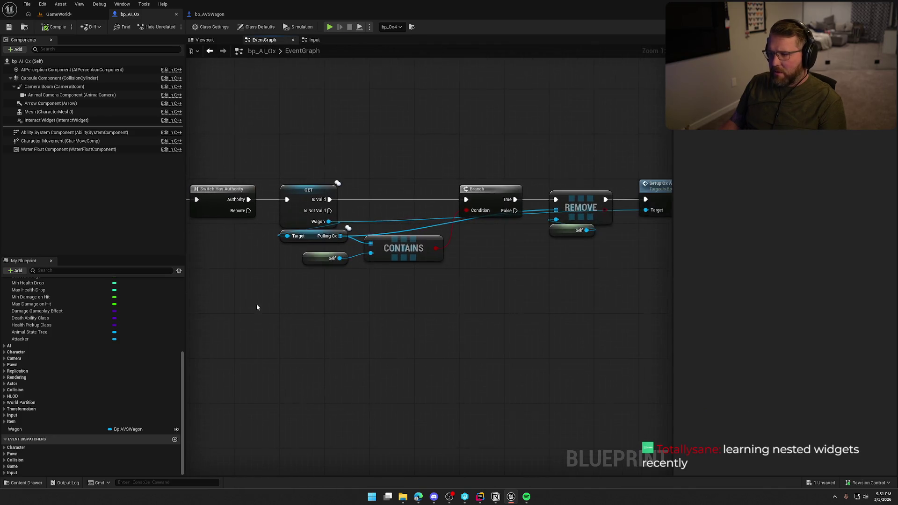
{"action": "left_click_drag", "start_coordinate": [329, 297], "coordinate": [267, 298]}
{"action": "left_click_drag", "start_coordinate": [497, 279], "coordinate": [468, 171]}
{"action": "left_click_drag", "start_coordinate": [458, 135], "coordinate": [625, 265]}
{"action": "left_click", "coordinate": [626, 268]}
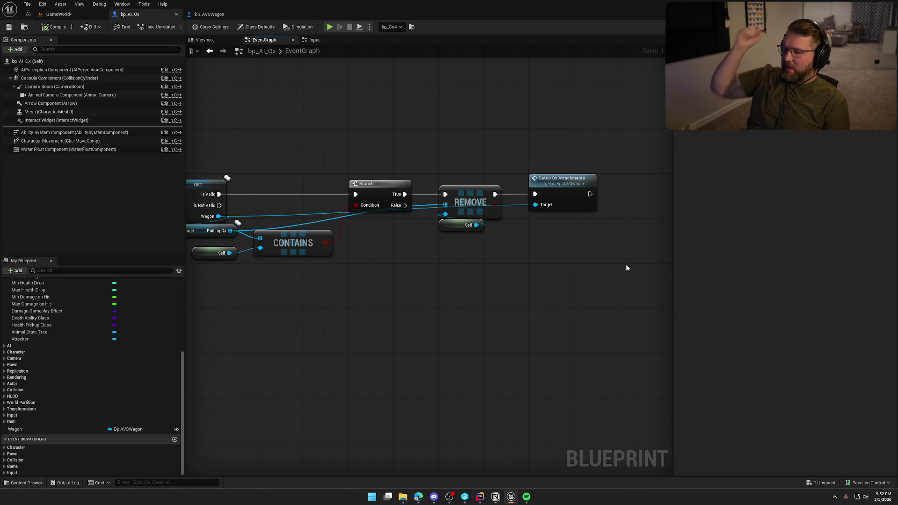
Shift the Pulling Ox, Self and CONTAINS nodes right, then return to the GameWorld level.
{"action": "left_click_drag", "start_coordinate": [538, 274], "coordinate": [549, 243]}
{"action": "mouse_move", "coordinate": [414, 245]}
{"action": "left_mouse_down"}
{"action": "mouse_move", "coordinate": [272, 187]}
{"action": "mouse_move", "coordinate": [243, 187]}
{"action": "mouse_move", "coordinate": [342, 193]}
{"action": "left_mouse_up"}
{"action": "left_click", "coordinate": [403, 260]}
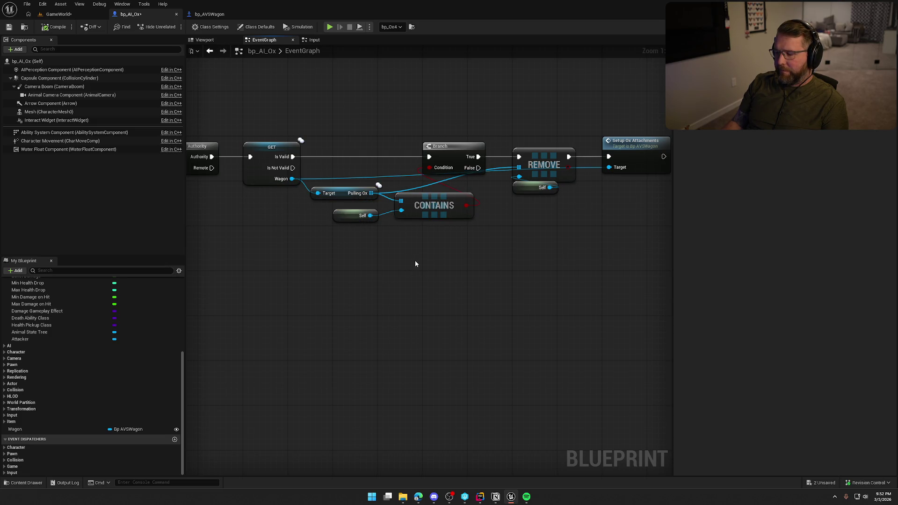
{"action": "left_click_drag", "start_coordinate": [414, 260], "coordinate": [397, 251]}
{"action": "mouse_move", "coordinate": [500, 223]}
{"action": "left_mouse_down"}
{"action": "mouse_move", "coordinate": [409, 139]}
{"action": "mouse_move", "coordinate": [526, 171]}
{"action": "left_mouse_up"}
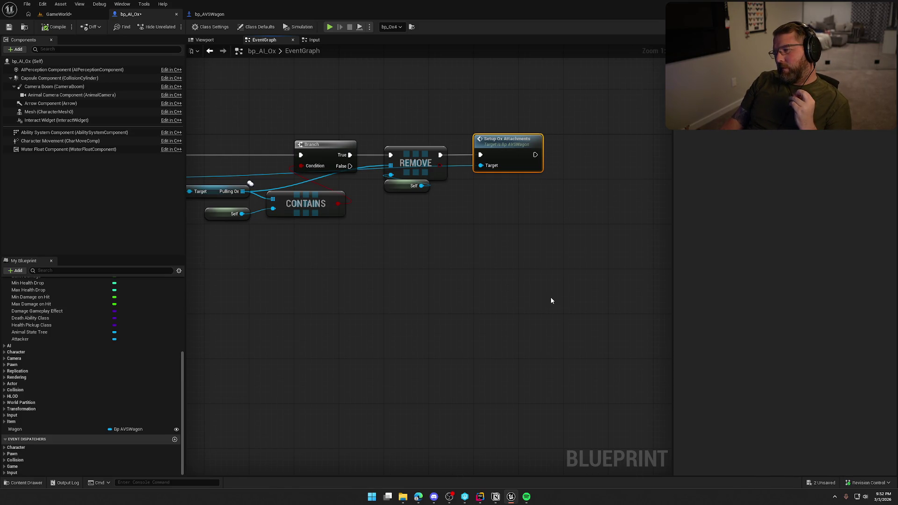
{"action": "mouse_move", "coordinate": [455, 292]}
{"action": "left_mouse_down"}
{"action": "mouse_move", "coordinate": [610, 291]}
{"action": "mouse_move", "coordinate": [550, 278]}
{"action": "mouse_move", "coordinate": [580, 274]}
{"action": "mouse_move", "coordinate": [310, 264]}
{"action": "left_mouse_up"}
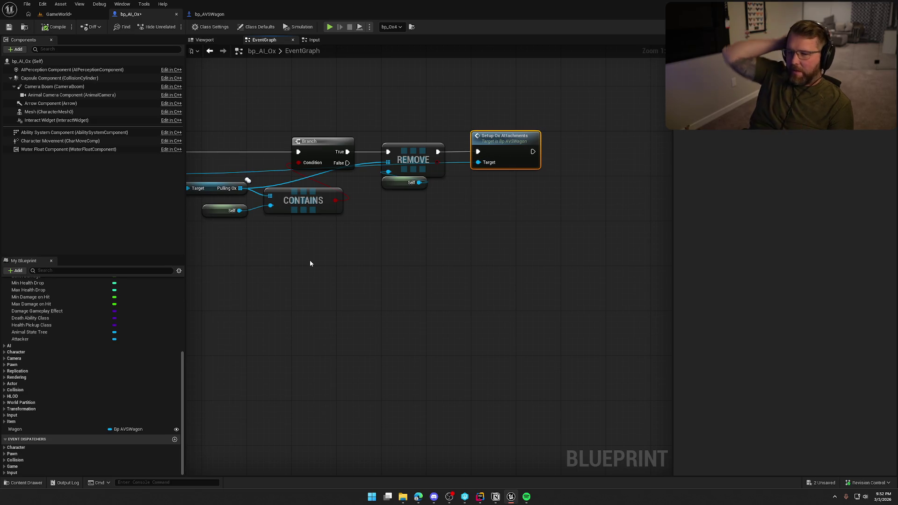
{"action": "left_click", "coordinate": [166, 18]}
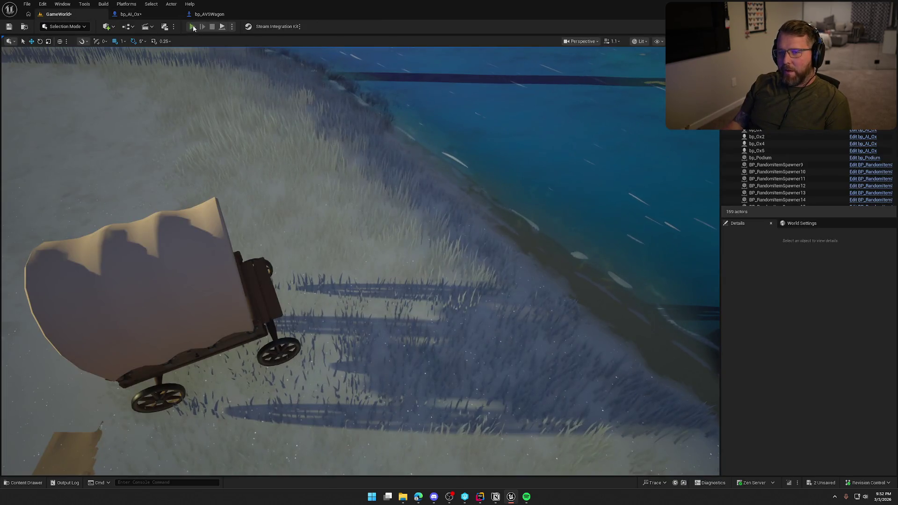
{"action": "left_click", "coordinate": [192, 27]}
{"action": "key", "text": "w"}
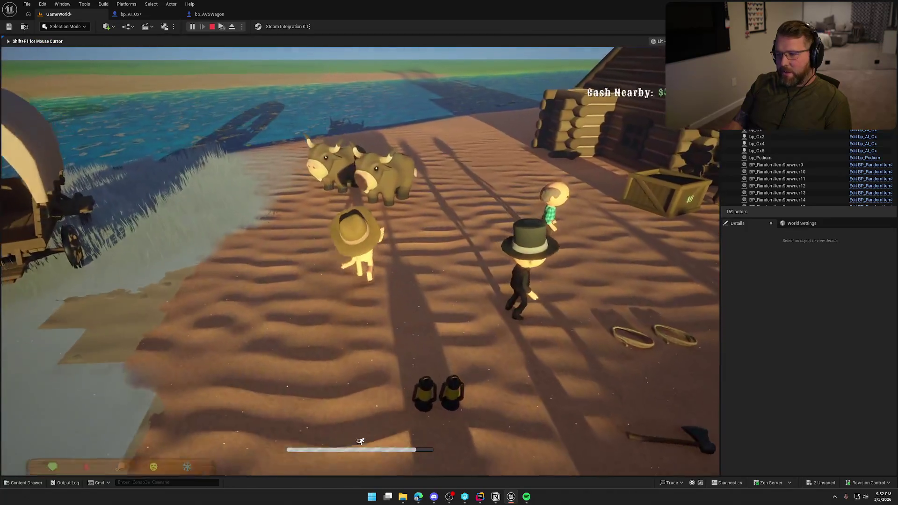
{"action": "key", "text": "w"}
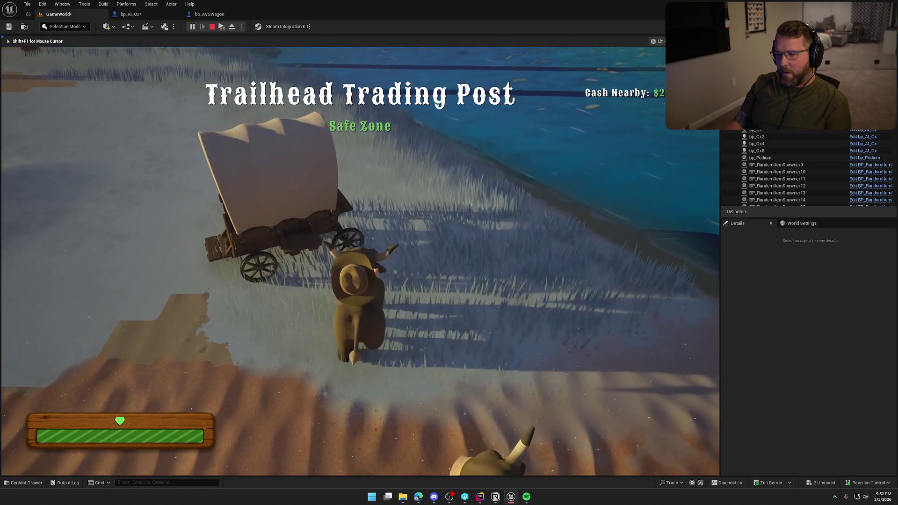
{"action": "key", "text": "e"}
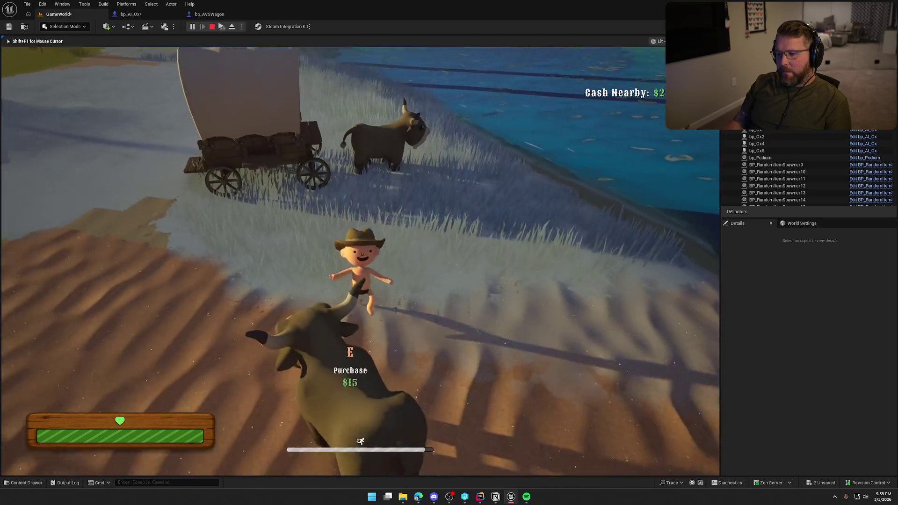
{"action": "key", "text": "e"}
{"action": "key", "text": "w"}
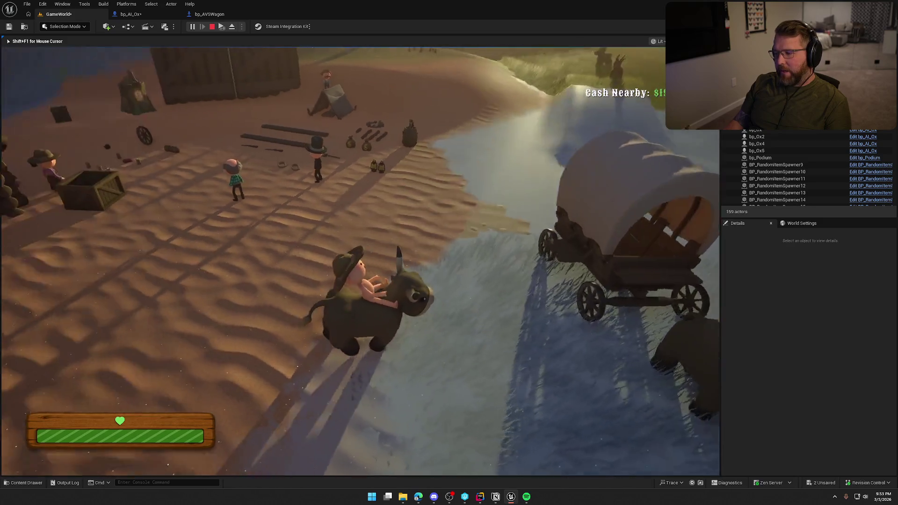
{"action": "key", "text": "w"}
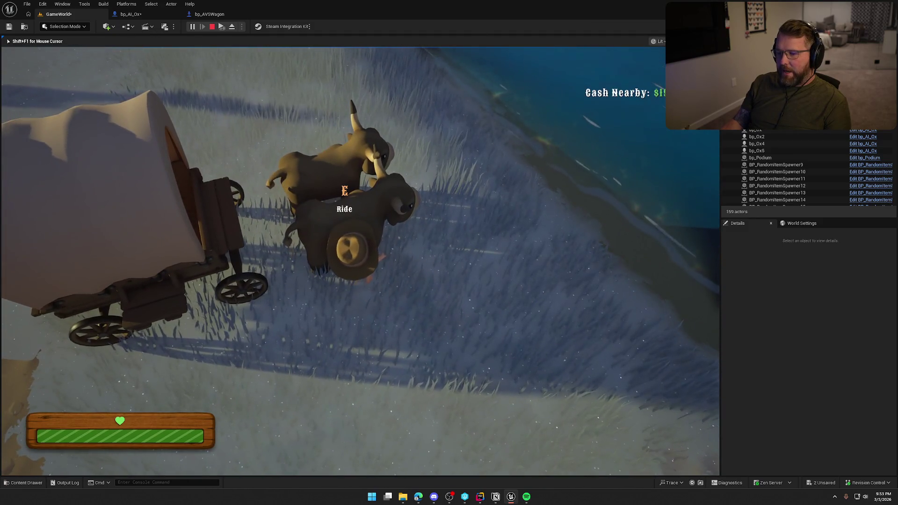
{"action": "key", "text": "e"}
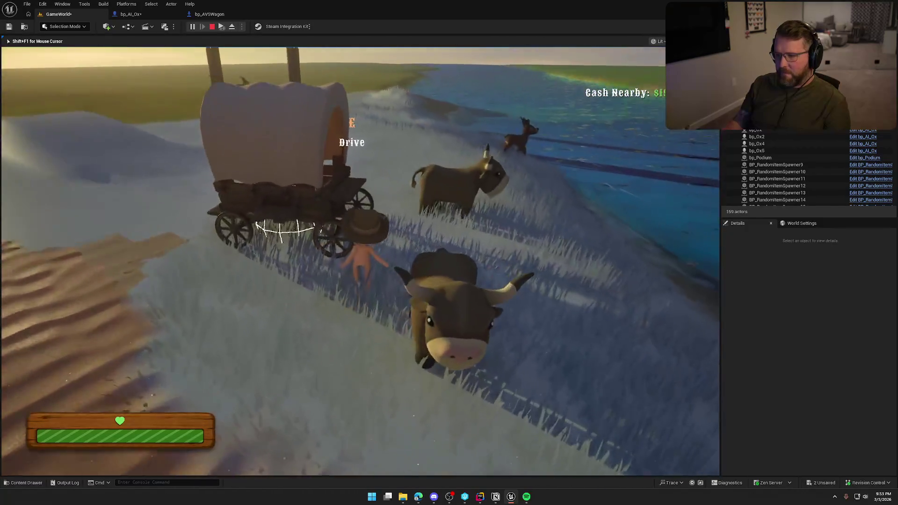
{"action": "key", "text": "e"}
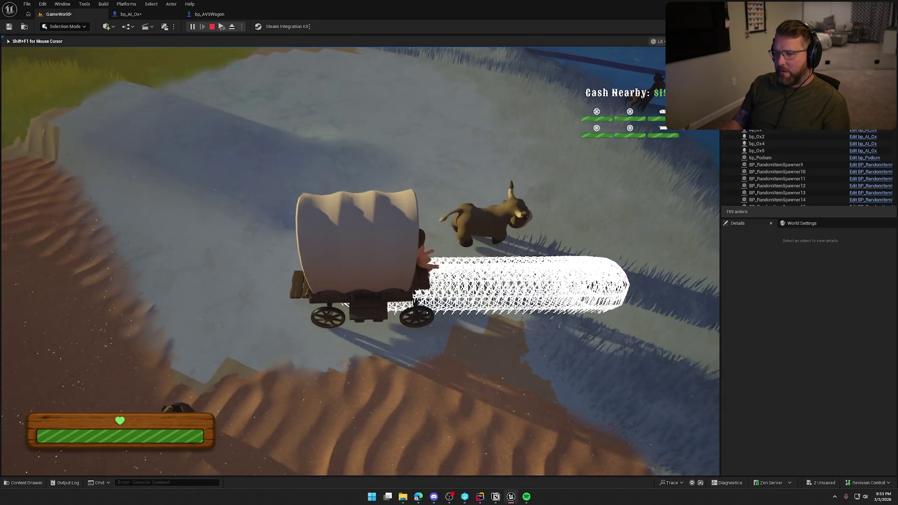
{"action": "key", "text": "Escape"}
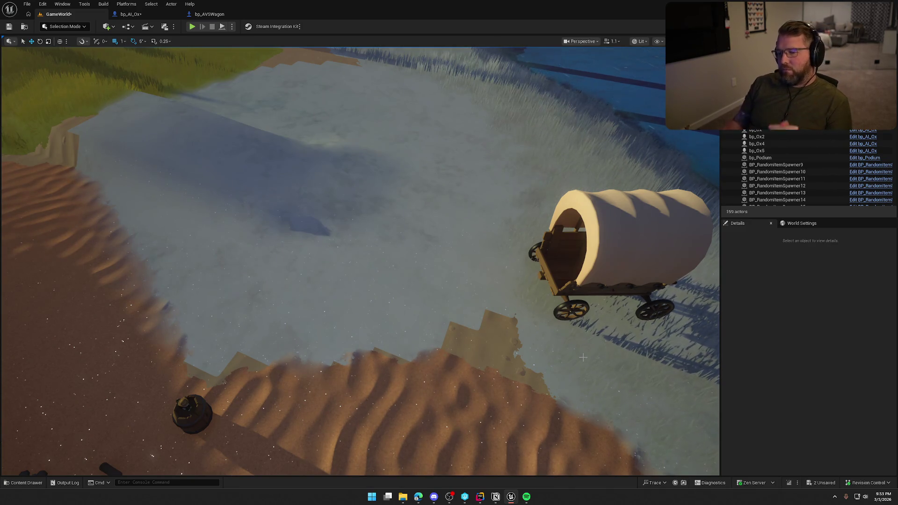
In bp_AI_Ox, set the Mesh (CharacterMesh0) collision response to Pawn to Ignore.
{"action": "left_click", "coordinate": [155, 15]}
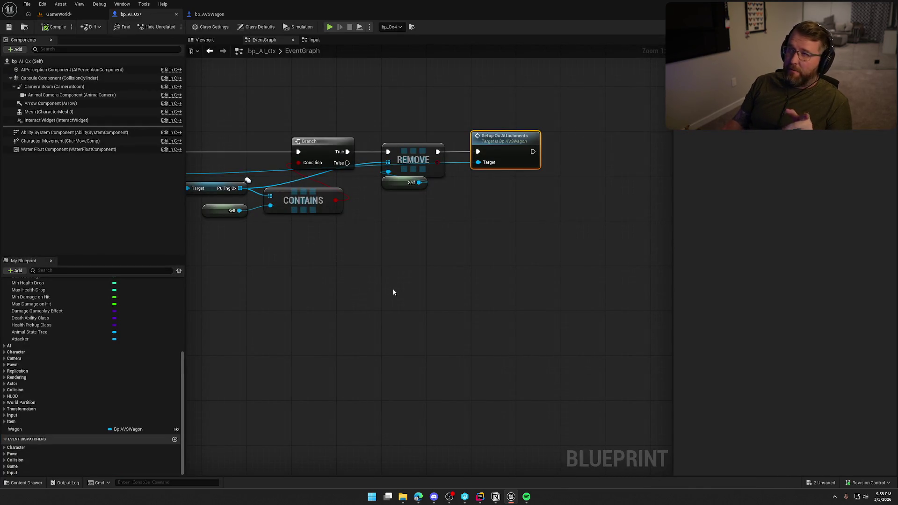
{"action": "left_click", "coordinate": [60, 78]}
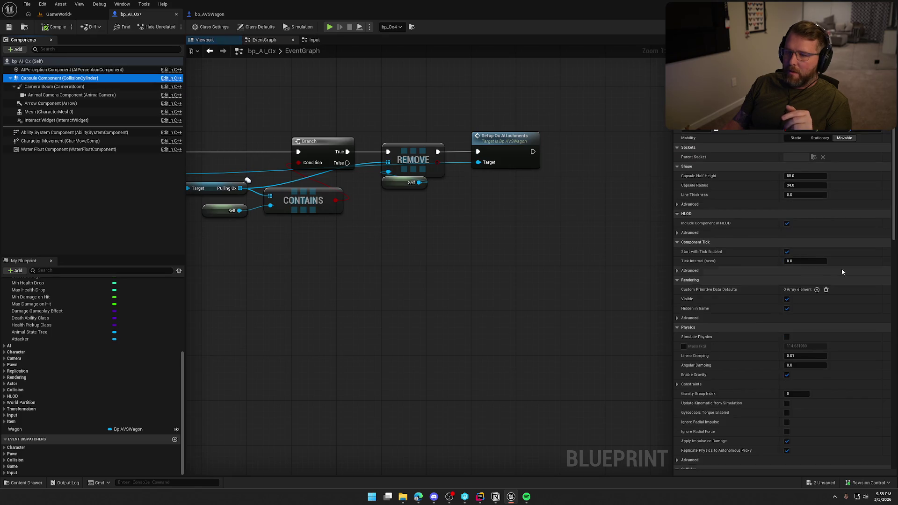
{"action": "scroll", "coordinate": [875, 331], "scroll_direction": "down", "scroll_amount": 10}
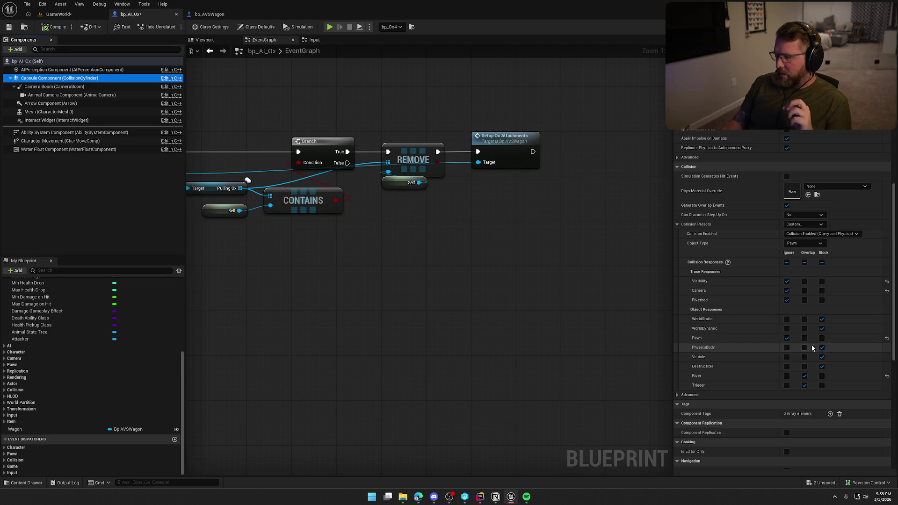
{"action": "left_click", "coordinate": [48, 112]}
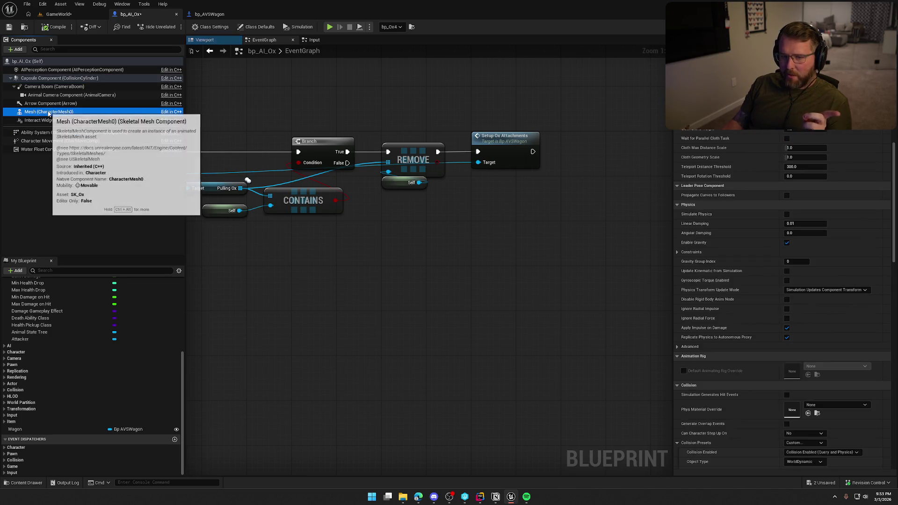
{"action": "scroll", "coordinate": [775, 359], "scroll_direction": "down", "scroll_amount": 10}
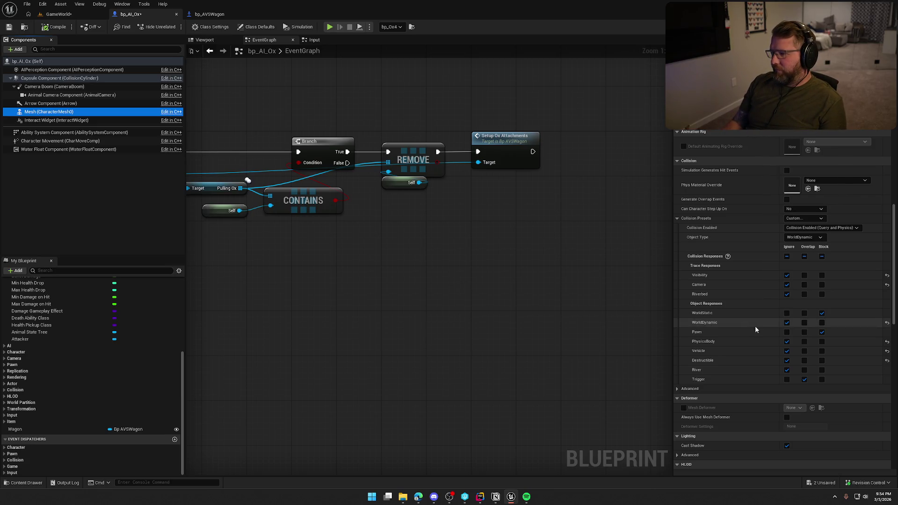
{"action": "left_click", "coordinate": [787, 333]}
Save the ox Blueprint and start a new Play session in GameWorld.
{"action": "left_click", "coordinate": [55, 27]}
{"action": "left_click", "coordinate": [66, 15]}
{"action": "left_click", "coordinate": [192, 27]}
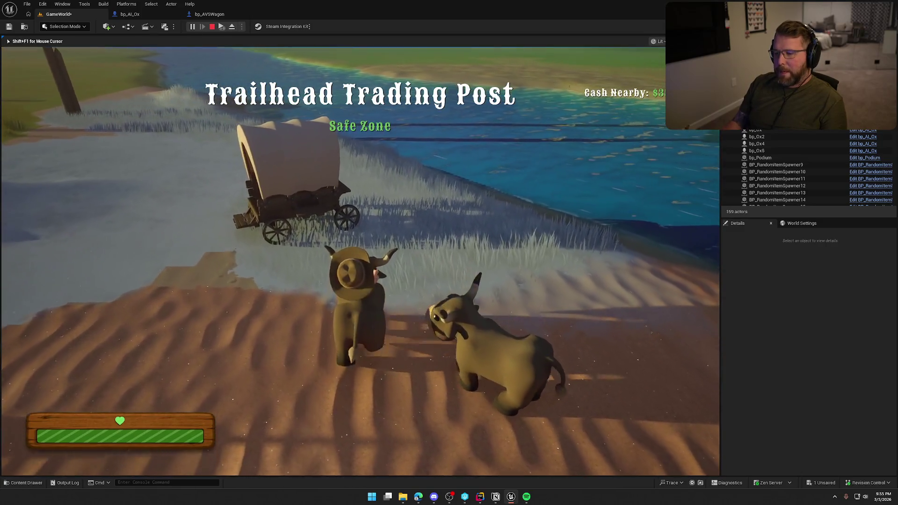
Walk the character around the wagon to the hitched oxen.
{"action": "key", "text": "w"}
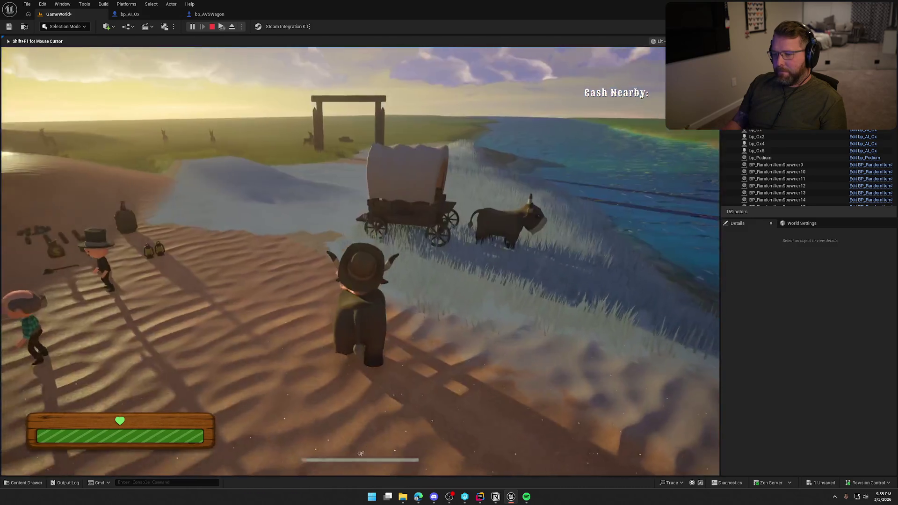
{"action": "key", "text": "w"}
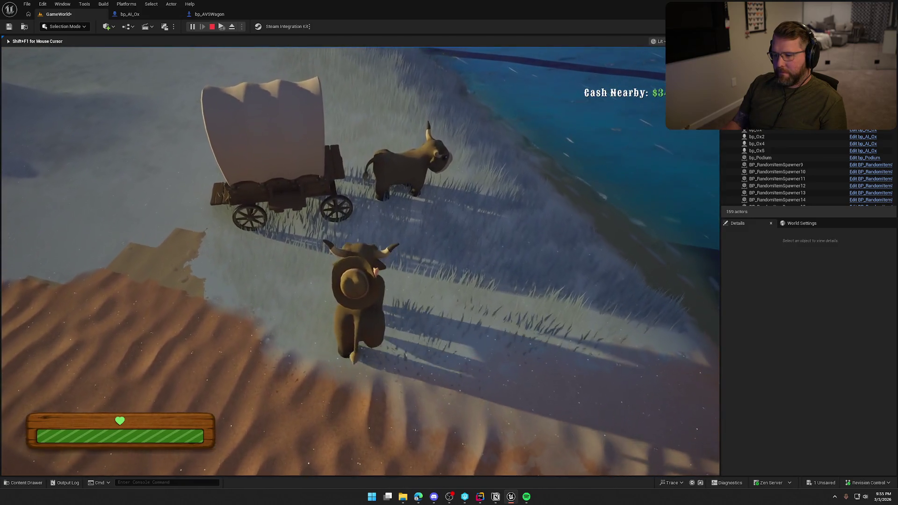
{"action": "key", "text": "w"}
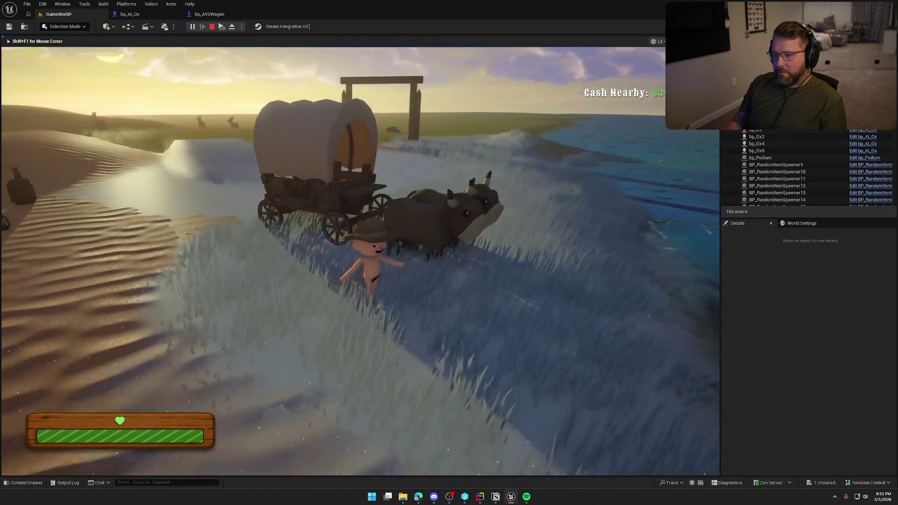
{"action": "key", "text": "w"}
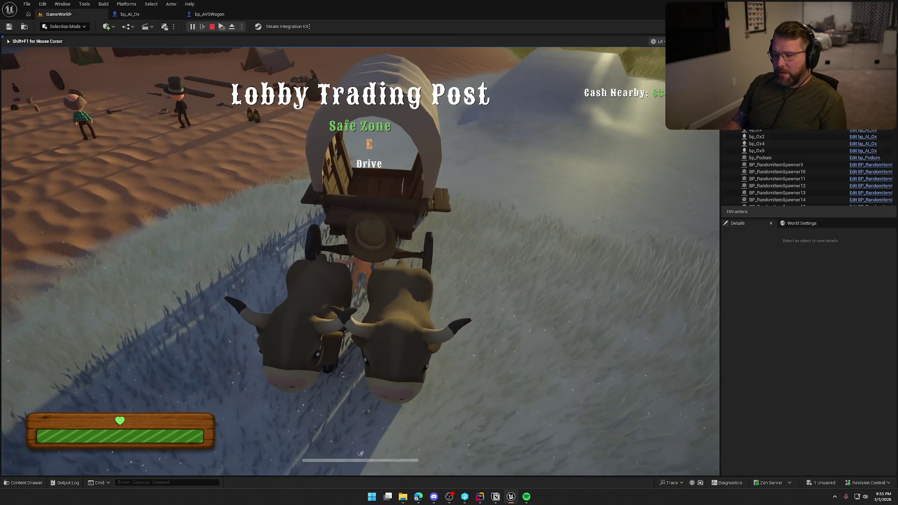
{"action": "key", "text": "shift+w"}
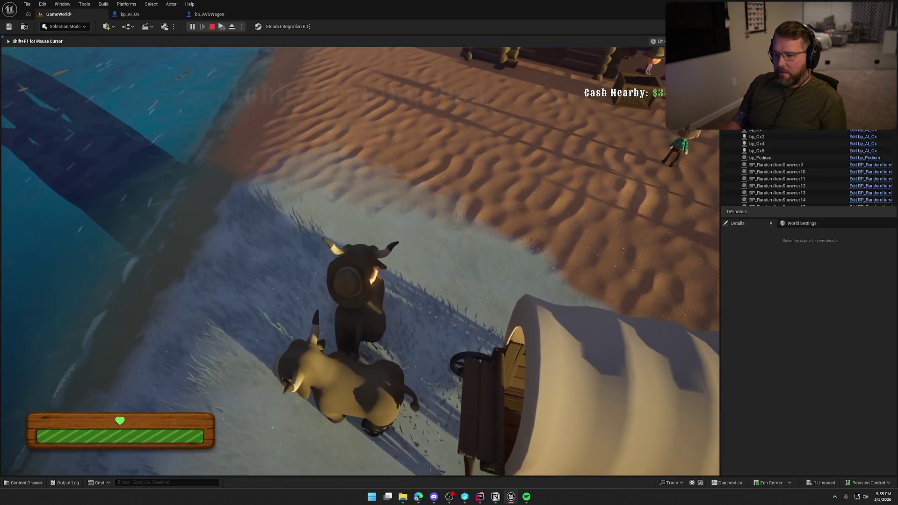
Ride an ox to the log cabin, dismount with E, then stop with Esc.
{"action": "key", "text": "d"}
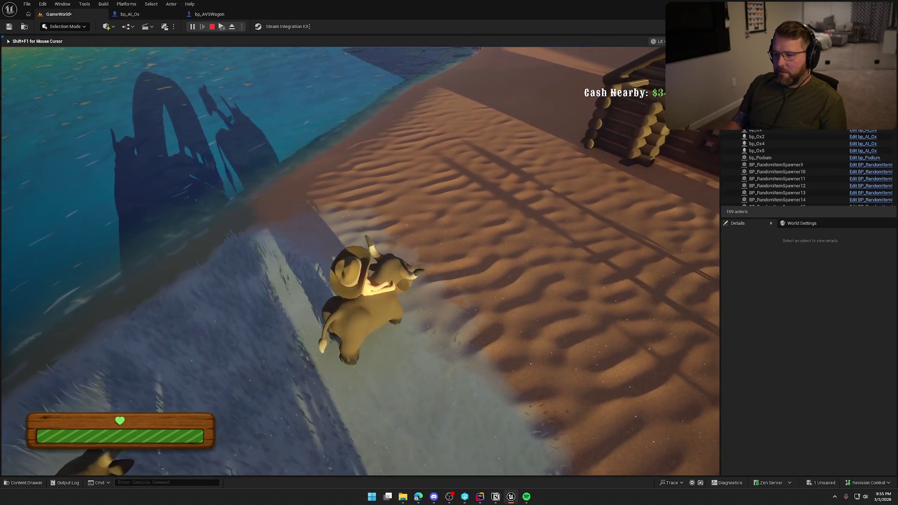
{"action": "key", "text": "w"}
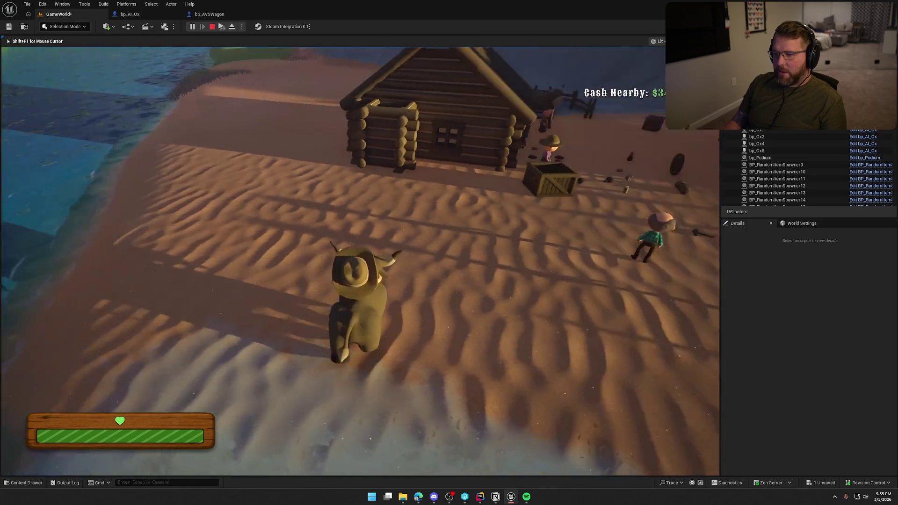
{"action": "key", "text": "w"}
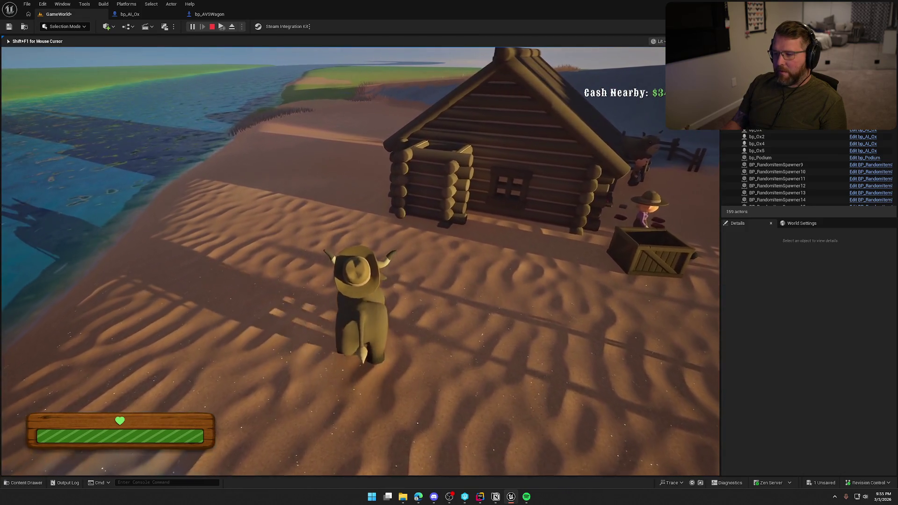
{"action": "key", "text": "w"}
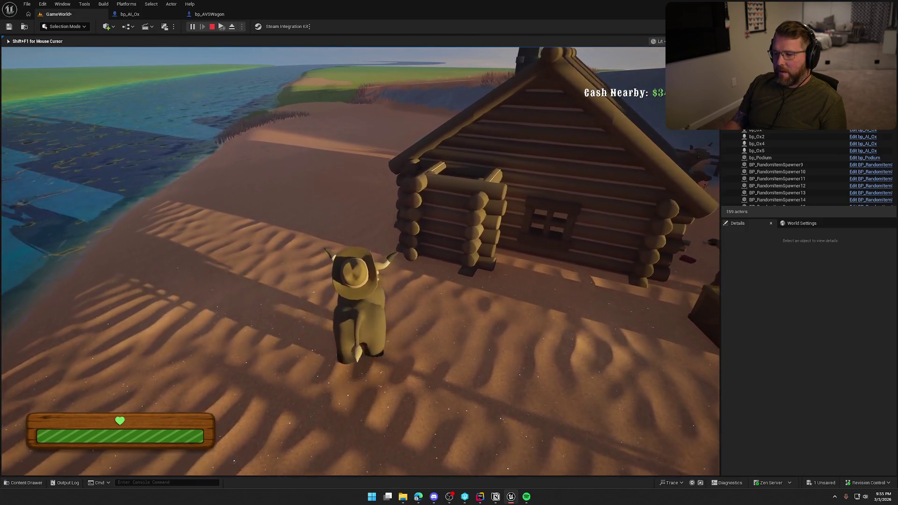
{"action": "key", "text": "e"}
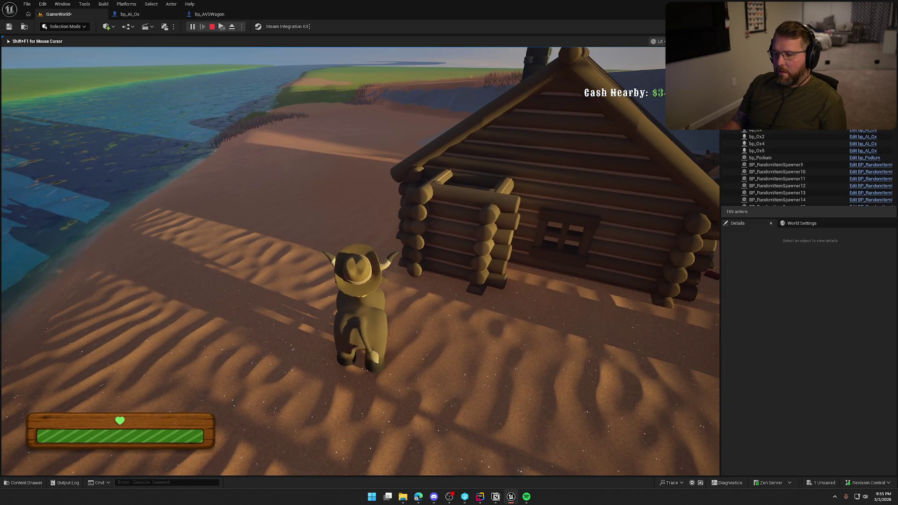
{"action": "key", "text": "w"}
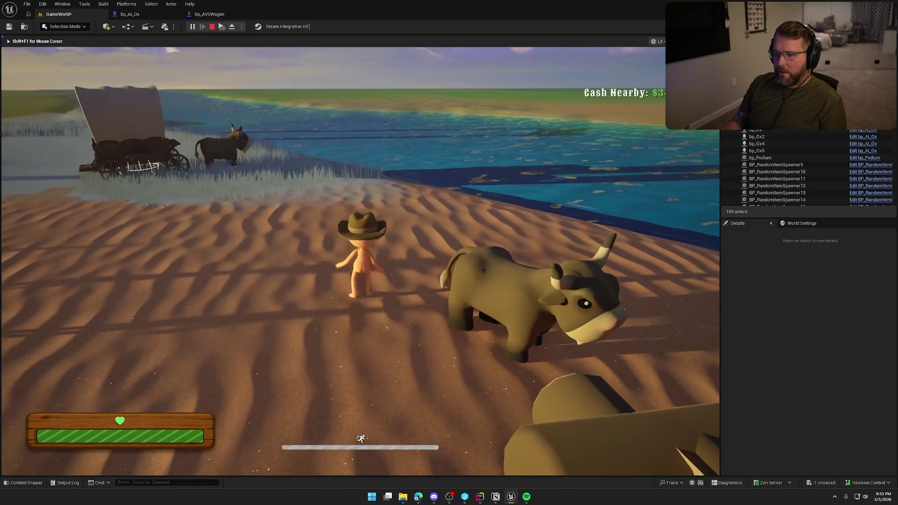
{"action": "key", "text": "Escape"}
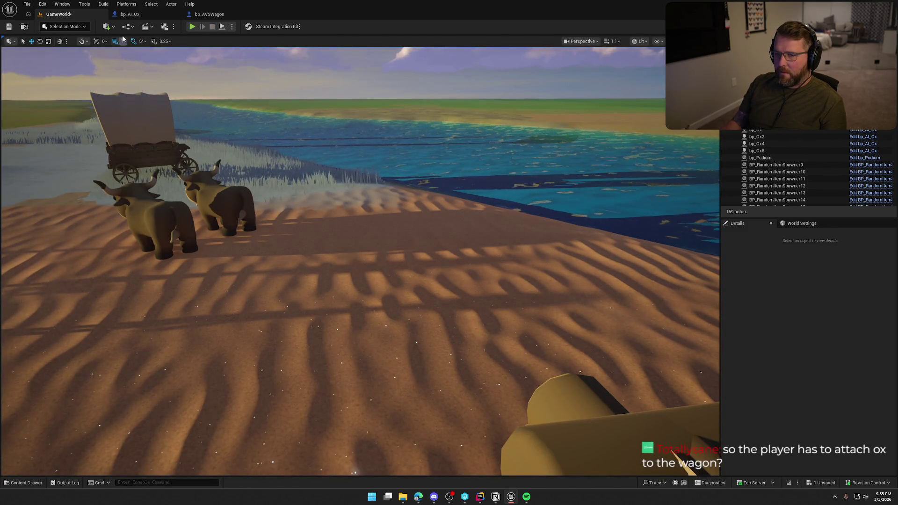
In the Input graph, pan through the dismount and attach-to-wagon node chains.
{"action": "left_click", "coordinate": [130, 14]}
{"action": "mouse_move", "coordinate": [211, 73]}
{"action": "left_mouse_down"}
{"action": "mouse_move", "coordinate": [346, 154]}
{"action": "mouse_move", "coordinate": [601, 123]}
{"action": "mouse_move", "coordinate": [664, 127]}
{"action": "mouse_move", "coordinate": [507, 179]}
{"action": "left_mouse_up"}
{"action": "left_click", "coordinate": [312, 39]}
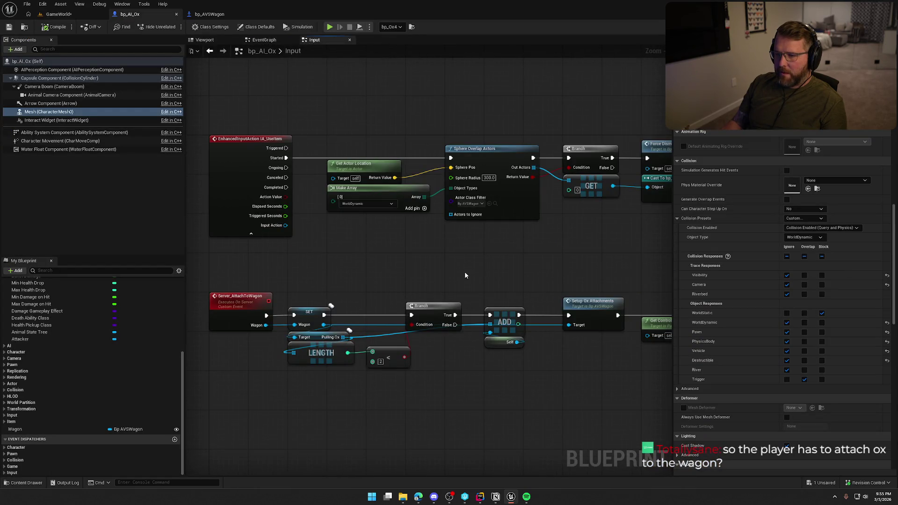
{"action": "left_click_drag", "start_coordinate": [461, 253], "coordinate": [286, 251]}
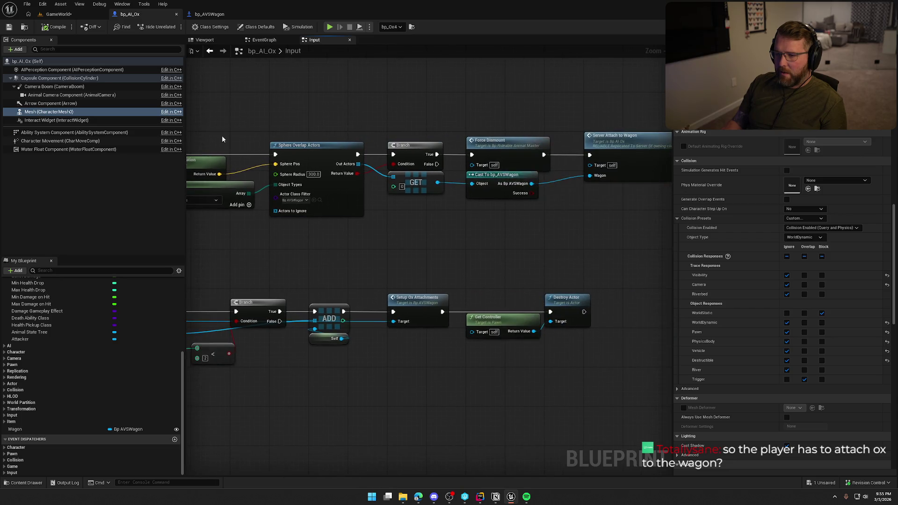
{"action": "mouse_move", "coordinate": [488, 172]}
{"action": "left_mouse_down"}
{"action": "mouse_move", "coordinate": [605, 159]}
{"action": "mouse_move", "coordinate": [642, 210]}
{"action": "left_mouse_up"}
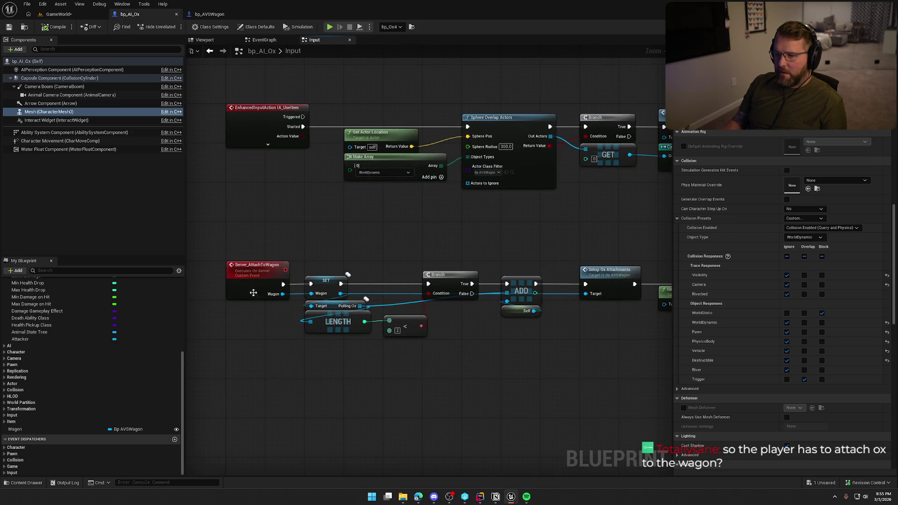
{"action": "mouse_move", "coordinate": [503, 369]}
{"action": "left_mouse_down"}
{"action": "mouse_move", "coordinate": [491, 346]}
{"action": "mouse_move", "coordinate": [520, 345]}
{"action": "left_mouse_up"}
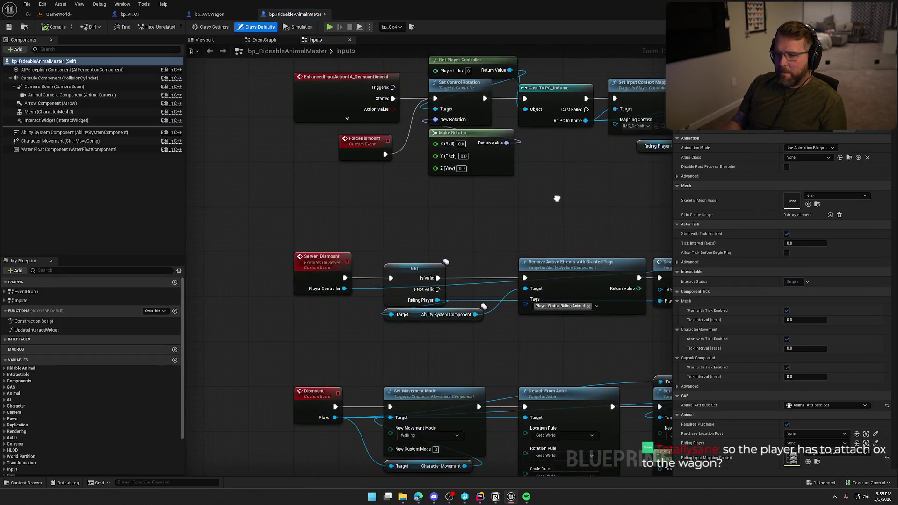
{"action": "left_click_drag", "start_coordinate": [557, 198], "coordinate": [420, 308]}
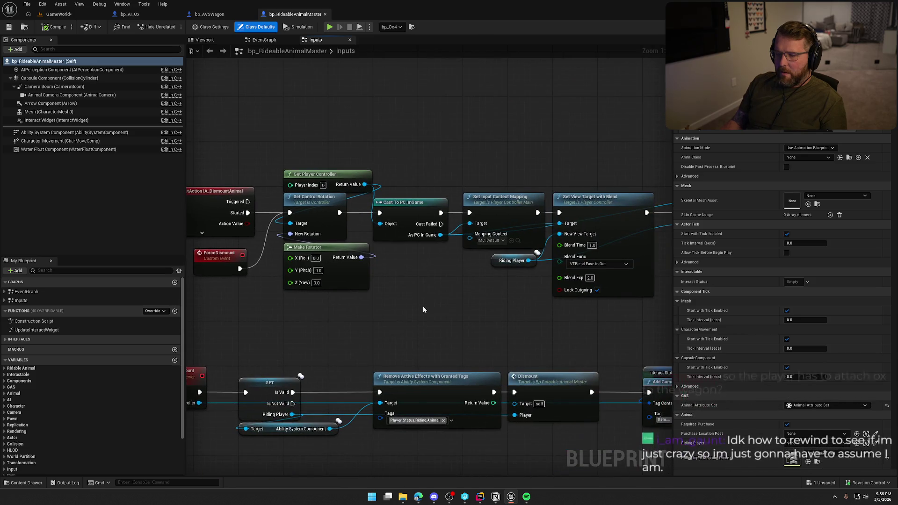
{"action": "scroll", "coordinate": [477, 302], "scroll_direction": "down", "scroll_amount": 1}
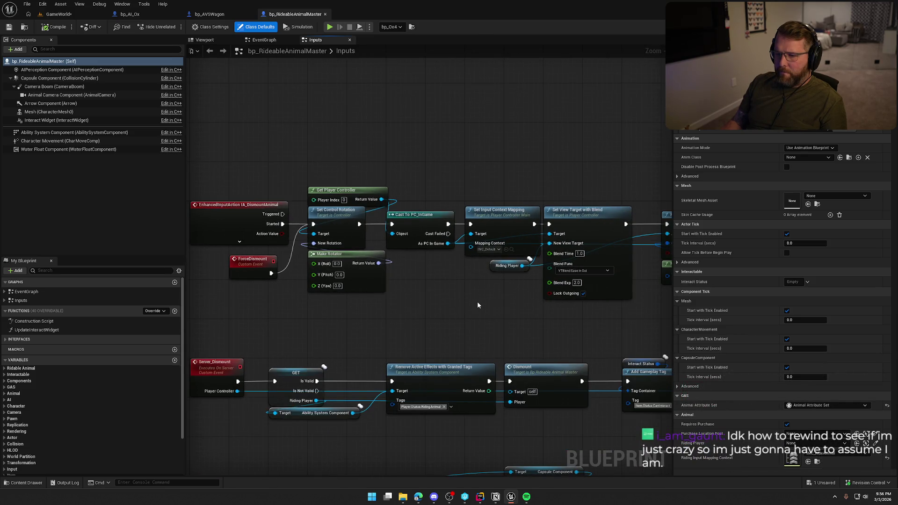
{"action": "left_click_drag", "start_coordinate": [476, 309], "coordinate": [117, 278]}
Move the SET and Spawn Default Controller nodes left and inspect the Dismount event's Player input.
{"action": "mouse_move", "coordinate": [537, 281]}
{"action": "left_mouse_down"}
{"action": "mouse_move", "coordinate": [447, 182]}
{"action": "mouse_move", "coordinate": [234, 158]}
{"action": "mouse_move", "coordinate": [201, 141]}
{"action": "left_mouse_up"}
{"action": "mouse_move", "coordinate": [262, 185]}
{"action": "left_mouse_down"}
{"action": "mouse_move", "coordinate": [540, 303]}
{"action": "mouse_move", "coordinate": [666, 299]}
{"action": "left_mouse_up"}
{"action": "left_click_drag", "start_coordinate": [557, 210], "coordinate": [482, 211]}
{"action": "mouse_move", "coordinate": [364, 264]}
{"action": "left_mouse_down"}
{"action": "mouse_move", "coordinate": [636, 281]}
{"action": "mouse_move", "coordinate": [565, 272]}
{"action": "mouse_move", "coordinate": [657, 244]}
{"action": "left_mouse_up"}
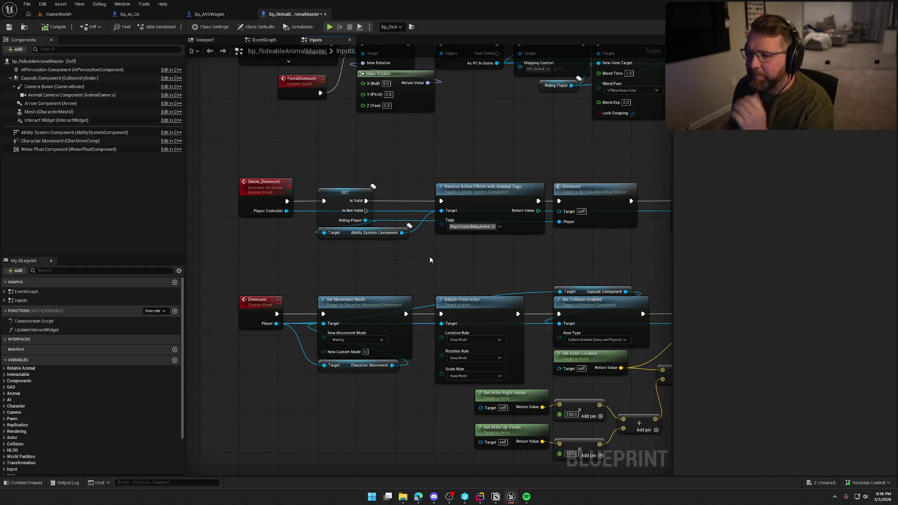
{"action": "mouse_move", "coordinate": [227, 153]}
{"action": "left_mouse_down"}
{"action": "mouse_move", "coordinate": [545, 357]}
{"action": "mouse_move", "coordinate": [697, 370]}
{"action": "mouse_move", "coordinate": [630, 456]}
{"action": "left_mouse_up"}
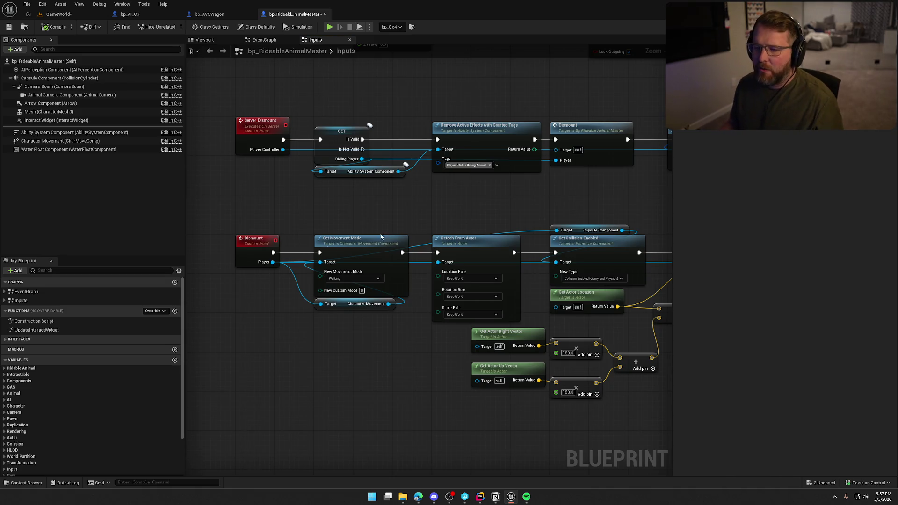
{"action": "left_click", "coordinate": [241, 238]}
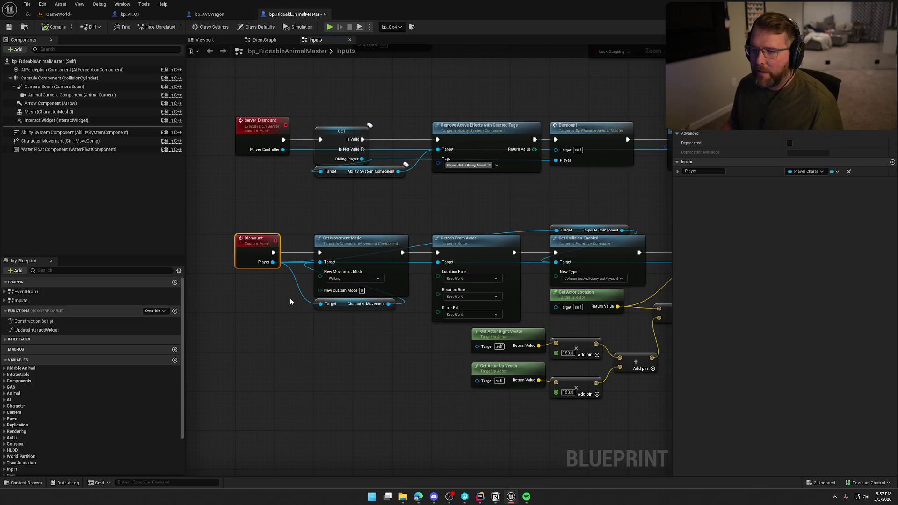
{"action": "left_click", "coordinate": [137, 14]}
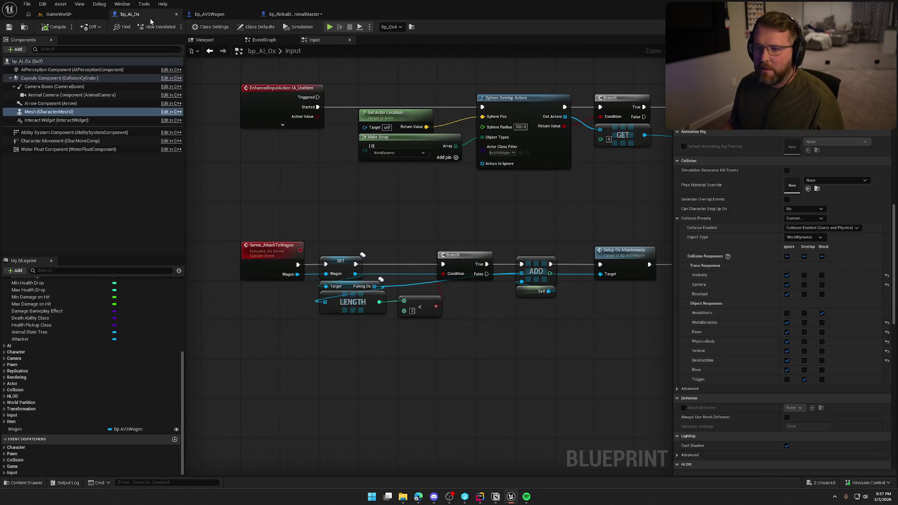
Override Dismount in the ox and wire a Parent: Dismount call after the event.
{"action": "scroll", "coordinate": [148, 372], "scroll_direction": "up", "scroll_amount": 5}
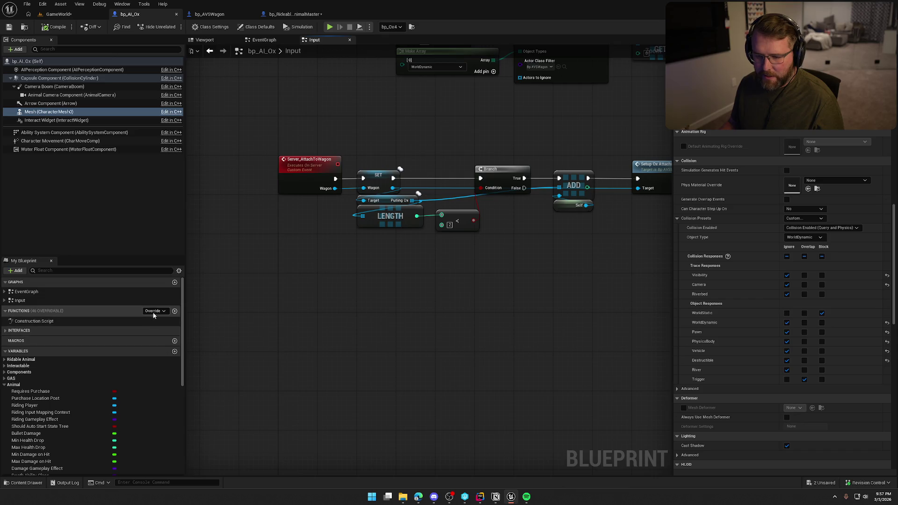
{"action": "left_click", "coordinate": [154, 311]}
{"action": "left_click", "coordinate": [206, 263]}
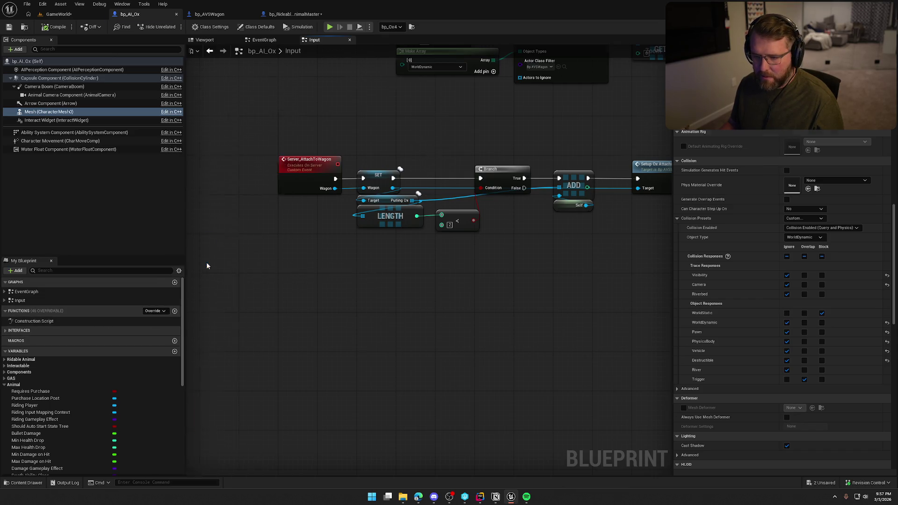
{"action": "left_click_drag", "start_coordinate": [268, 217], "coordinate": [269, 239]}
{"action": "right_click", "coordinate": [269, 239]}
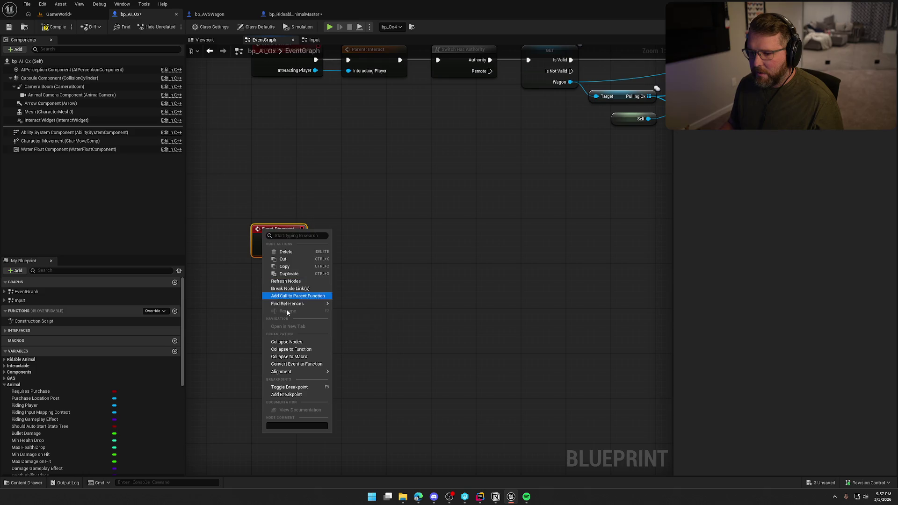
{"action": "left_click", "coordinate": [281, 295]}
{"action": "left_click_drag", "start_coordinate": [258, 288], "coordinate": [299, 250]}
{"action": "mouse_move", "coordinate": [258, 277]}
{"action": "left_mouse_down"}
{"action": "mouse_move", "coordinate": [296, 242]}
{"action": "mouse_move", "coordinate": [373, 228]}
{"action": "left_mouse_up"}
{"action": "left_click", "coordinate": [324, 280]}
{"action": "key", "text": "Home"}
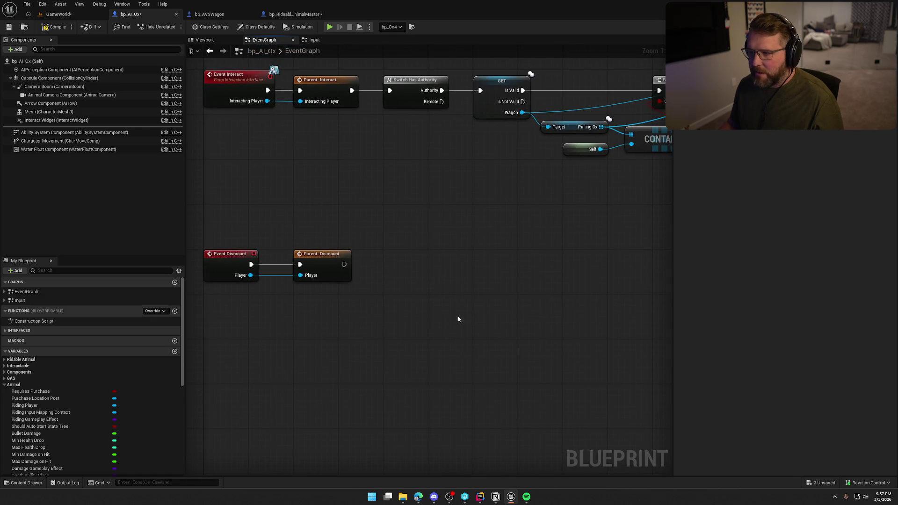
Add a SET Wagon node after Parent: Dismount, then compile and save the ox blueprint.
{"action": "left_click", "coordinate": [501, 96]}
{"action": "key", "text": "ctrl+c"}
{"action": "key", "text": "ctrl+v"}
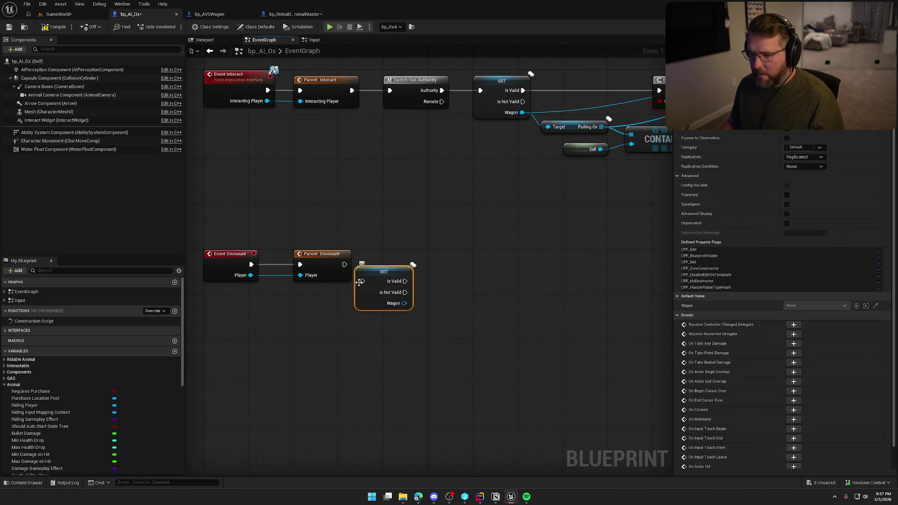
{"action": "scroll", "coordinate": [122, 408], "scroll_direction": "down", "scroll_amount": 5}
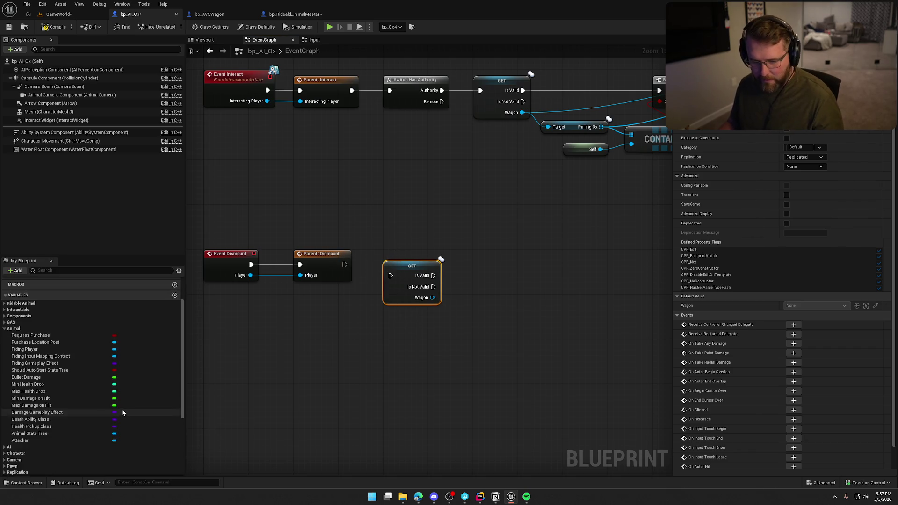
{"action": "left_click", "coordinate": [50, 428]}
{"action": "left_click_drag", "start_coordinate": [50, 429], "coordinate": [407, 215]}
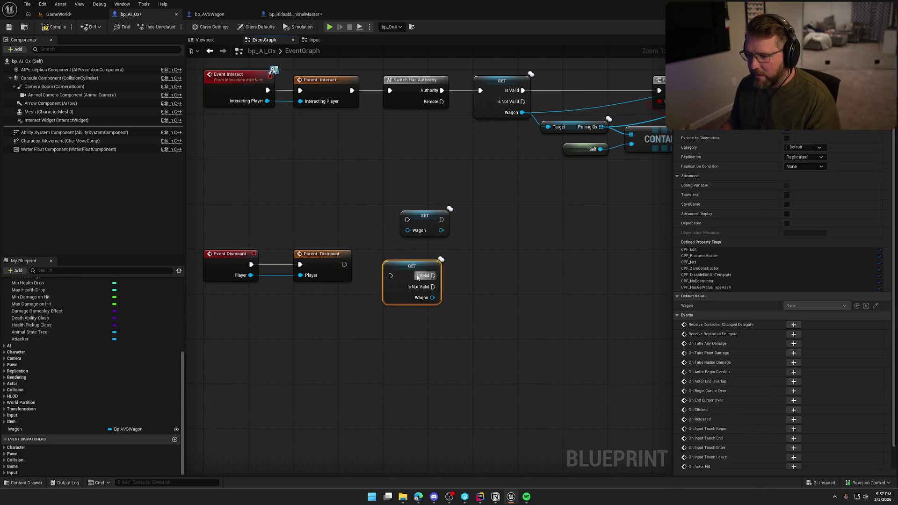
{"action": "key", "text": "Delete"}
{"action": "mouse_move", "coordinate": [408, 219]}
{"action": "left_mouse_down"}
{"action": "mouse_move", "coordinate": [345, 264]}
{"action": "mouse_move", "coordinate": [416, 243]}
{"action": "left_mouse_up"}
{"action": "left_click", "coordinate": [440, 281]}
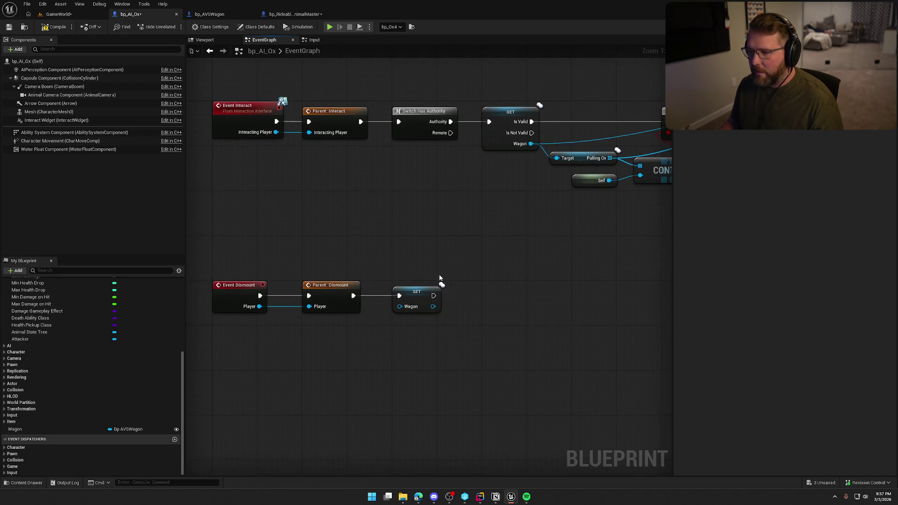
{"action": "left_click", "coordinate": [54, 27]}
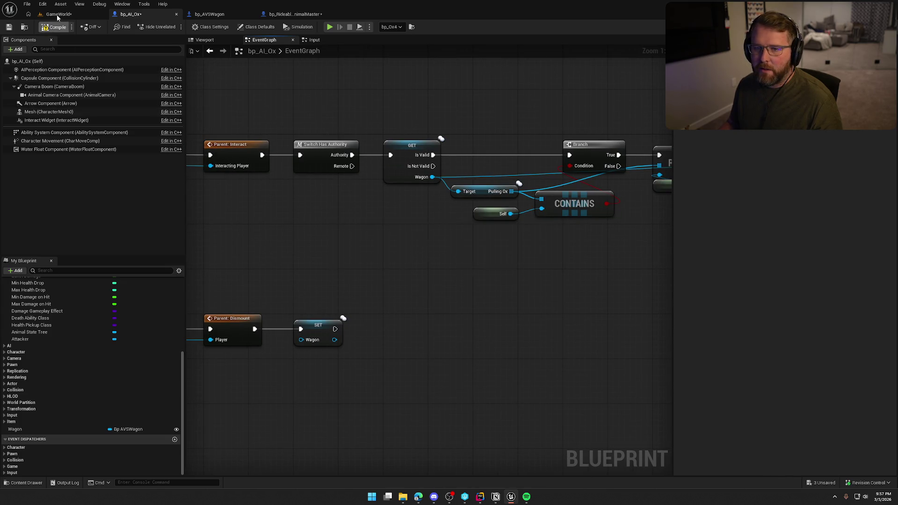
{"action": "left_click", "coordinate": [57, 15]}
Play, ride an ox to the wagon, dismount with E to hitch it, then stop with Esc.
{"action": "key", "text": "alt+p"}
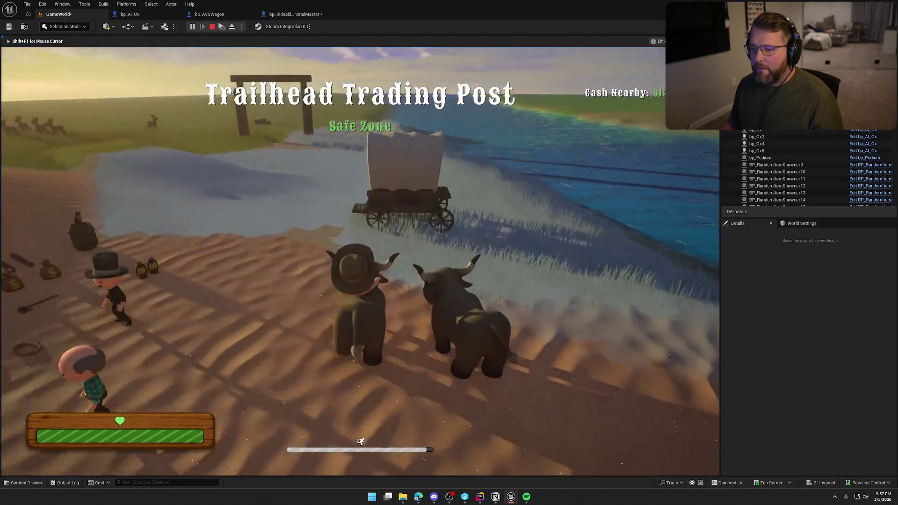
{"action": "key", "text": "w"}
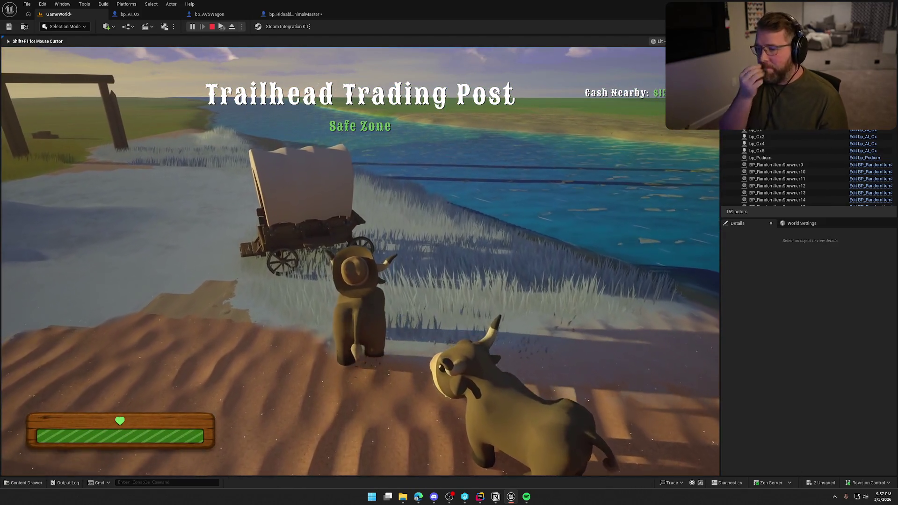
{"action": "key", "text": "space"}
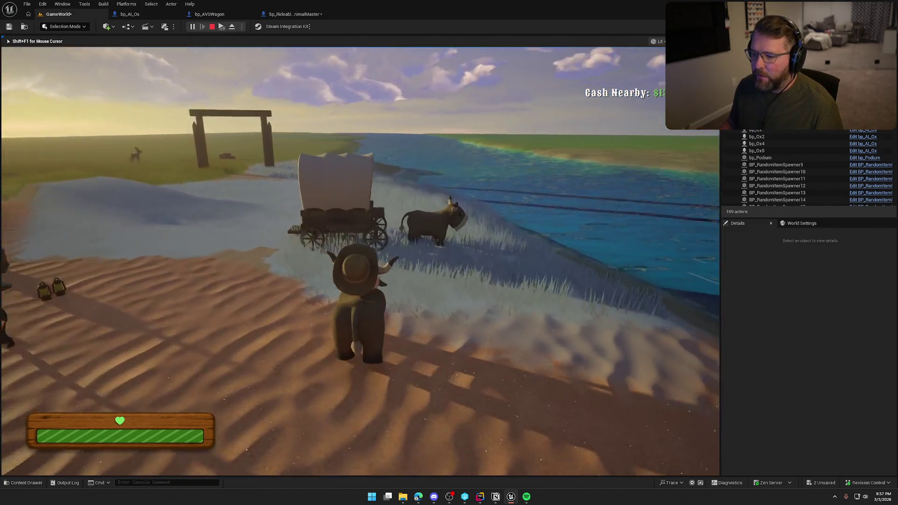
{"action": "key", "text": "w"}
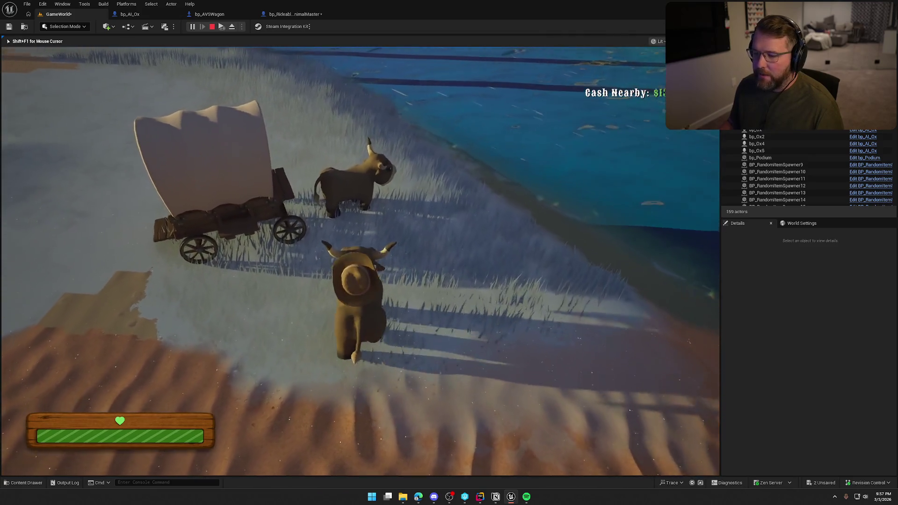
{"action": "key", "text": "e"}
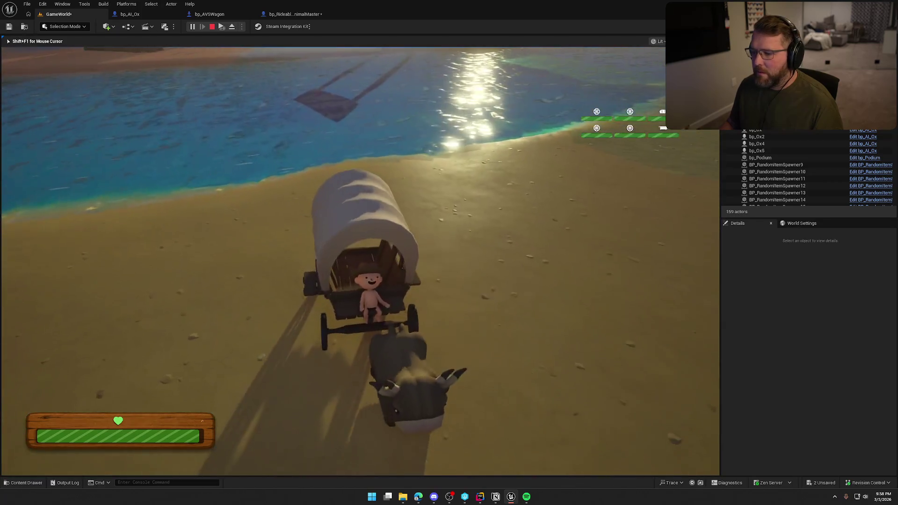
{"action": "key", "text": "Escape"}
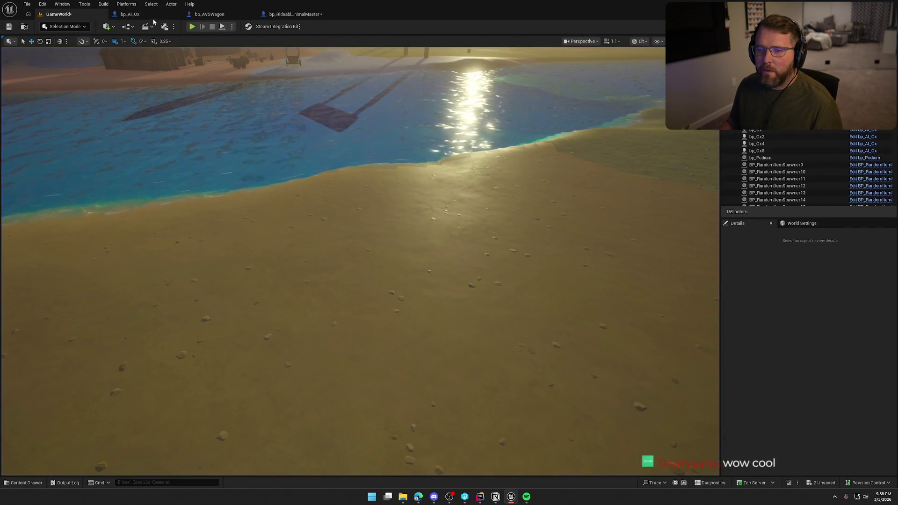
Start a new play session and ride an ox across the sand up to the wagon.
{"action": "left_click", "coordinate": [209, 14]}
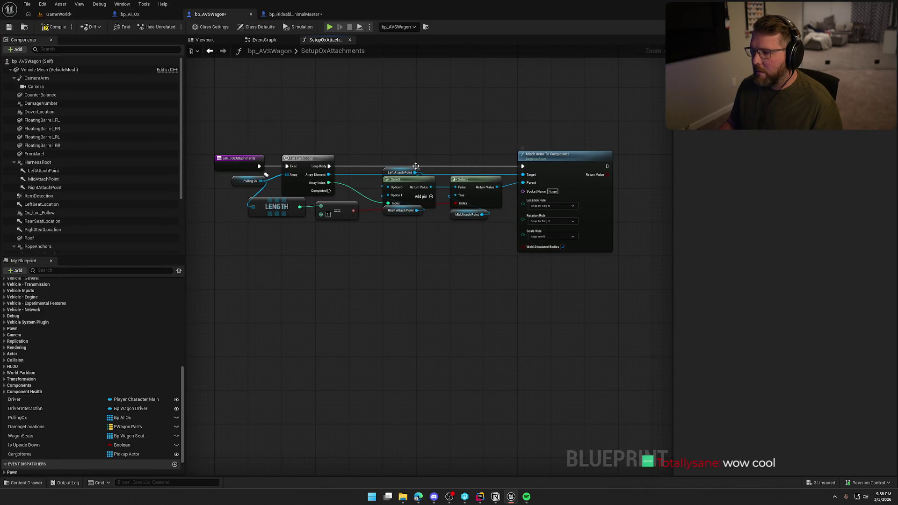
{"action": "left_click", "coordinate": [54, 15]}
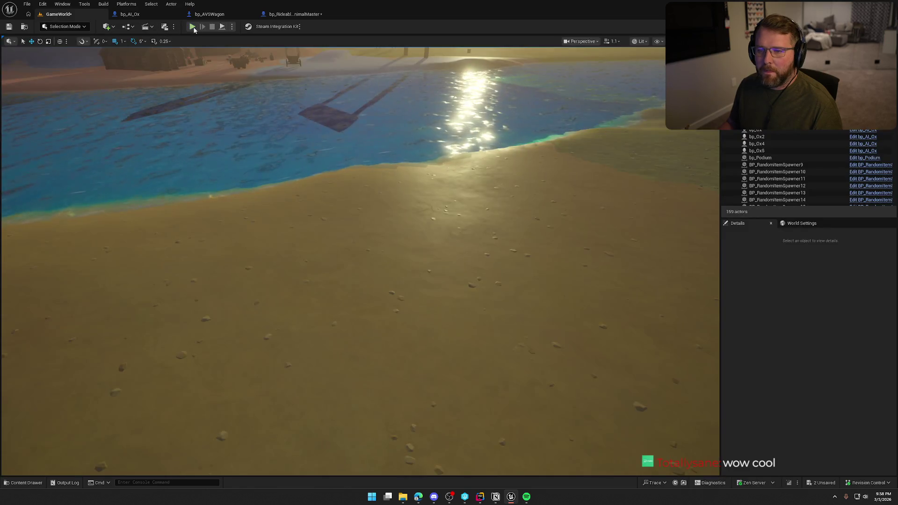
{"action": "key", "text": "alt+p"}
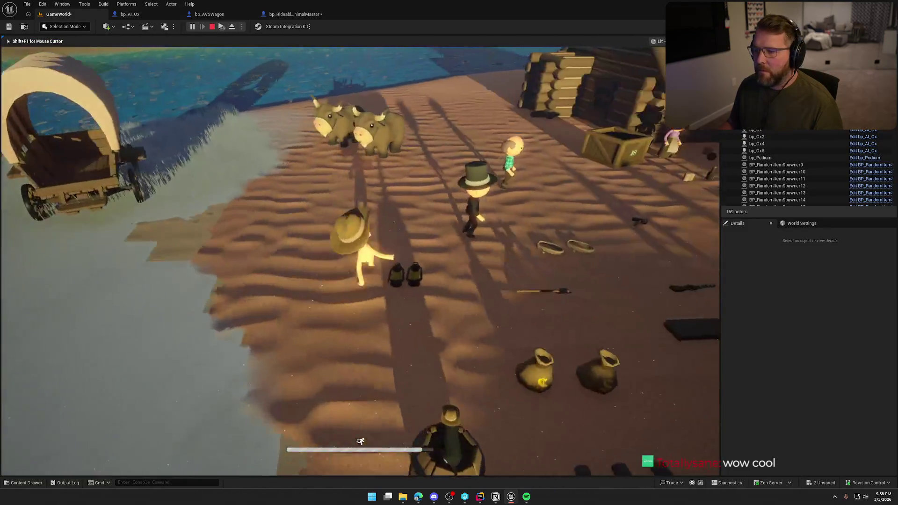
{"action": "key", "text": "w"}
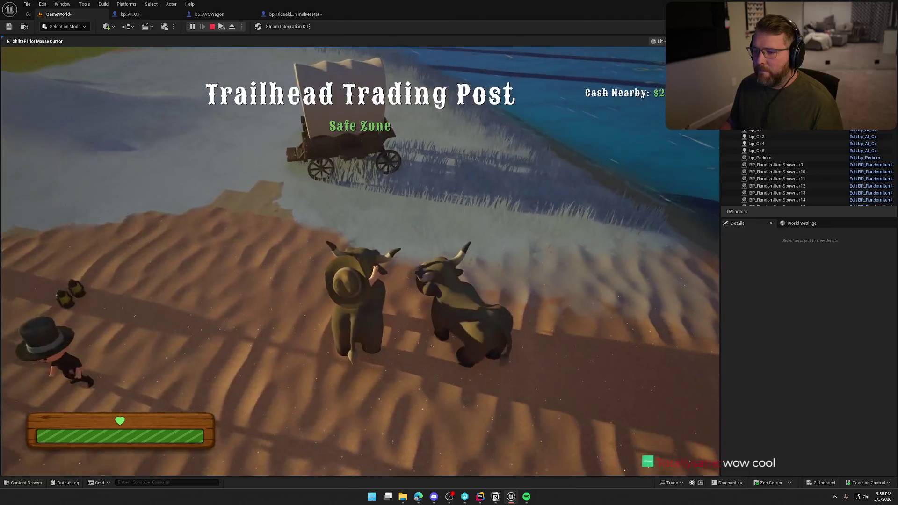
{"action": "key", "text": "w"}
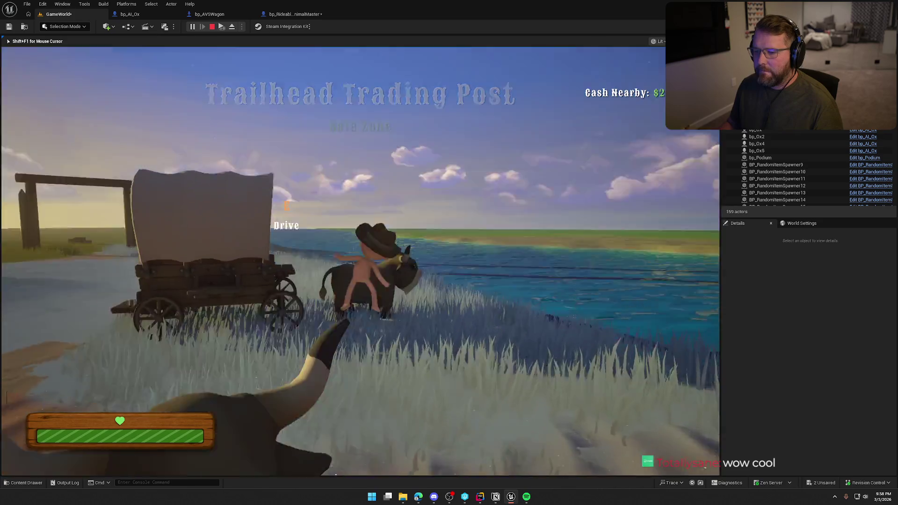
{"action": "key", "text": "e"}
{"action": "key", "text": "w"}
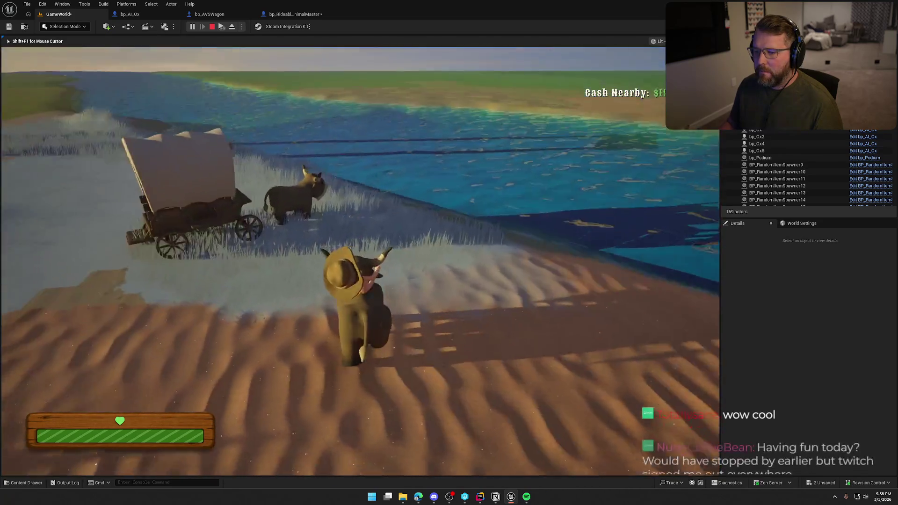
{"action": "key", "text": "w"}
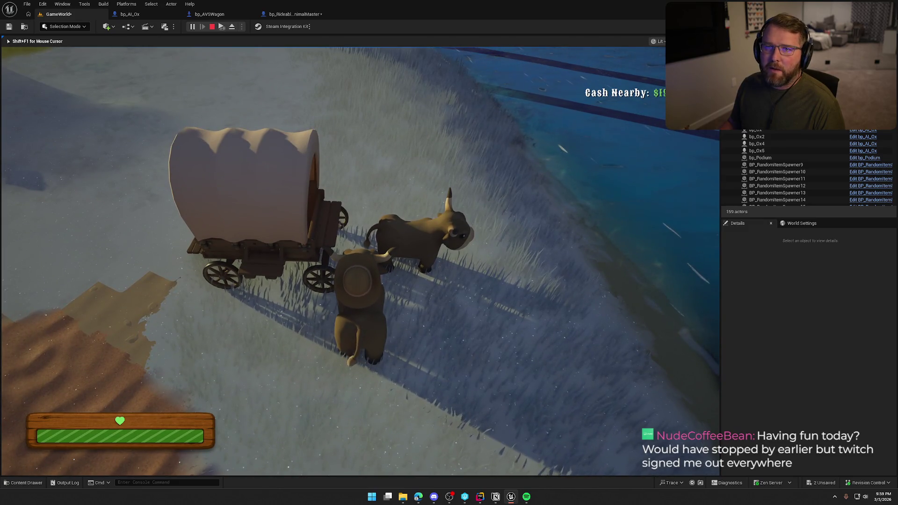
{"action": "key", "text": "e"}
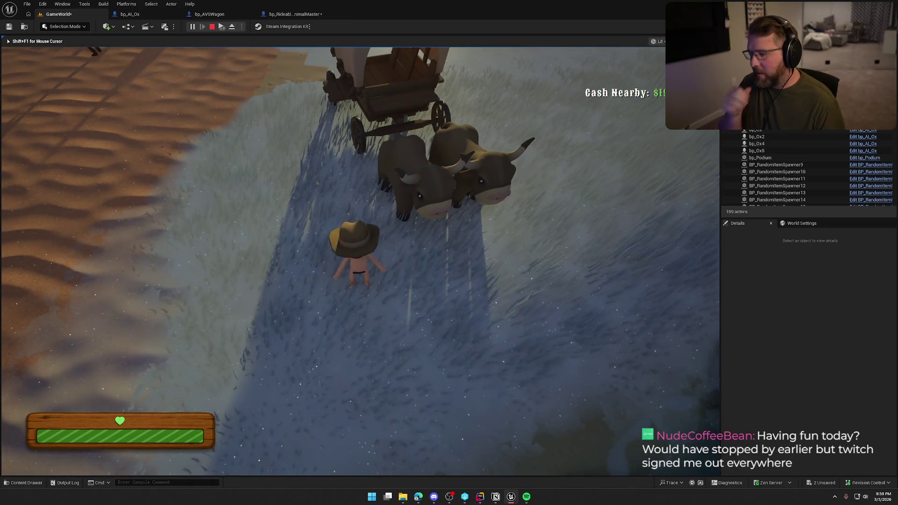
Drive the wagon along the shore, through the water and onto the sand, turning it around.
{"action": "key", "text": "w"}
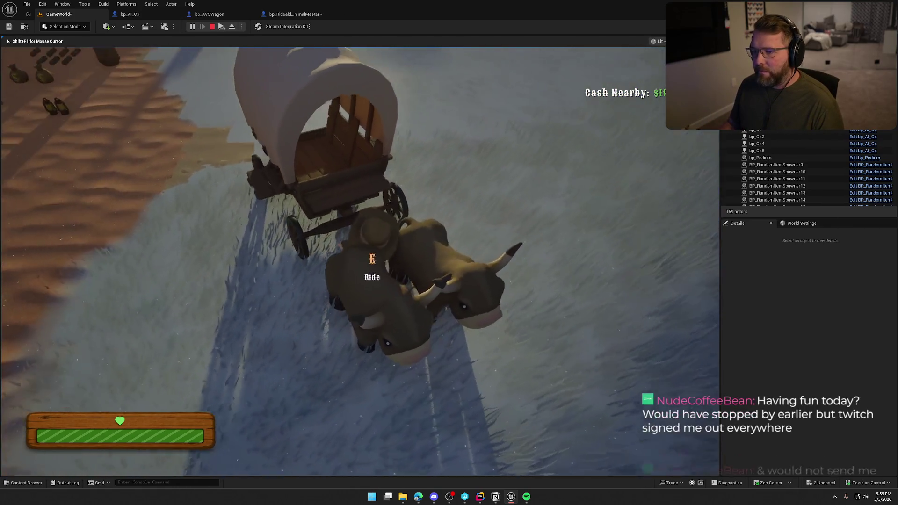
{"action": "key", "text": "e"}
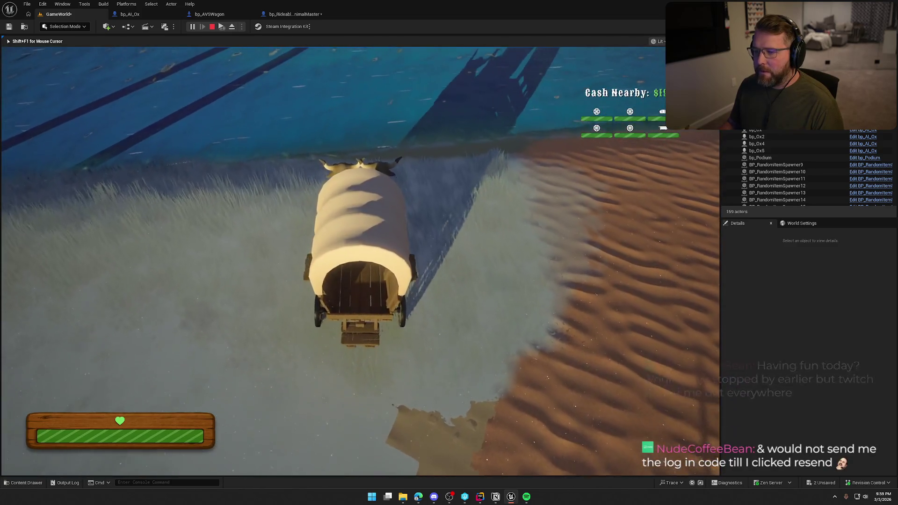
{"action": "key", "text": "w"}
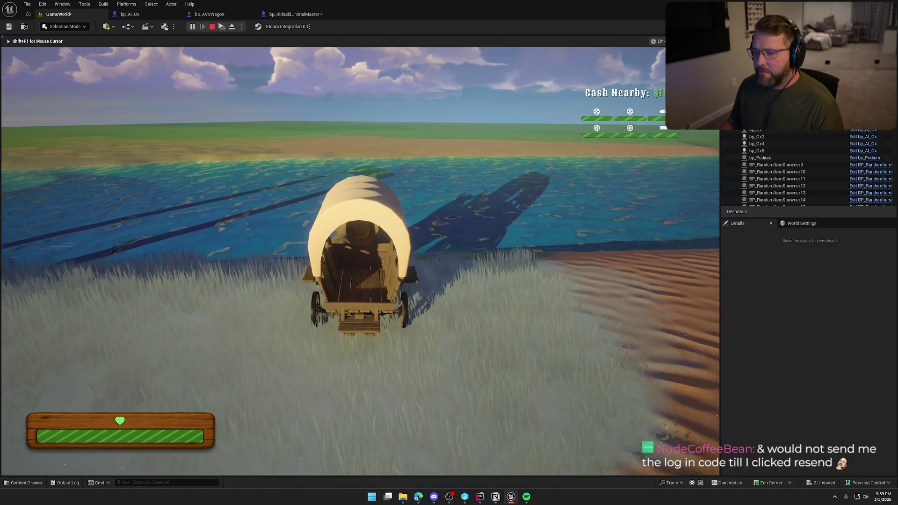
{"action": "key", "text": "w"}
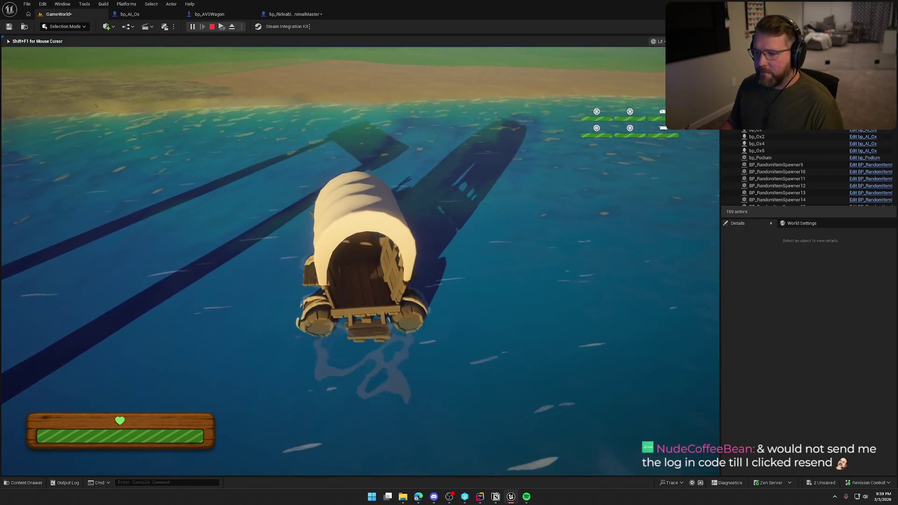
{"action": "key", "text": "w"}
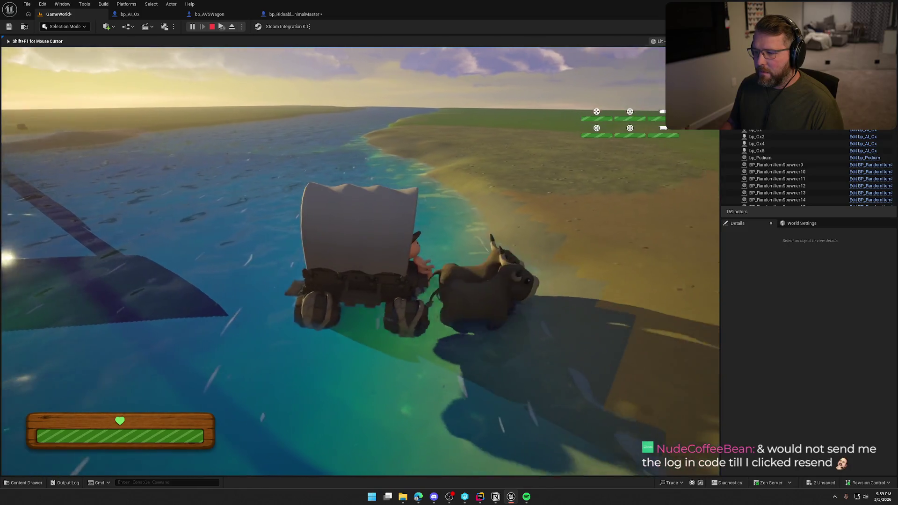
{"action": "key", "text": "a"}
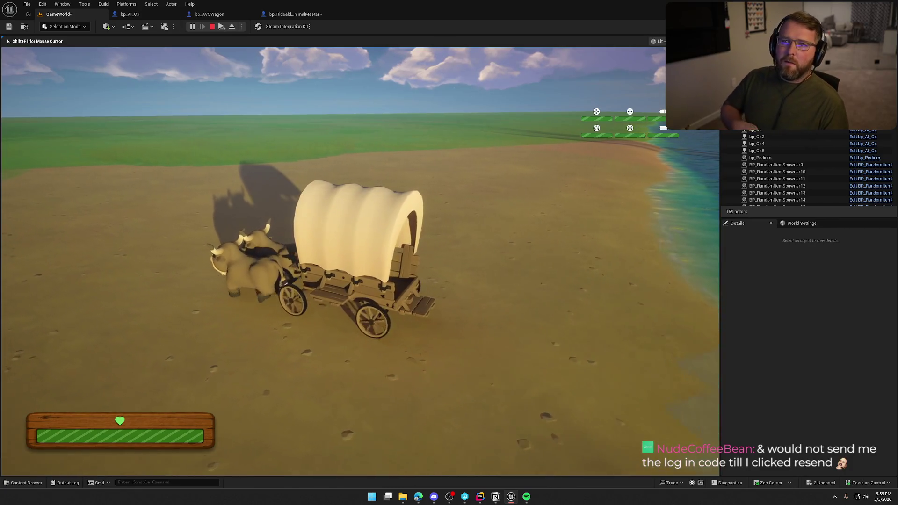
{"action": "key", "text": "d"}
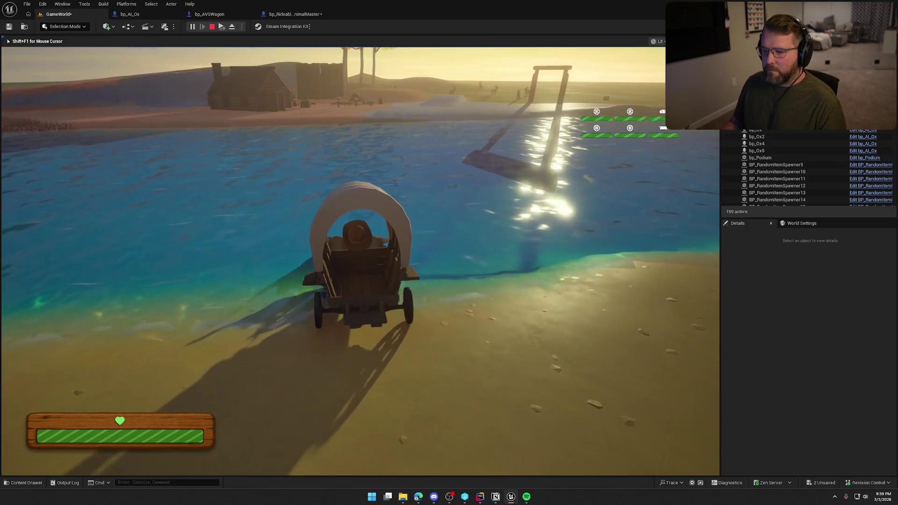
Drive the wagon back into the river, then walk to an ox and mount it.
{"action": "key", "text": "w"}
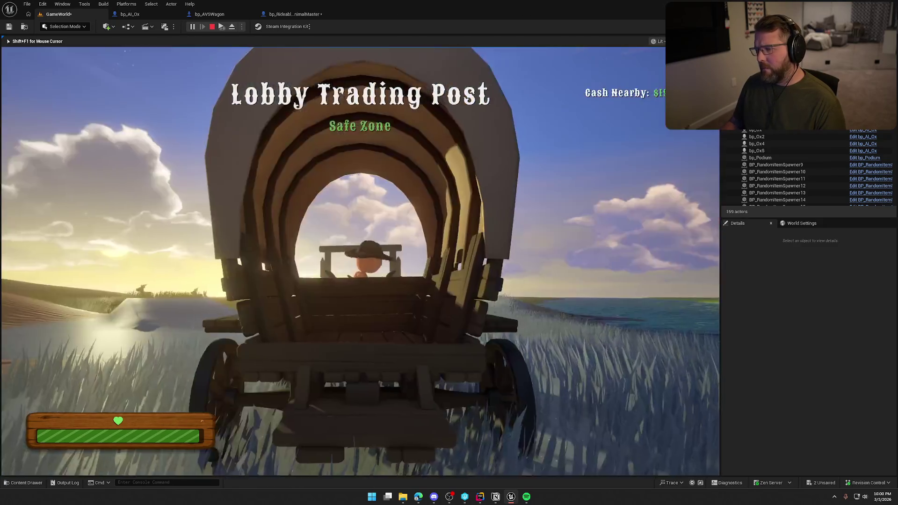
{"action": "key", "text": "w"}
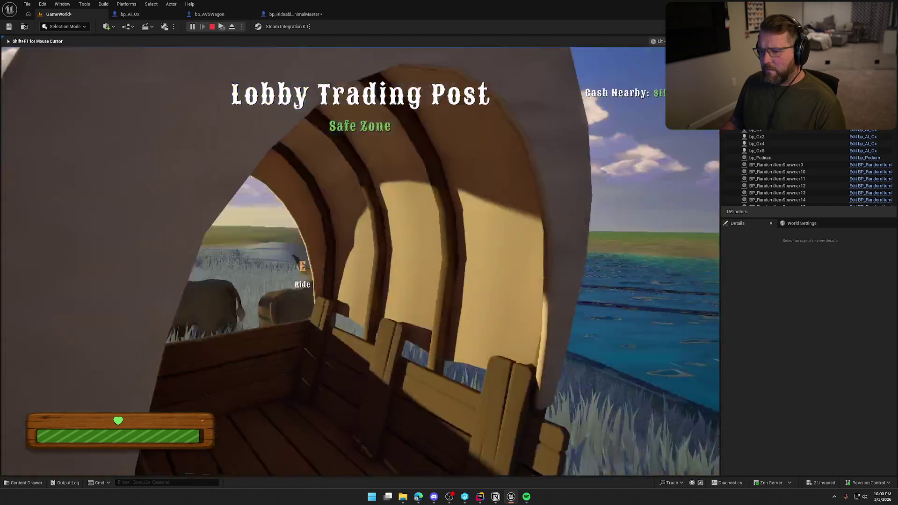
{"action": "key", "text": "w"}
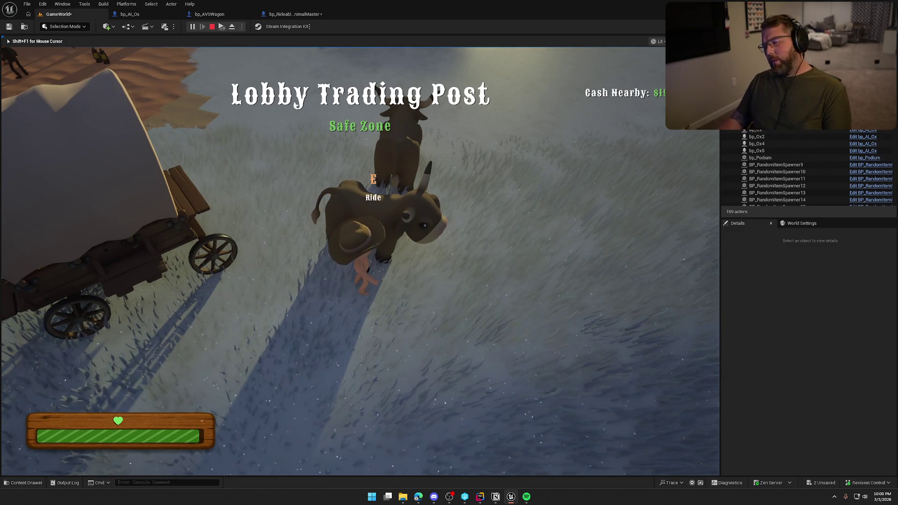
{"action": "key", "text": "e"}
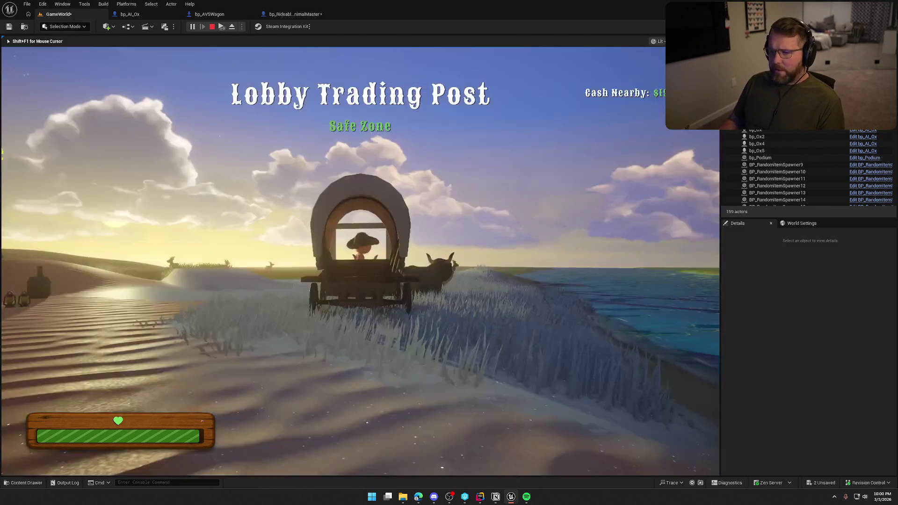
Steer the ox-drawn wagon along the shore, then stop and restart the play session.
{"action": "key", "text": "w"}
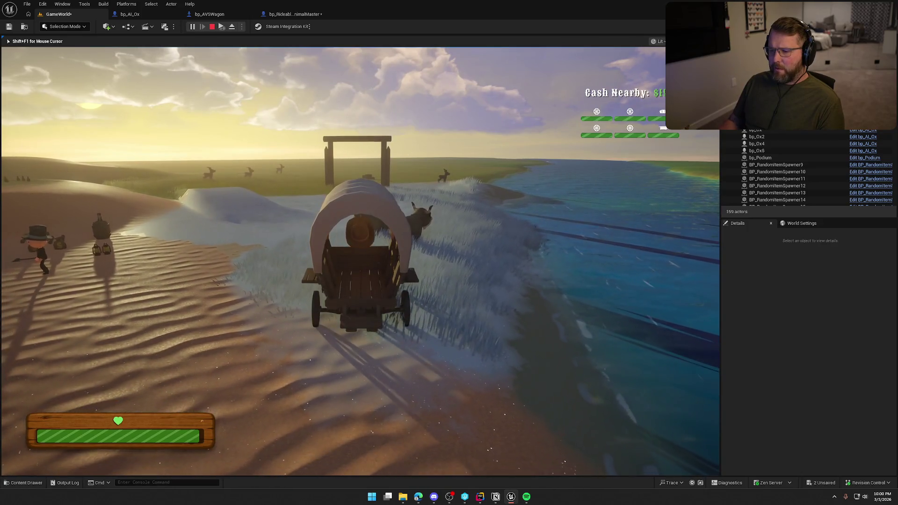
{"action": "key", "text": "d"}
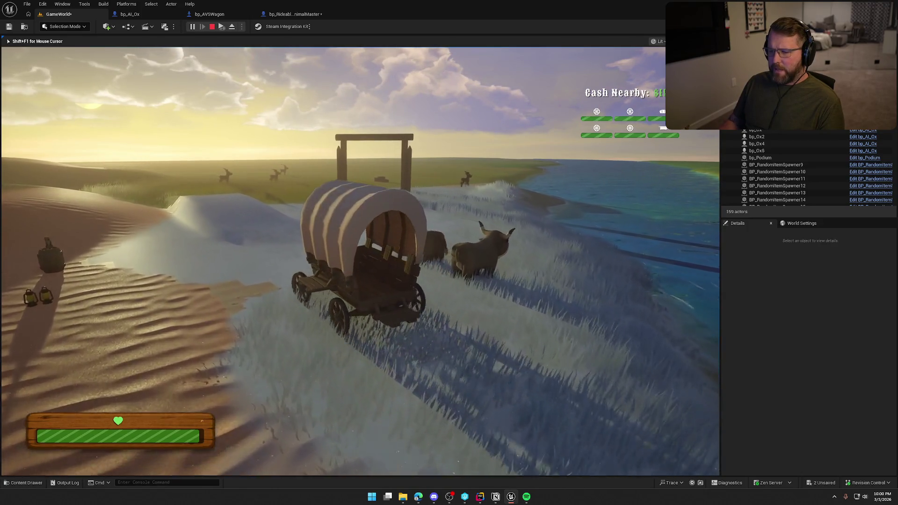
{"action": "key", "text": "a"}
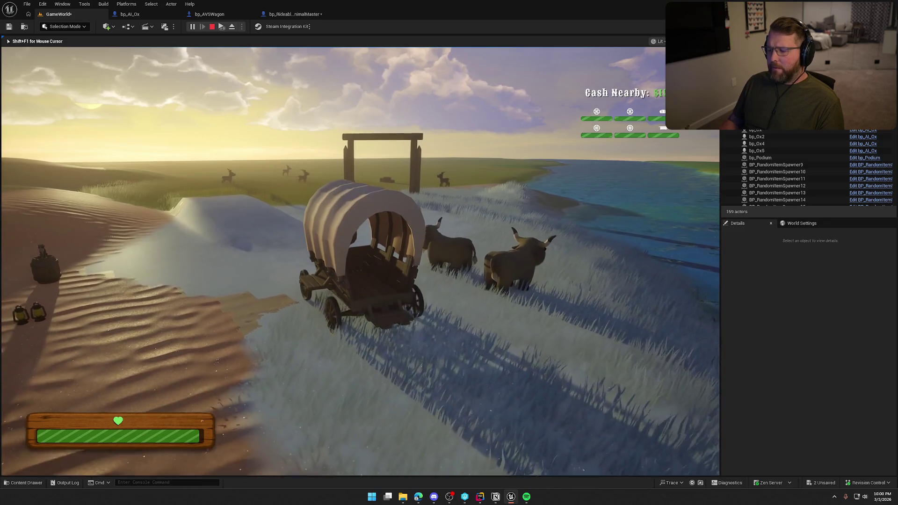
{"action": "key", "text": "Escape"}
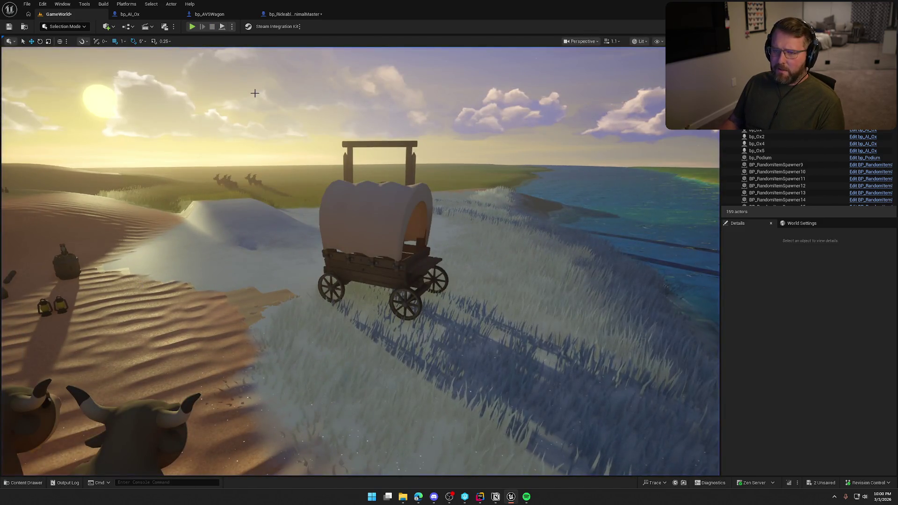
{"action": "left_click", "coordinate": [192, 27]}
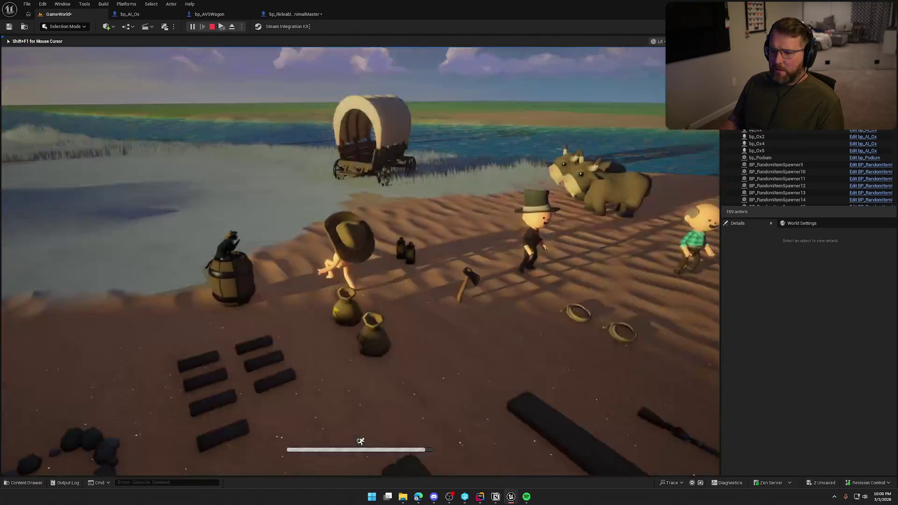
Return to the running game, ride the ox toward the wagon, and dismount with E.
{"action": "key", "text": "super"}
{"action": "key", "text": "super"}
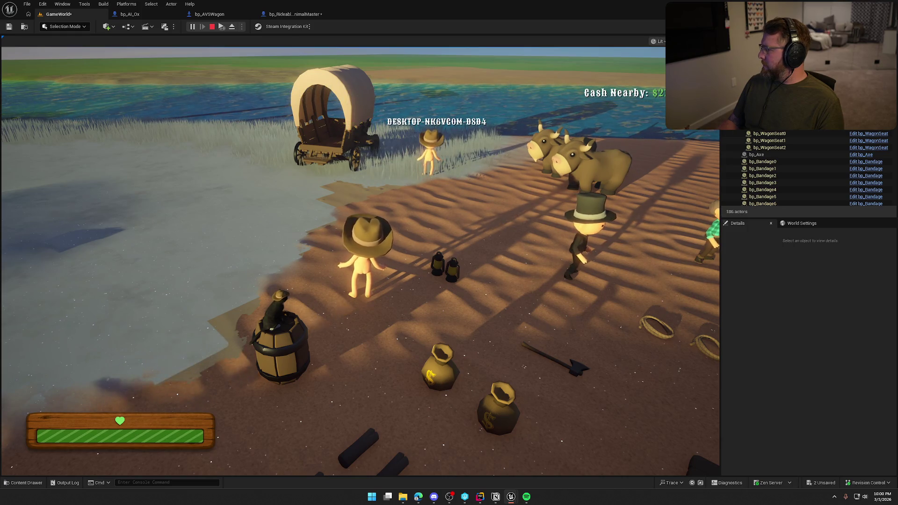
{"action": "key", "text": "super"}
{"action": "left_click", "coordinate": [462, 146]}
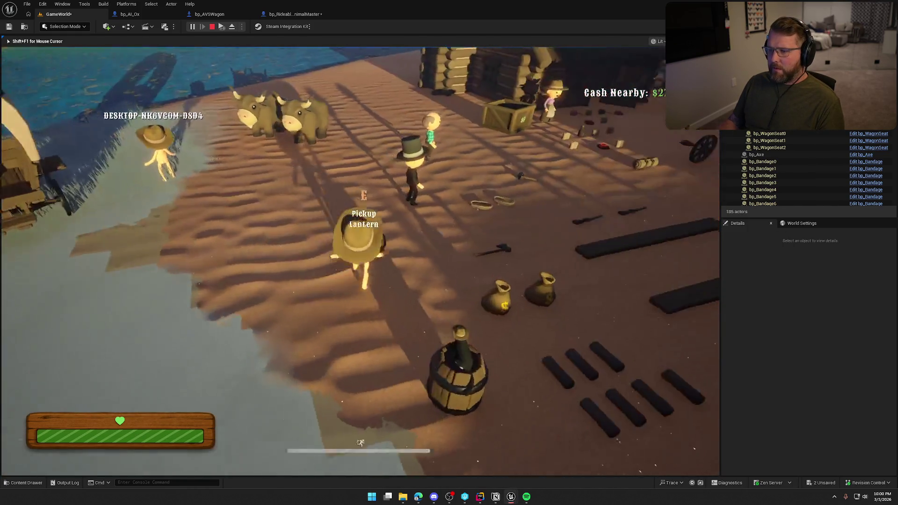
{"action": "key", "text": "e"}
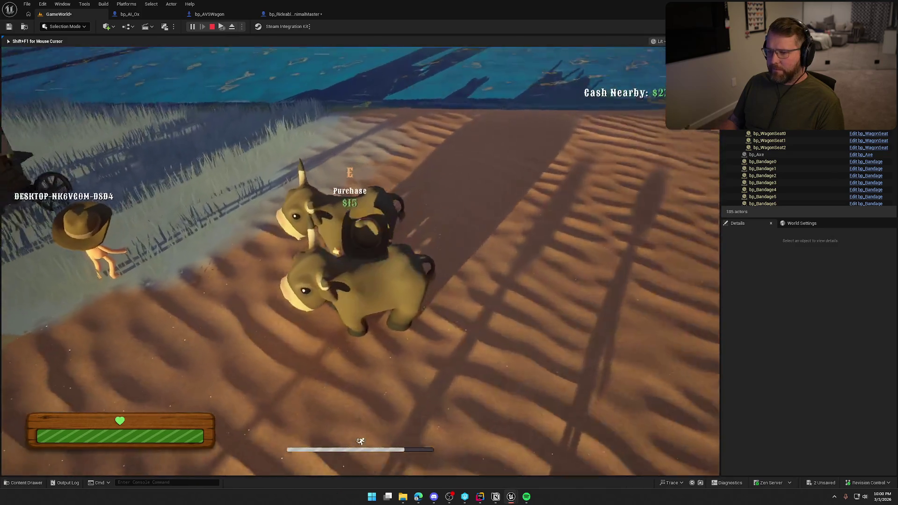
{"action": "key", "text": "w"}
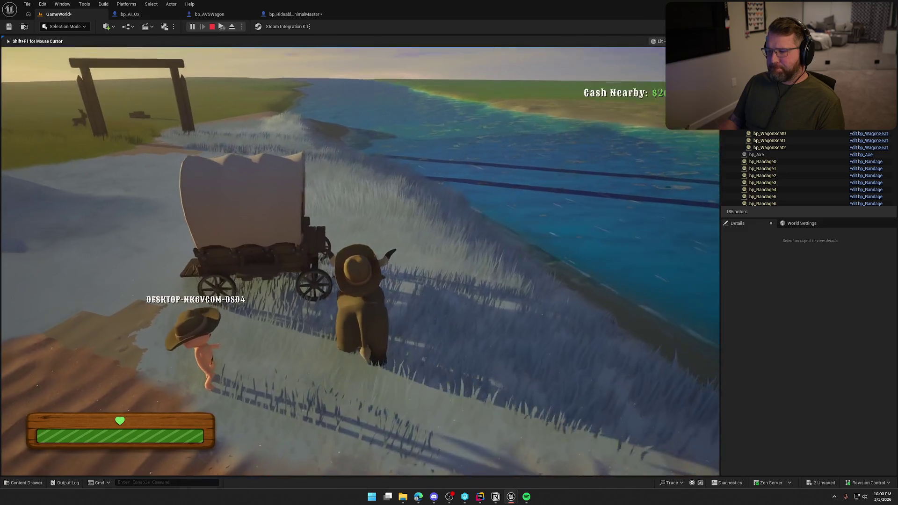
{"action": "key", "text": "e"}
Walk the character back to the wagon and climb aboard.
{"action": "key", "text": "w"}
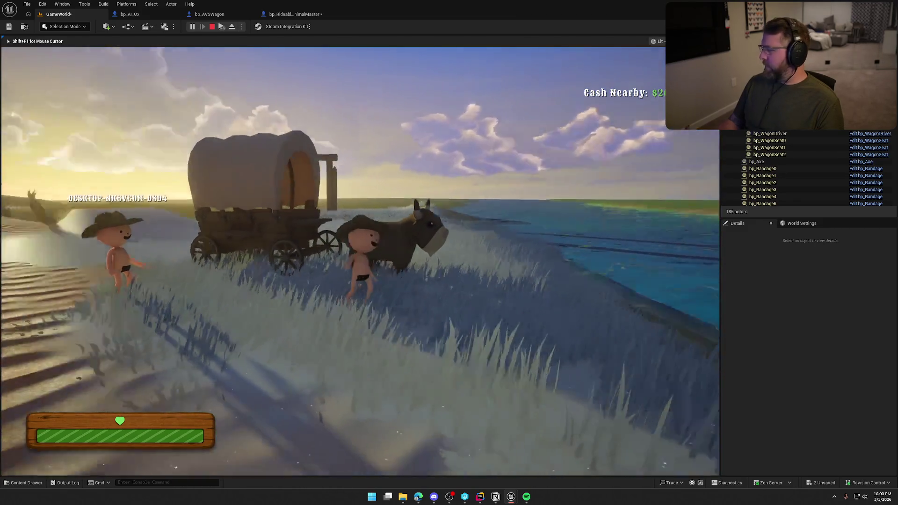
{"action": "key", "text": "w"}
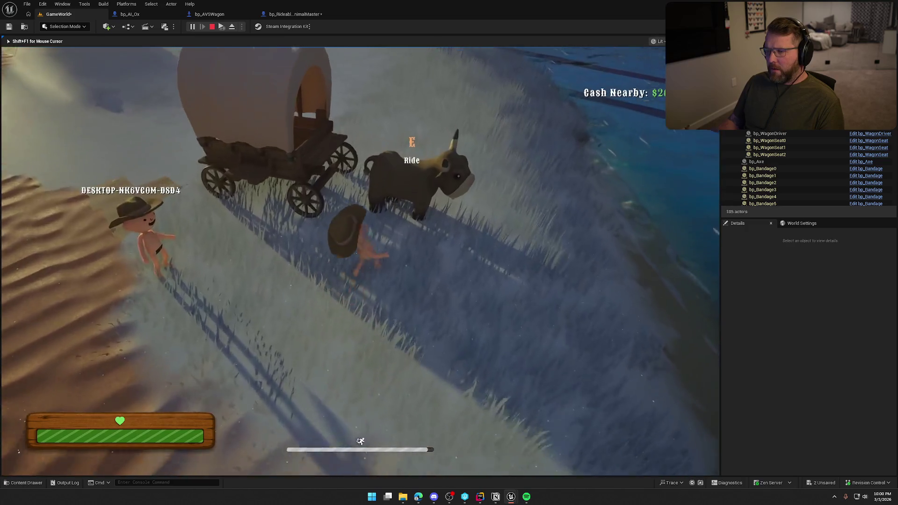
{"action": "key", "text": "w"}
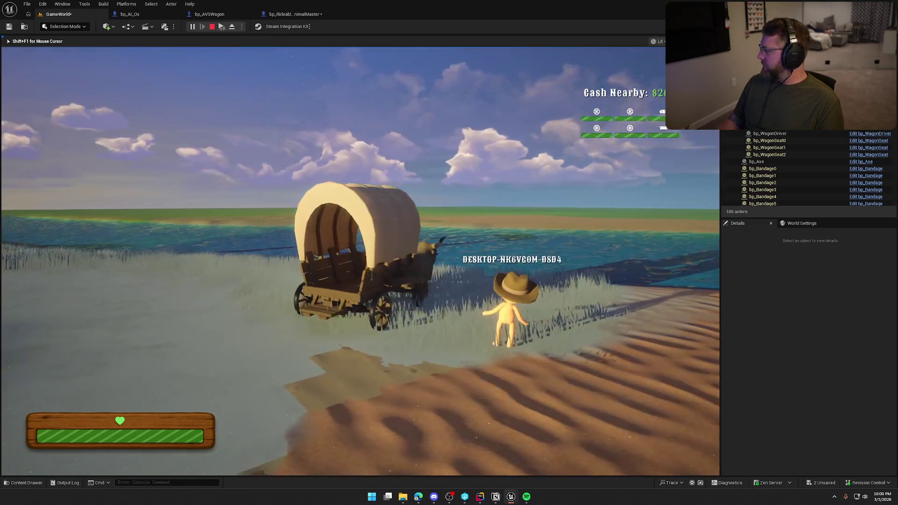
{"action": "key", "text": "w"}
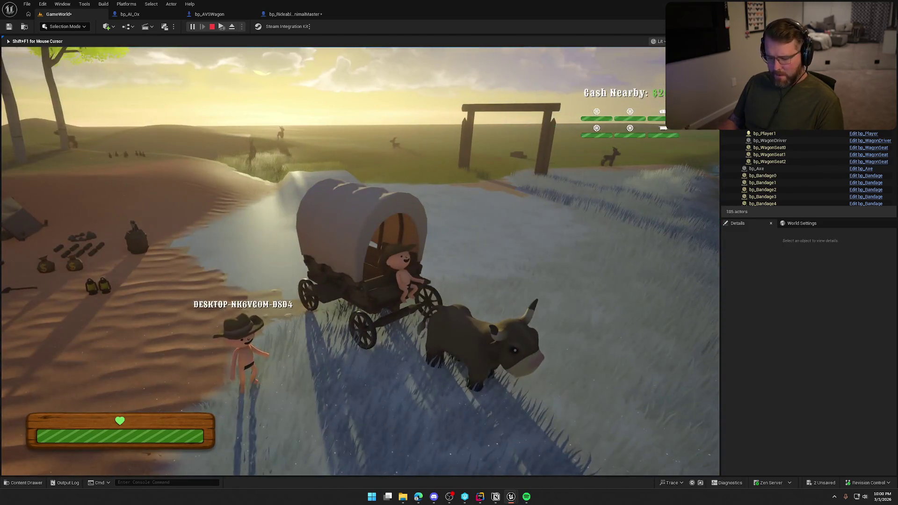
{"action": "key", "text": "super"}
{"action": "key", "text": "Escape"}
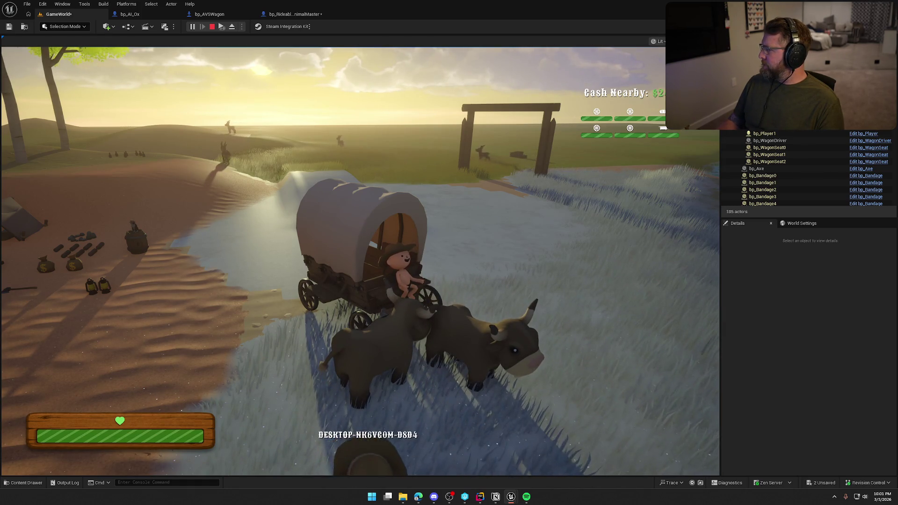
Switch back to the bp_AI_Ox blueprint editor.
{"action": "key", "text": "super"}
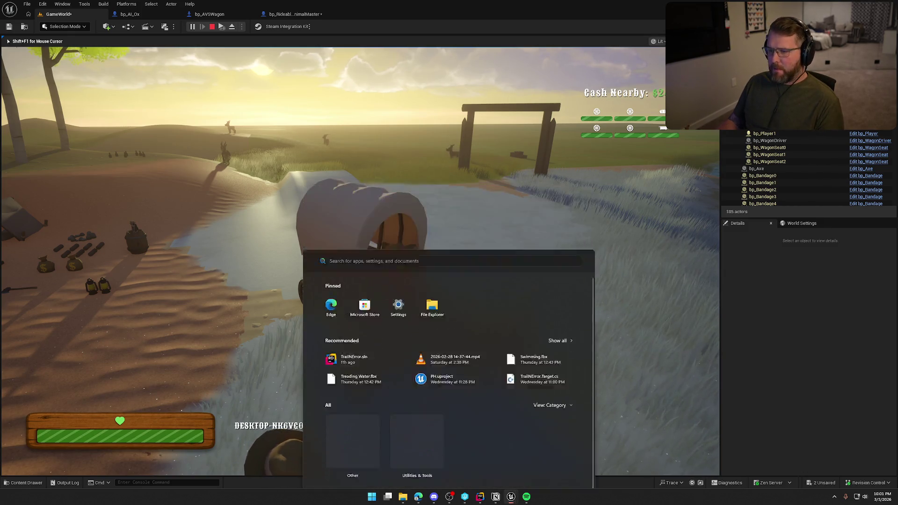
{"action": "key", "text": "super"}
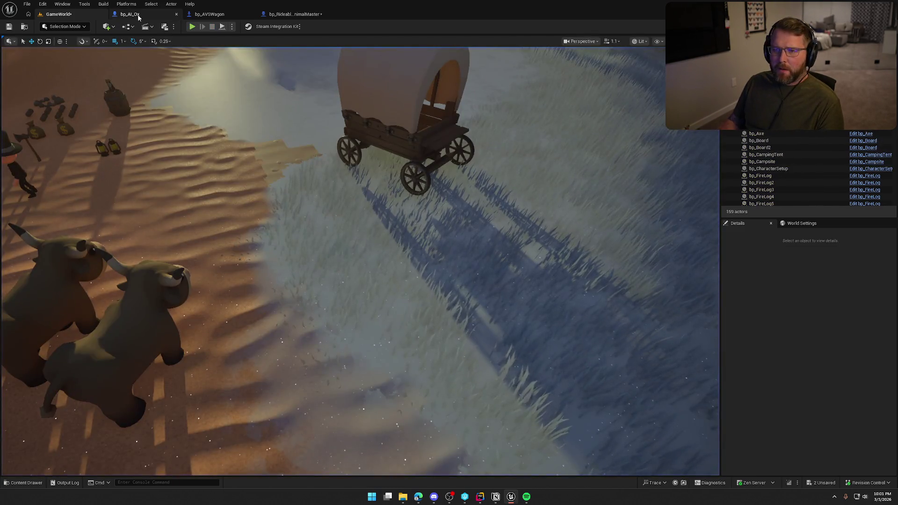
{"action": "left_click", "coordinate": [129, 14]}
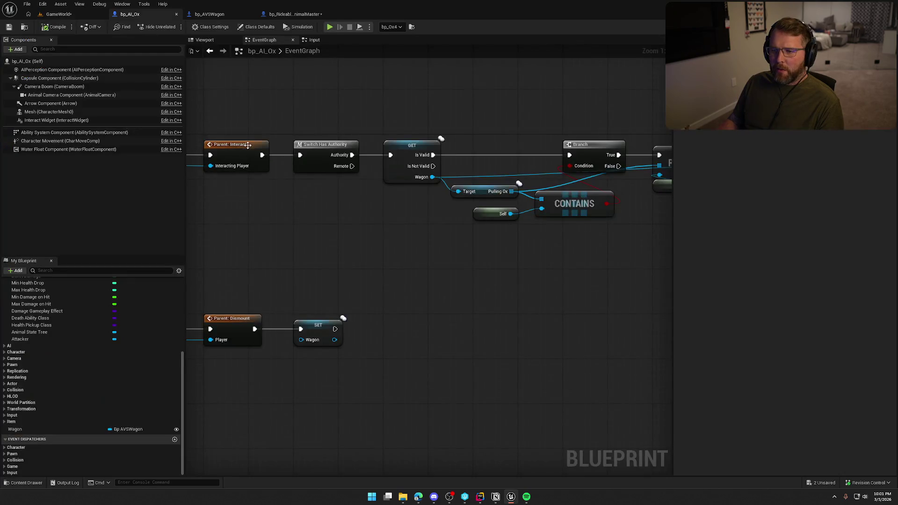
In the Input graph, select the Branch, GET, Cast, Force Dismount and Server Attach nodes.
{"action": "left_click", "coordinate": [314, 40]}
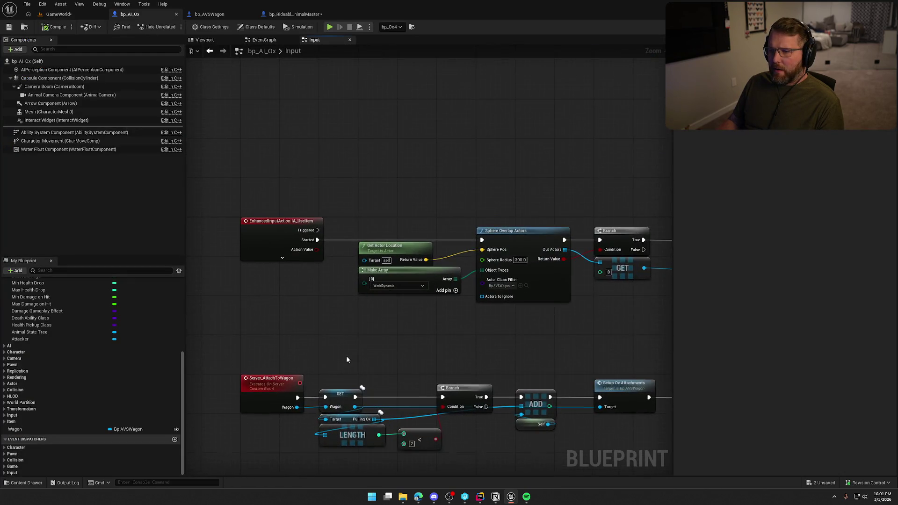
{"action": "scroll", "coordinate": [340, 329], "scroll_direction": "up", "scroll_amount": 1}
{"action": "mouse_move", "coordinate": [203, 186]}
{"action": "left_mouse_down"}
{"action": "mouse_move", "coordinate": [206, 206]}
{"action": "mouse_move", "coordinate": [524, 293]}
{"action": "mouse_move", "coordinate": [664, 283]}
{"action": "left_mouse_up"}
{"action": "scroll", "coordinate": [589, 279], "scroll_direction": "down", "scroll_amount": 3}
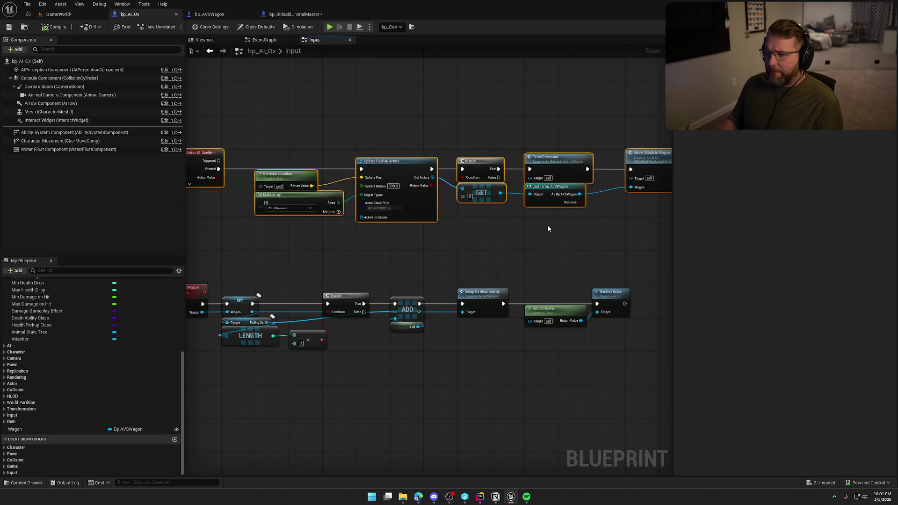
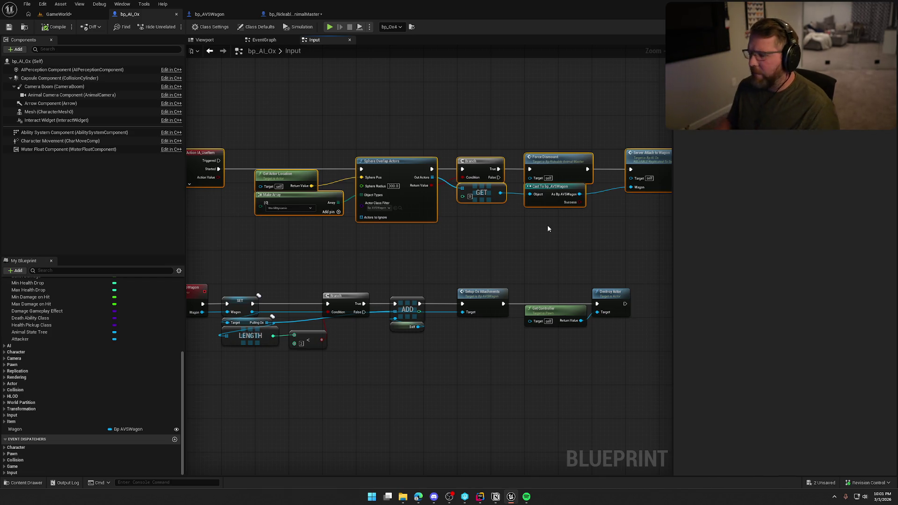
Check the Output Log, then return to the GameWorld level with the covered wagon and oxen.
{"action": "left_click", "coordinate": [65, 482]}
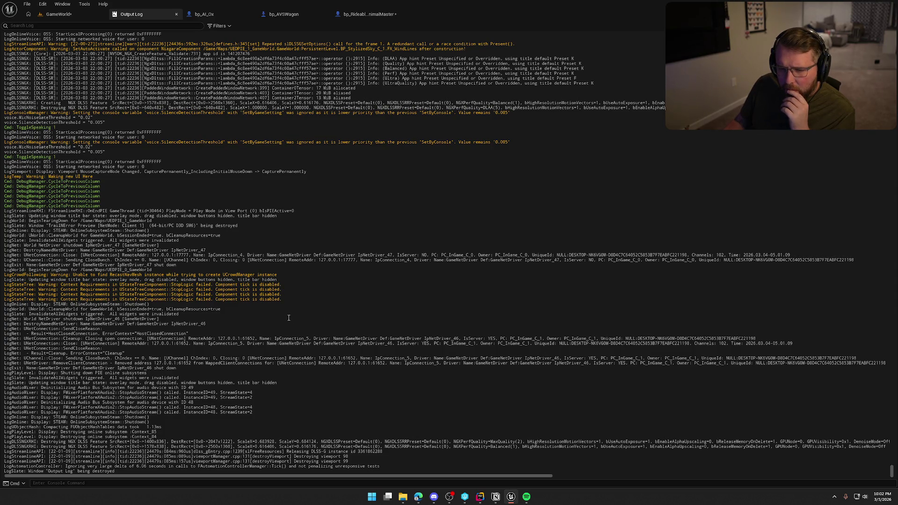
{"action": "left_click", "coordinate": [176, 14]}
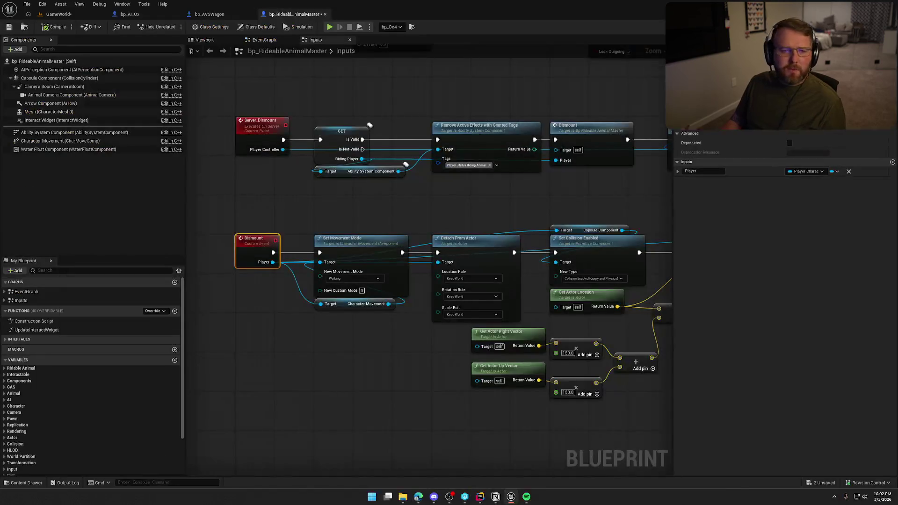
{"action": "left_click", "coordinate": [58, 14]}
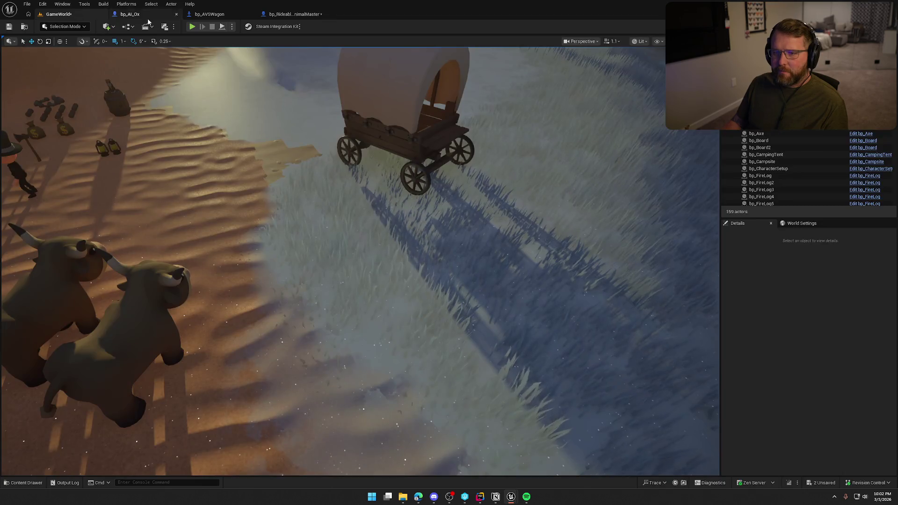
Play-test in PIE, walking to the wagon and ox, then stop and reopen the blueprint graphs.
{"action": "key", "text": "alt+p"}
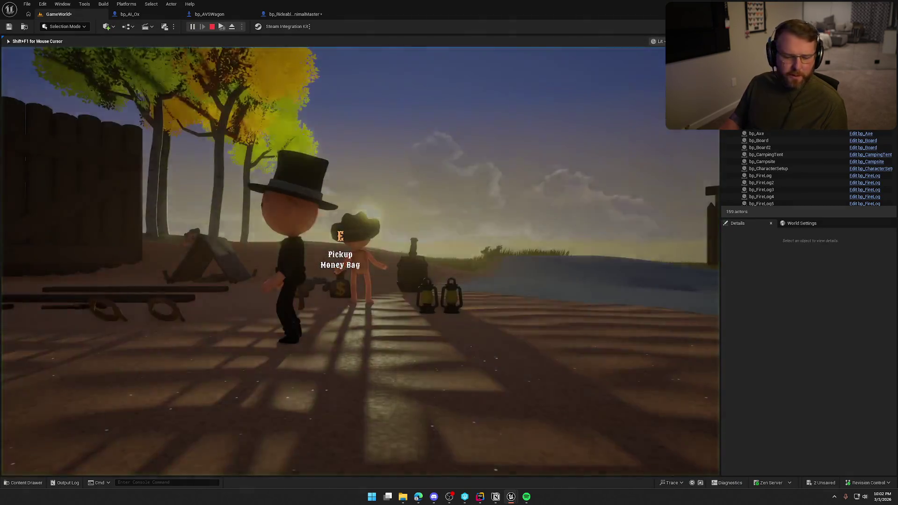
{"action": "key", "text": "w"}
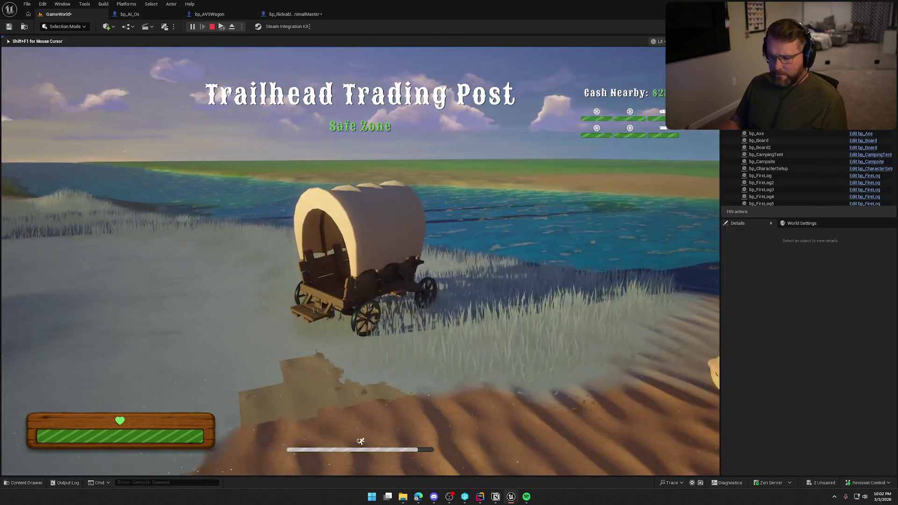
{"action": "key", "text": "super"}
{"action": "key", "text": "Escape"}
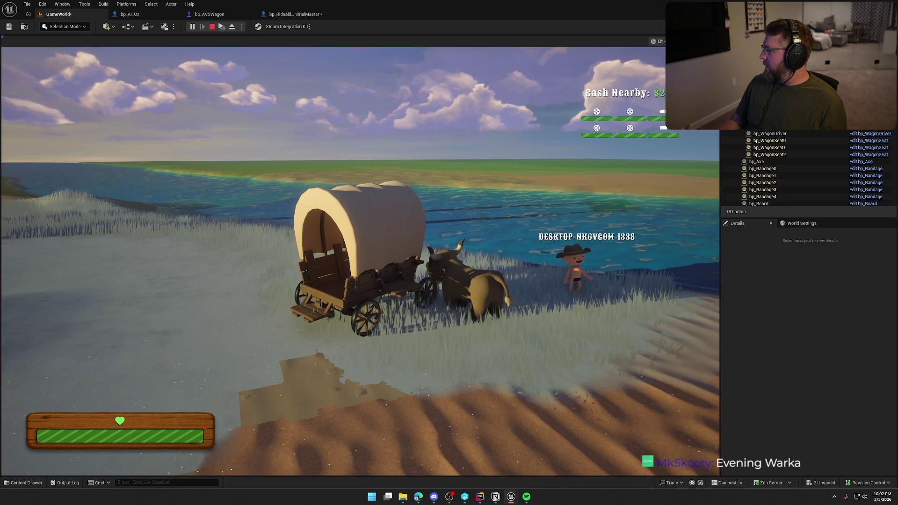
{"action": "key", "text": "Escape"}
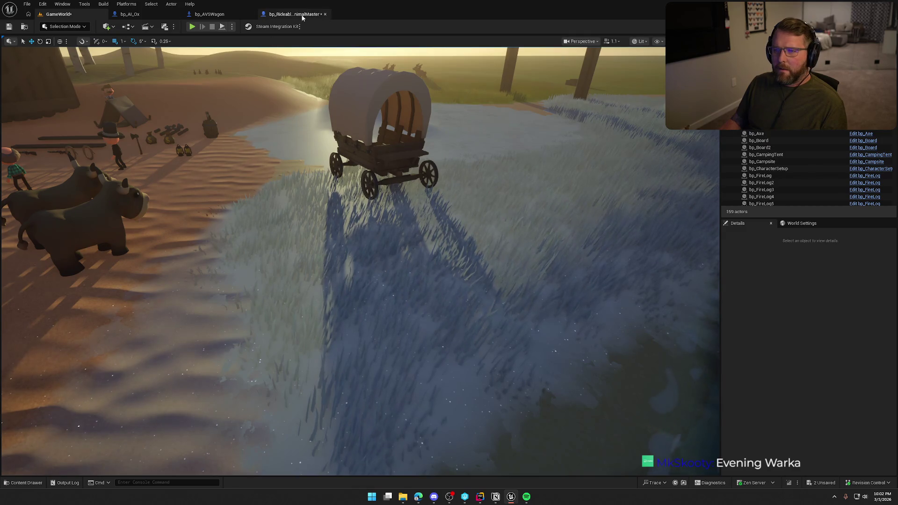
{"action": "left_click", "coordinate": [302, 16]}
{"action": "left_click", "coordinate": [133, 14]}
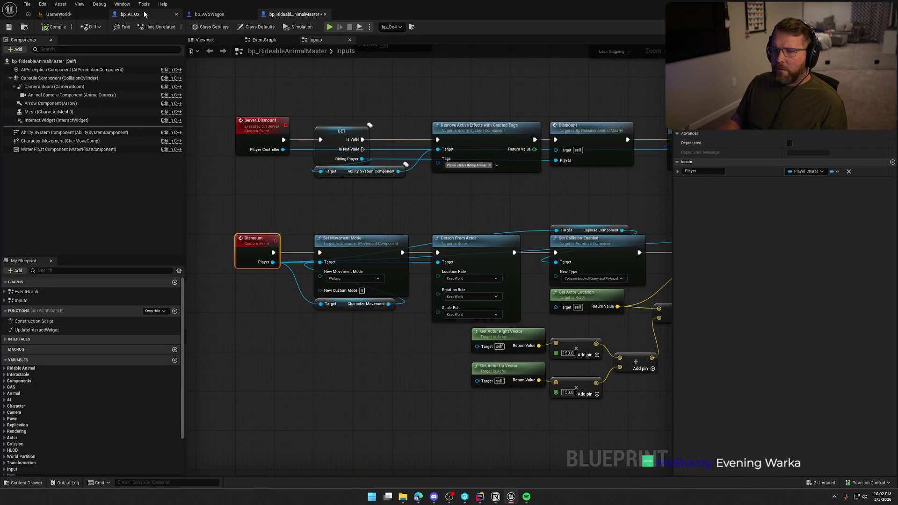
Inspect bp_AI_Ox's interact chain: Server Attach to Wagon, GET/Cast To bp_AVSWagon and the overlap nodes.
{"action": "left_click", "coordinate": [436, 242]}
{"action": "scroll", "coordinate": [445, 234], "scroll_direction": "up", "scroll_amount": 1}
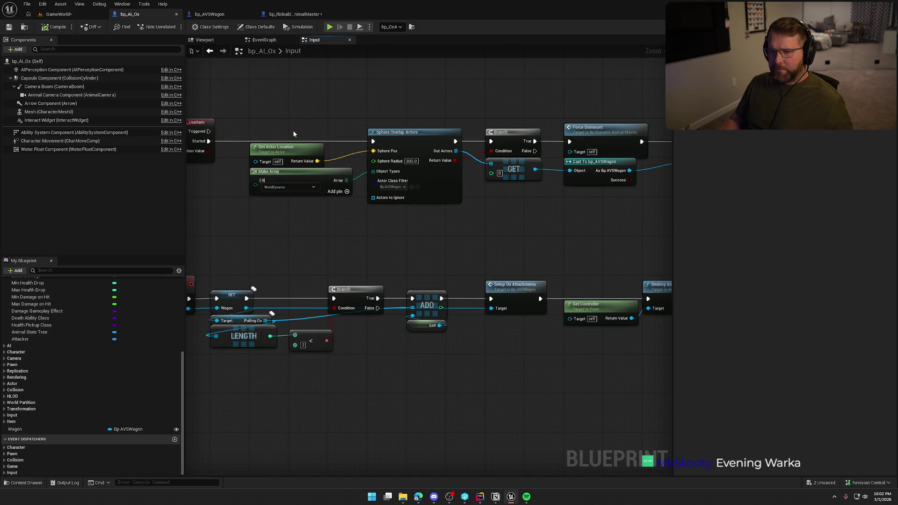
{"action": "mouse_move", "coordinate": [315, 117]}
{"action": "left_mouse_down"}
{"action": "mouse_move", "coordinate": [328, 105]}
{"action": "mouse_move", "coordinate": [234, 109]}
{"action": "left_mouse_up"}
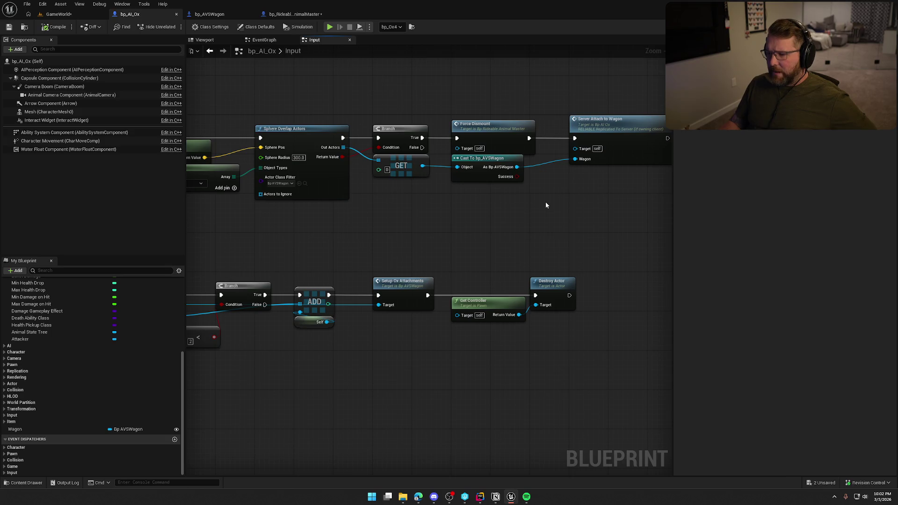
{"action": "left_click_drag", "start_coordinate": [545, 205], "coordinate": [479, 205]}
{"action": "left_click_drag", "start_coordinate": [587, 178], "coordinate": [492, 103]}
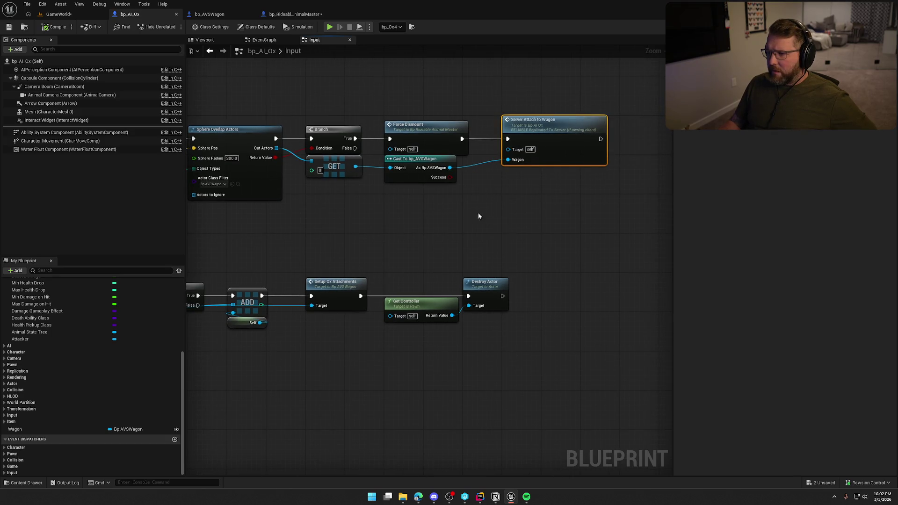
{"action": "mouse_move", "coordinate": [439, 217]}
{"action": "left_mouse_down"}
{"action": "mouse_move", "coordinate": [501, 210]}
{"action": "mouse_move", "coordinate": [366, 147]}
{"action": "left_mouse_up"}
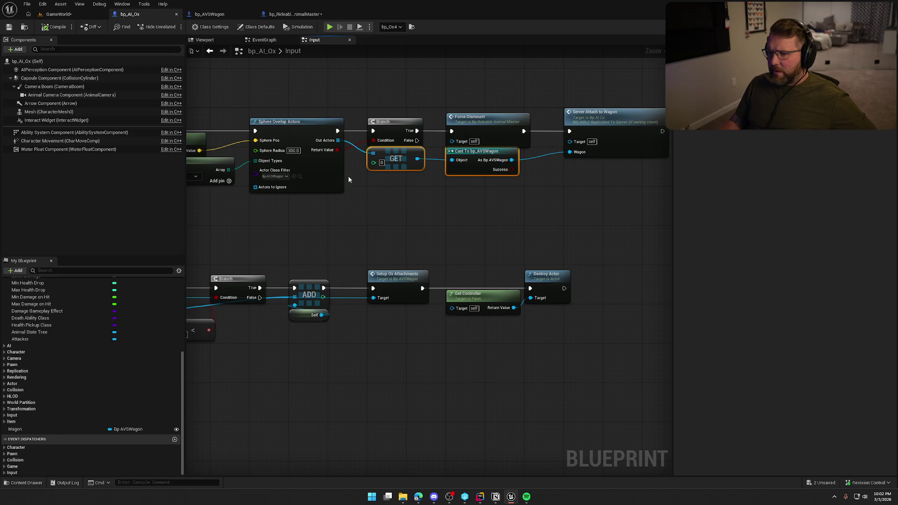
{"action": "left_click_drag", "start_coordinate": [375, 218], "coordinate": [466, 224]}
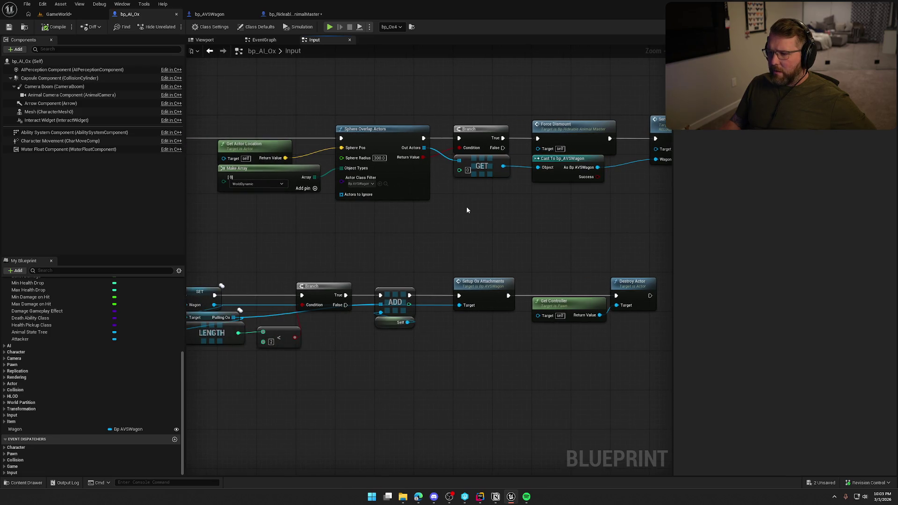
{"action": "left_click_drag", "start_coordinate": [440, 224], "coordinate": [470, 207]}
{"action": "scroll", "coordinate": [470, 207], "scroll_direction": "down", "scroll_amount": 1}
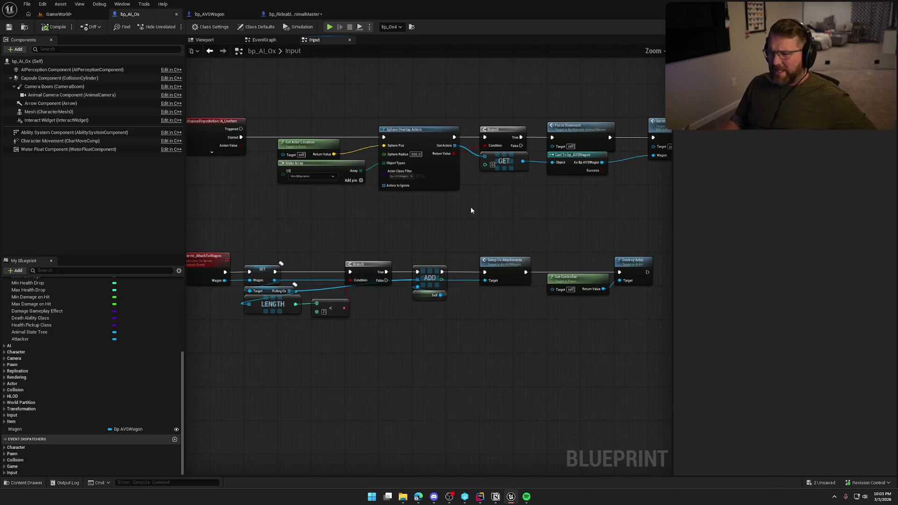
{"action": "mouse_move", "coordinate": [312, 96]}
{"action": "left_mouse_down"}
{"action": "mouse_move", "coordinate": [466, 198]}
{"action": "mouse_move", "coordinate": [695, 222]}
{"action": "mouse_move", "coordinate": [554, 224]}
{"action": "left_mouse_up"}
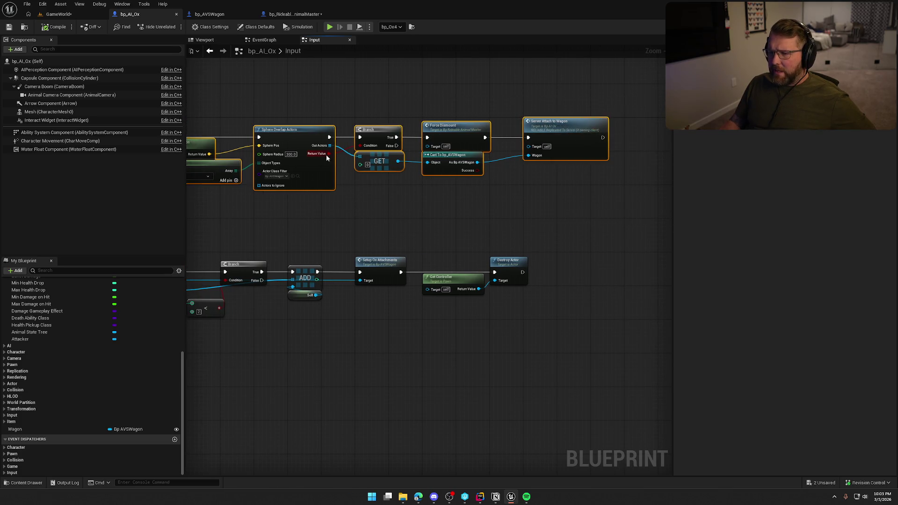
Check Force Dismount and jump to the ServerAttachToWagon event and its SET Wagon node.
{"action": "left_click", "coordinate": [441, 120]}
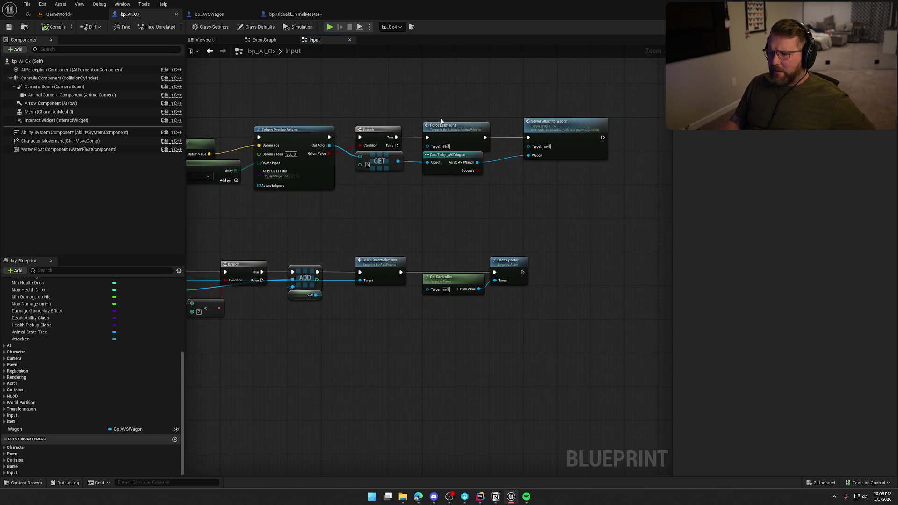
{"action": "left_click_drag", "start_coordinate": [489, 140], "coordinate": [489, 140]}
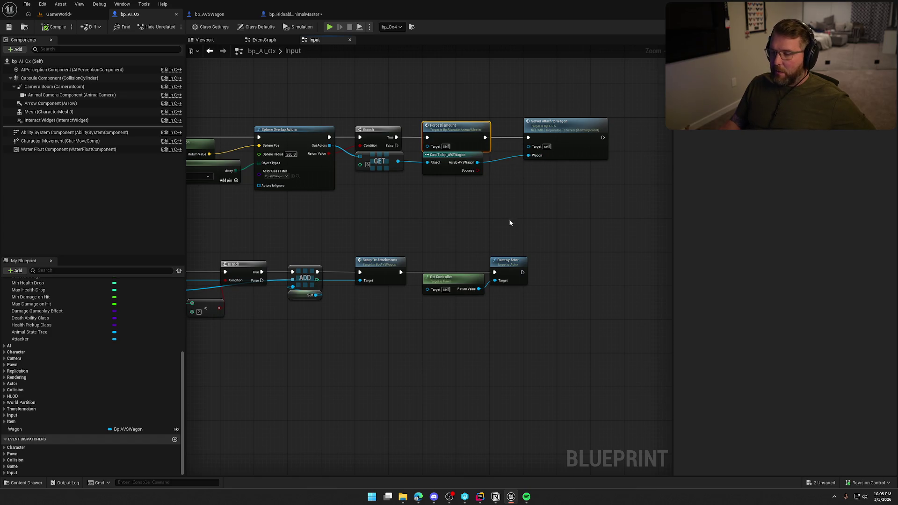
{"action": "left_click_drag", "start_coordinate": [541, 180], "coordinate": [618, 110]}
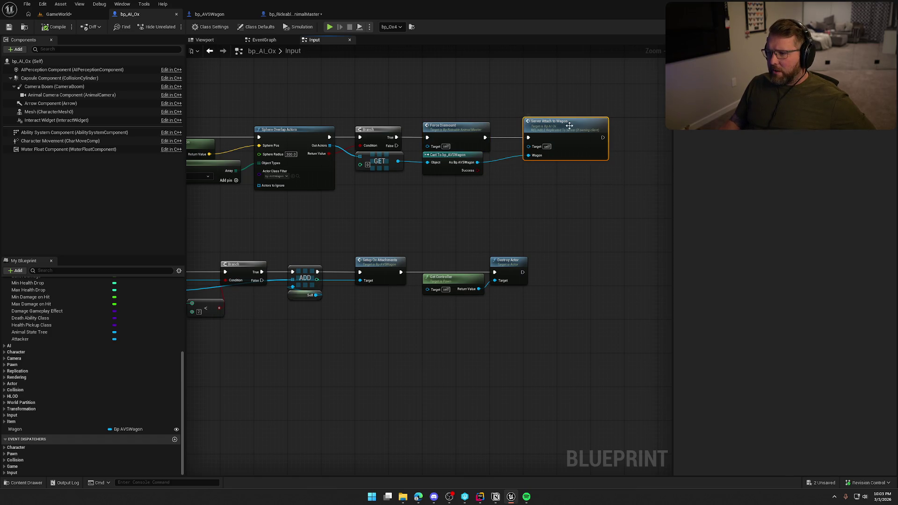
{"action": "double_click", "coordinate": [564, 149]}
{"action": "left_click", "coordinate": [213, 225]}
{"action": "scroll", "coordinate": [256, 255], "scroll_direction": "up", "scroll_amount": 2}
{"action": "left_click", "coordinate": [301, 224]}
{"action": "left_click", "coordinate": [372, 193]}
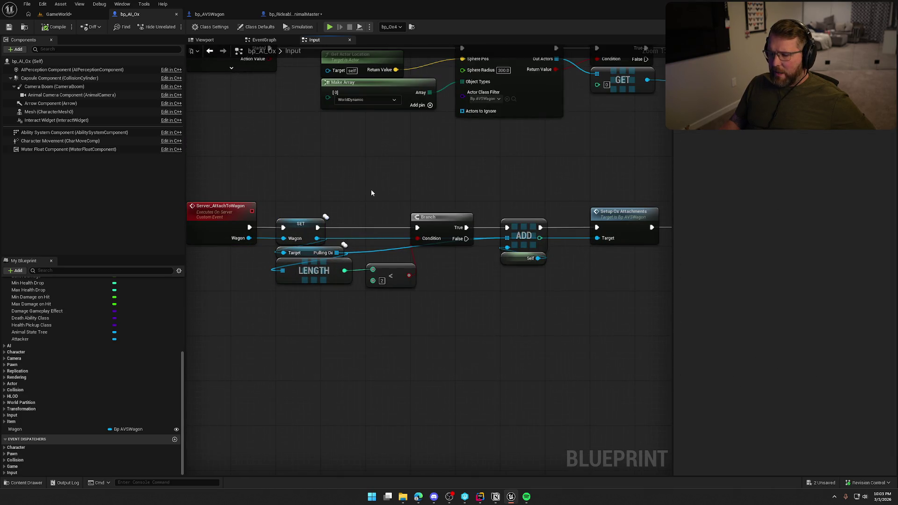
{"action": "left_click_drag", "start_coordinate": [371, 193], "coordinate": [378, 141]}
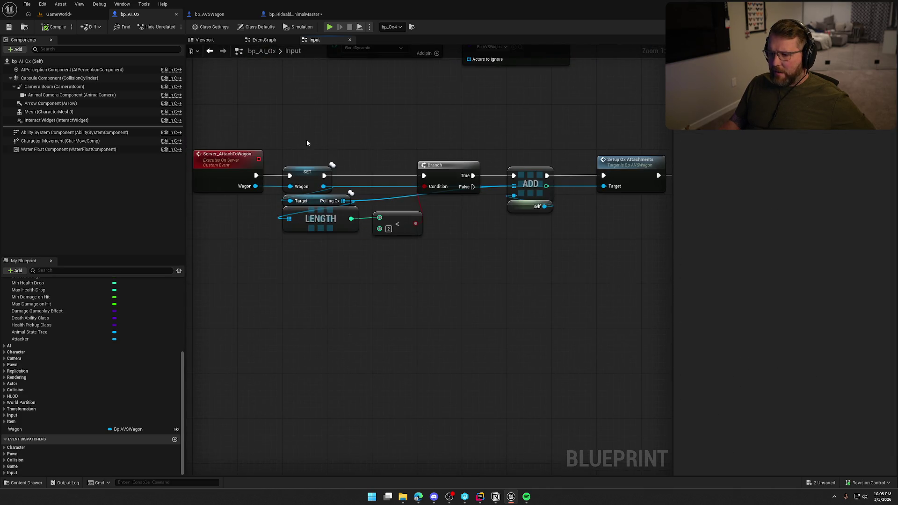
Review the Wagon variable, Setup Ox Attachments and the event's Wagon input, then return to GameWorld.
{"action": "left_click", "coordinate": [24, 428]}
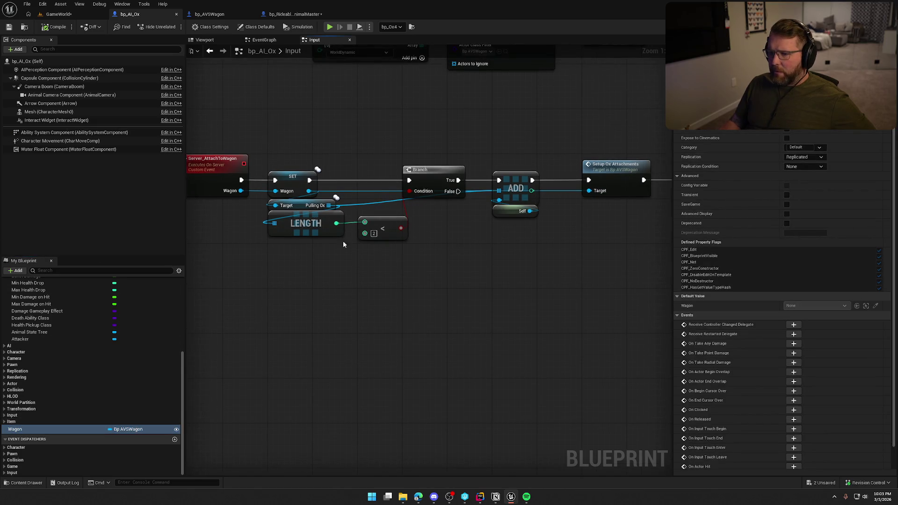
{"action": "mouse_move", "coordinate": [497, 282]}
{"action": "left_mouse_down"}
{"action": "mouse_move", "coordinate": [487, 255]}
{"action": "mouse_move", "coordinate": [450, 231]}
{"action": "left_mouse_up"}
{"action": "left_click", "coordinate": [366, 326]}
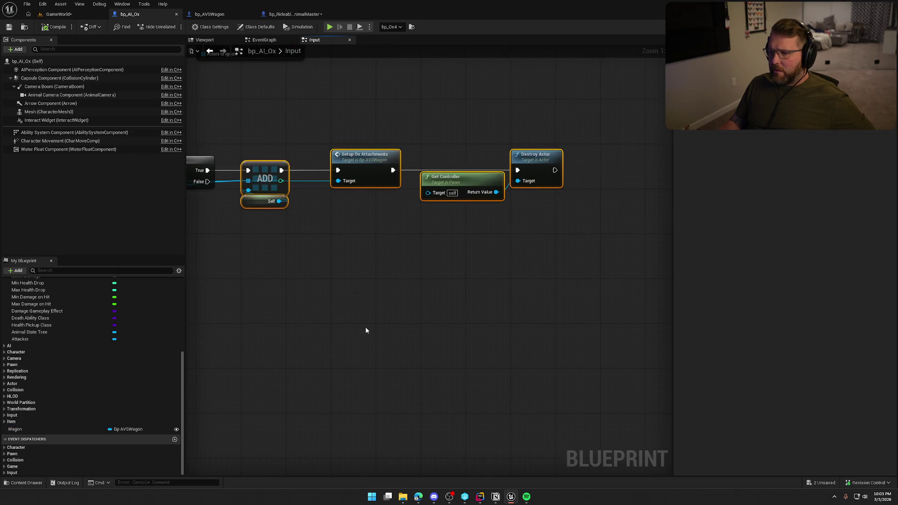
{"action": "left_click_drag", "start_coordinate": [366, 326], "coordinate": [478, 332]}
{"action": "scroll", "coordinate": [473, 341], "scroll_direction": "down", "scroll_amount": 5}
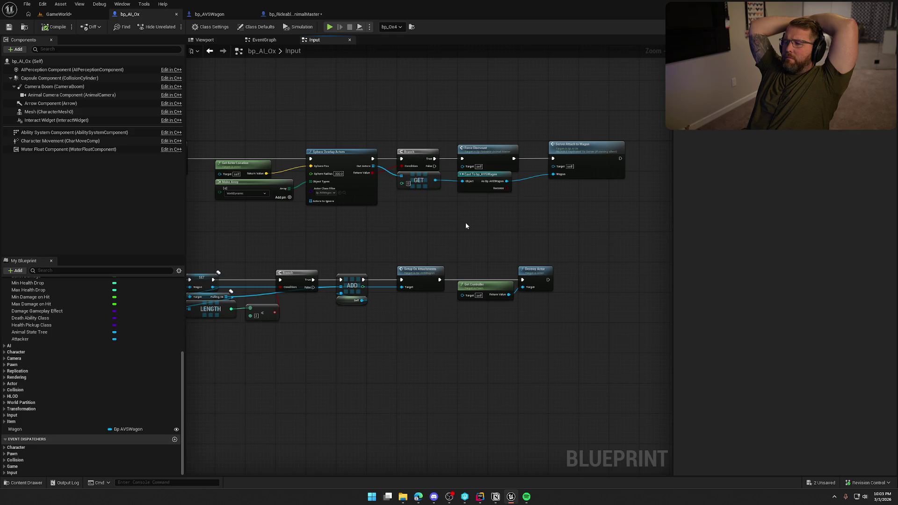
{"action": "left_click_drag", "start_coordinate": [466, 226], "coordinate": [578, 211]}
{"action": "left_click", "coordinate": [210, 268]}
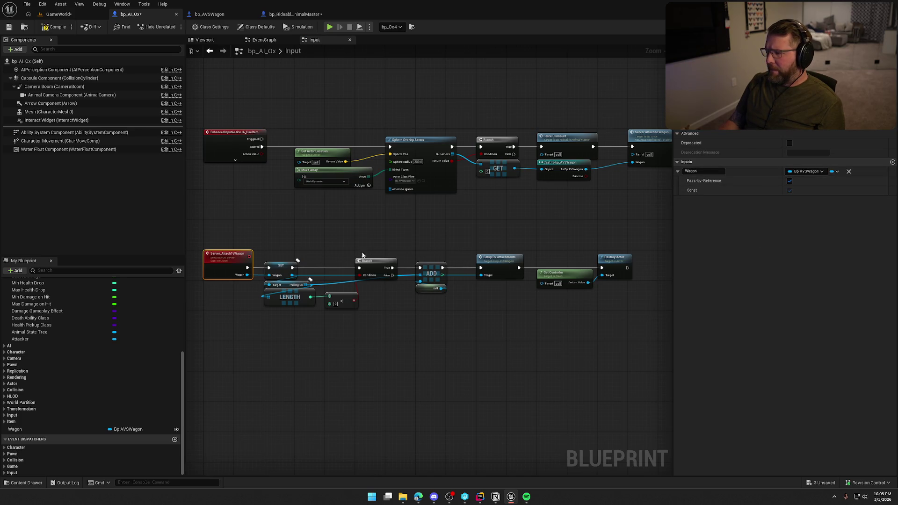
{"action": "left_click", "coordinate": [54, 14]}
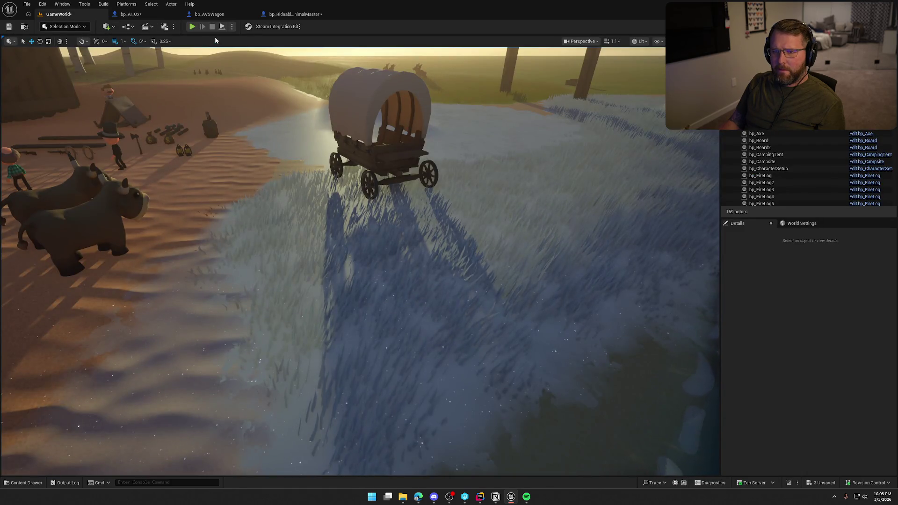
Play-test with several characters to watch the oxen and wagon, then stop and reopen bp_AI_Ox's Input graph.
{"action": "key", "text": "alt+p"}
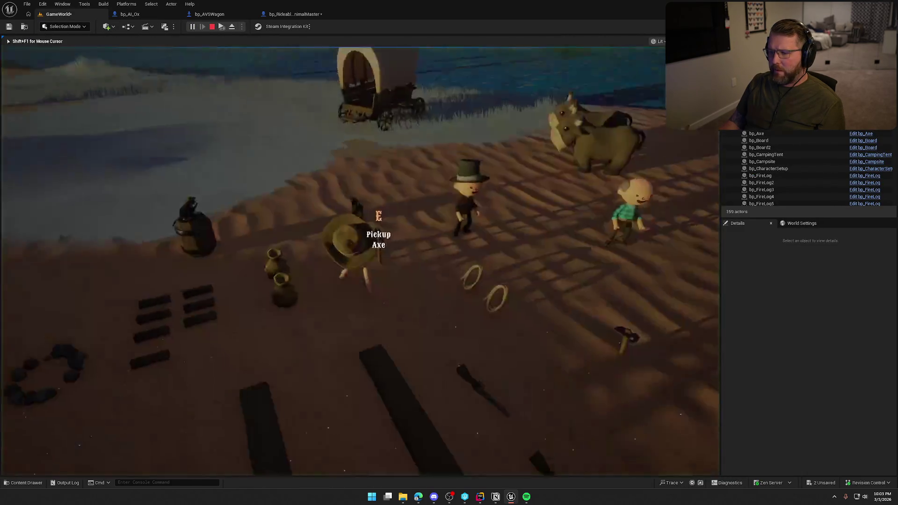
{"action": "key", "text": "super"}
{"action": "key", "text": "super"}
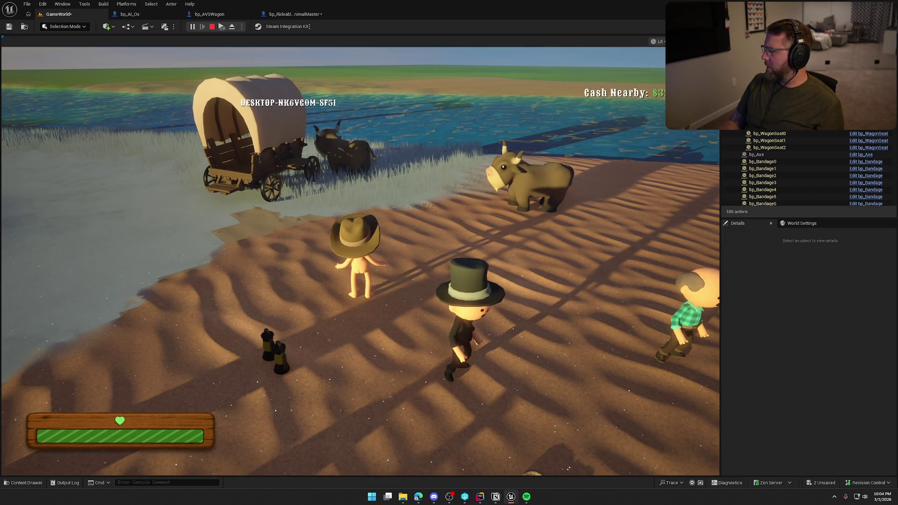
{"action": "key", "text": "Escape"}
{"action": "left_click", "coordinate": [148, 14]}
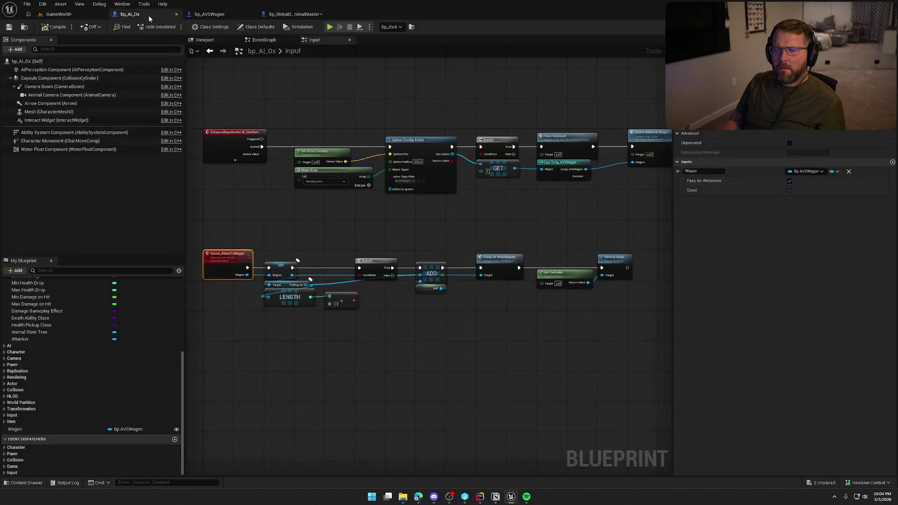
Select Get Actor Location, Make Array and Sphere Overlap Actors, and shift the lower SET row right to open space.
{"action": "mouse_move", "coordinate": [322, 242]}
{"action": "left_mouse_down"}
{"action": "mouse_move", "coordinate": [411, 255]}
{"action": "mouse_move", "coordinate": [386, 260]}
{"action": "left_mouse_up"}
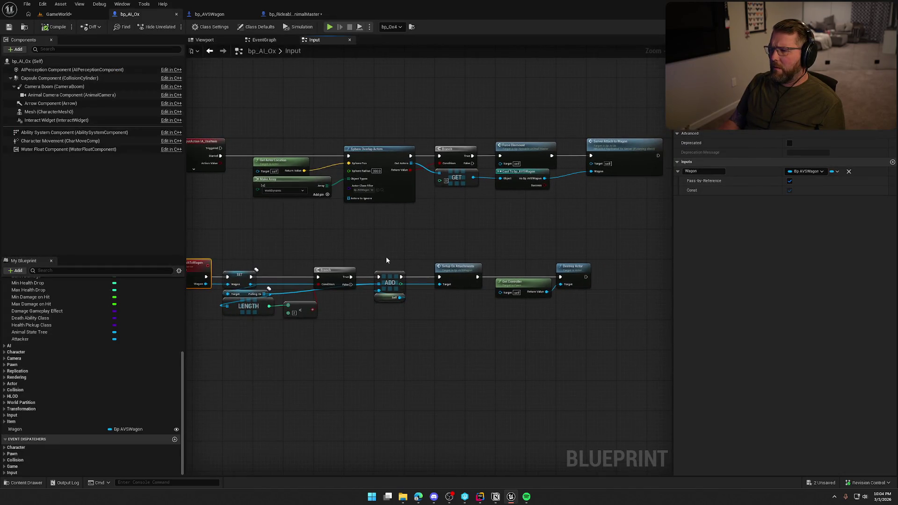
{"action": "left_click_drag", "start_coordinate": [280, 111], "coordinate": [377, 216]}
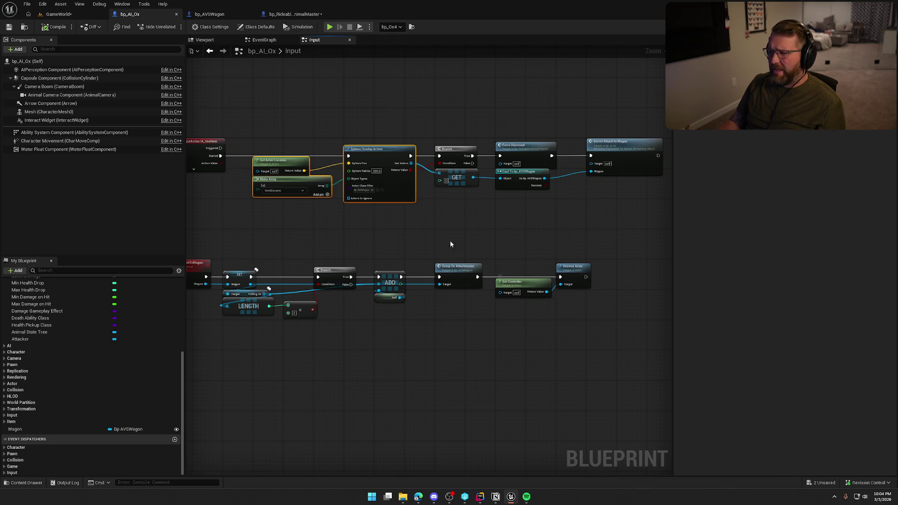
{"action": "left_click_drag", "start_coordinate": [466, 128], "coordinate": [569, 161]}
{"action": "mouse_move", "coordinate": [295, 115]}
{"action": "left_mouse_down"}
{"action": "mouse_move", "coordinate": [420, 229]}
{"action": "mouse_move", "coordinate": [407, 199]}
{"action": "left_mouse_up"}
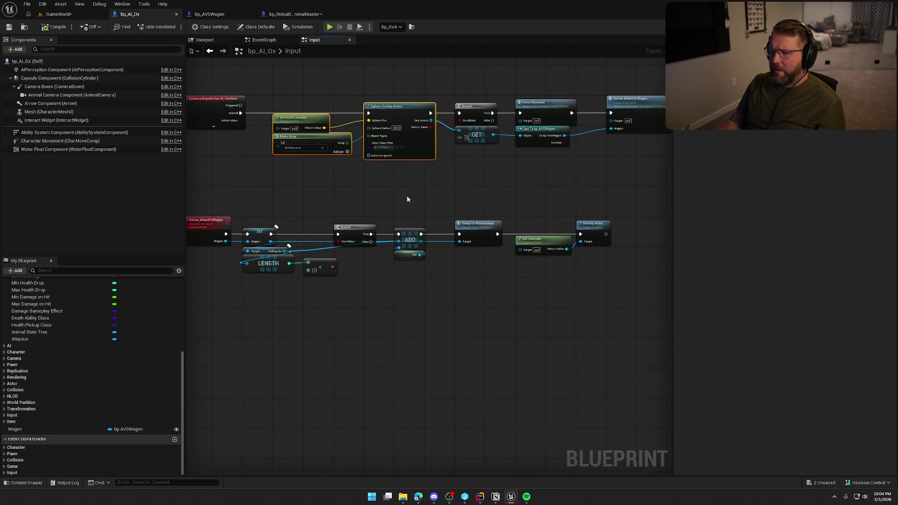
{"action": "left_click_drag", "start_coordinate": [242, 214], "coordinate": [606, 333]}
{"action": "left_click_drag", "start_coordinate": [255, 237], "coordinate": [409, 236]}
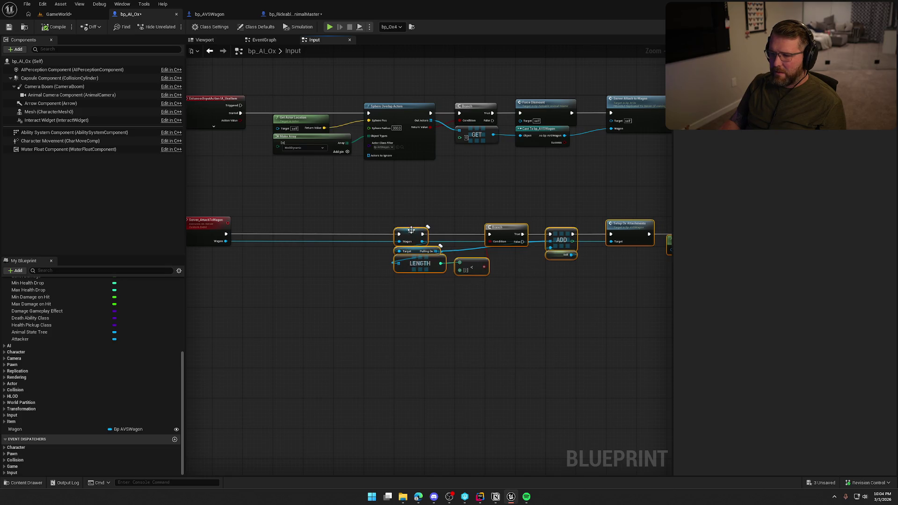
{"action": "left_click_drag", "start_coordinate": [324, 264], "coordinate": [430, 261]}
Paste the overlap nodes after Server_AttachToWagon and feed their result into a new Branch.
{"action": "key", "text": "ctrl+v"}
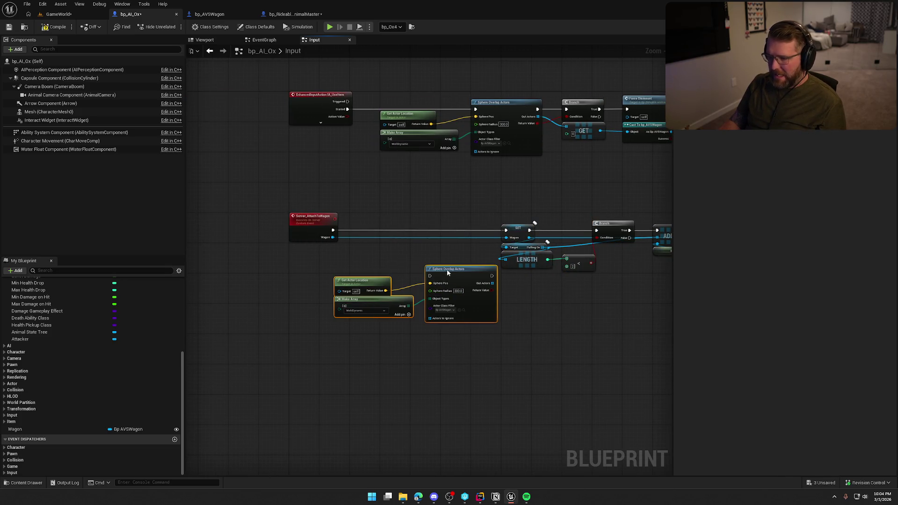
{"action": "scroll", "coordinate": [406, 244], "scroll_direction": "up", "scroll_amount": 2}
{"action": "left_click_drag", "start_coordinate": [408, 280], "coordinate": [296, 223]}
{"action": "mouse_move", "coordinate": [439, 274]}
{"action": "left_mouse_down"}
{"action": "mouse_move", "coordinate": [408, 228]}
{"action": "mouse_move", "coordinate": [403, 243]}
{"action": "mouse_move", "coordinate": [406, 215]}
{"action": "mouse_move", "coordinate": [413, 221]}
{"action": "left_mouse_up"}
{"action": "left_click", "coordinate": [410, 200]}
{"action": "left_click", "coordinate": [429, 184]}
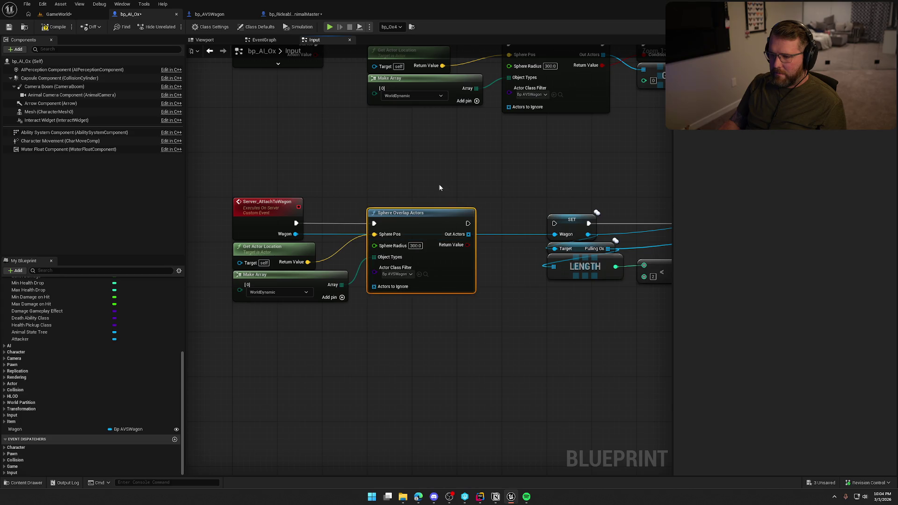
{"action": "left_click_drag", "start_coordinate": [408, 370], "coordinate": [303, 343]}
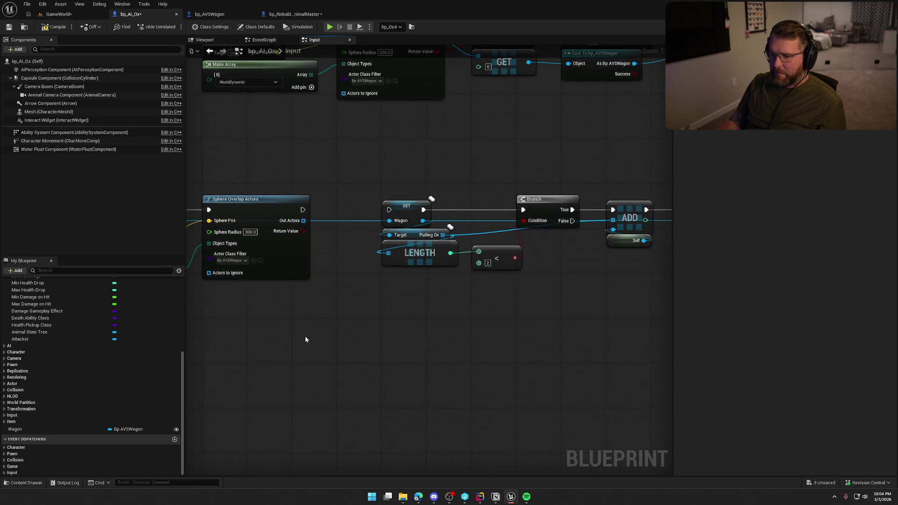
{"action": "left_click", "coordinate": [331, 274]}
{"action": "mouse_move", "coordinate": [338, 299]}
{"action": "left_mouse_down"}
{"action": "mouse_move", "coordinate": [303, 231]}
{"action": "mouse_move", "coordinate": [337, 284]}
{"action": "mouse_move", "coordinate": [361, 247]}
{"action": "left_mouse_up"}
Run SET Wagon on Branch True and take GET index 0 of the overlapped actors.
{"action": "mouse_move", "coordinate": [380, 196]}
{"action": "left_mouse_down"}
{"action": "mouse_move", "coordinate": [629, 263]}
{"action": "mouse_move", "coordinate": [603, 265]}
{"action": "left_mouse_up"}
{"action": "left_click_drag", "start_coordinate": [403, 214], "coordinate": [501, 214]}
{"action": "mouse_move", "coordinate": [363, 292]}
{"action": "left_mouse_down"}
{"action": "mouse_move", "coordinate": [369, 214]}
{"action": "mouse_move", "coordinate": [484, 219]}
{"action": "left_mouse_up"}
{"action": "left_click_drag", "start_coordinate": [397, 218], "coordinate": [482, 218]}
{"action": "left_click_drag", "start_coordinate": [307, 229], "coordinate": [348, 257]}
{"action": "type", "text": "get"}
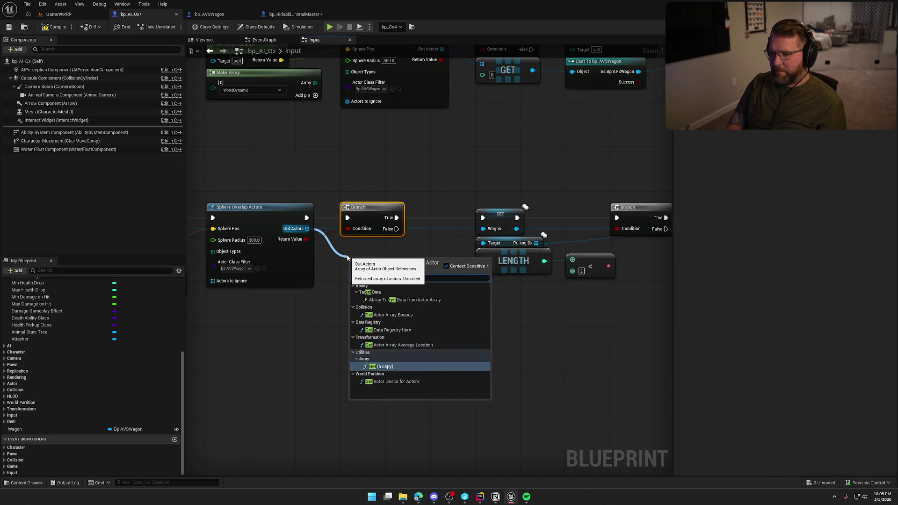
{"action": "left_click", "coordinate": [393, 367]}
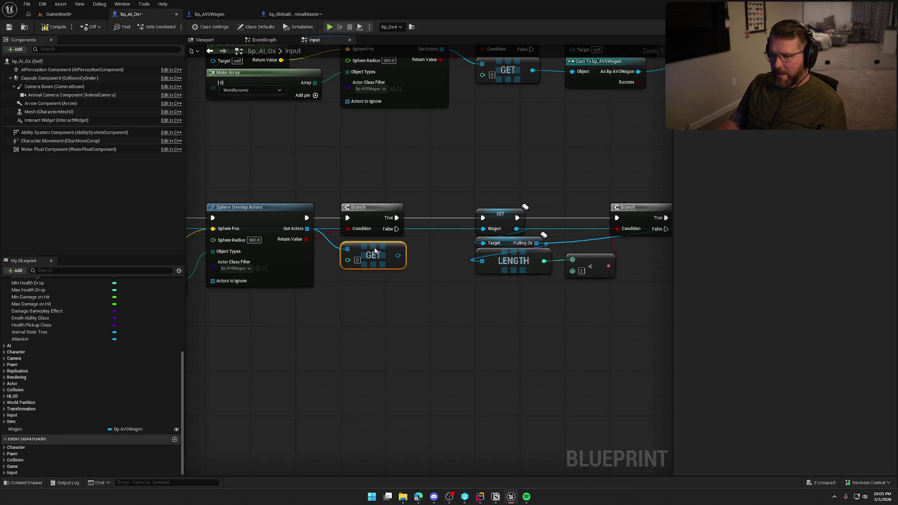
{"action": "mouse_move", "coordinate": [321, 260]}
{"action": "left_mouse_down"}
{"action": "mouse_move", "coordinate": [461, 244]}
{"action": "mouse_move", "coordinate": [411, 229]}
{"action": "mouse_move", "coordinate": [357, 288]}
{"action": "mouse_move", "coordinate": [361, 266]}
{"action": "mouse_move", "coordinate": [485, 275]}
{"action": "mouse_move", "coordinate": [389, 290]}
{"action": "left_mouse_up"}
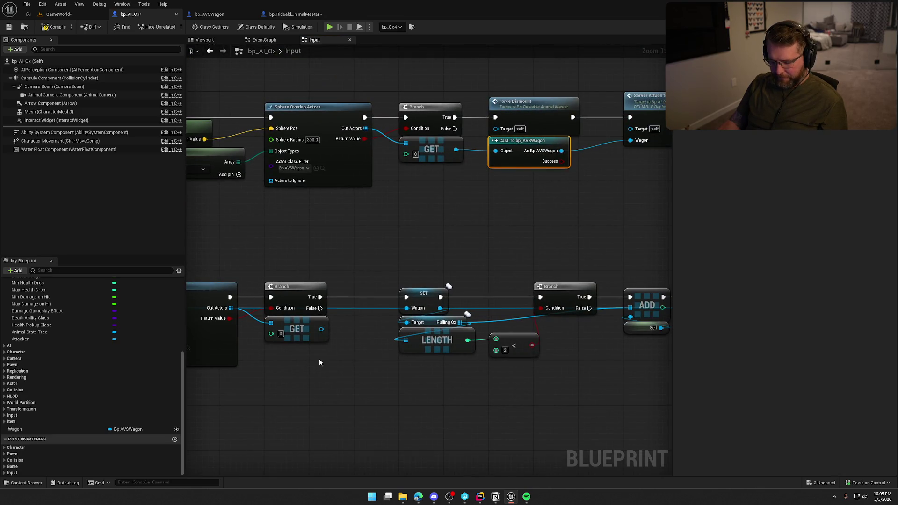
Feed the found actor into a pure Cast To bp_AVSWagon, deleting the old cast and GET from the interact path.
{"action": "left_click_drag", "start_coordinate": [325, 353], "coordinate": [309, 284]}
{"action": "key", "text": "ctrl+v"}
{"action": "right_click", "coordinate": [320, 296]}
{"action": "key", "text": "Escape"}
{"action": "left_click_drag", "start_coordinate": [352, 241], "coordinate": [352, 241]}
{"action": "right_click", "coordinate": [348, 296]}
{"action": "left_click", "coordinate": [347, 296]}
{"action": "mouse_move", "coordinate": [348, 295]}
{"action": "left_mouse_down"}
{"action": "mouse_move", "coordinate": [333, 268]}
{"action": "mouse_move", "coordinate": [326, 307]}
{"action": "left_mouse_up"}
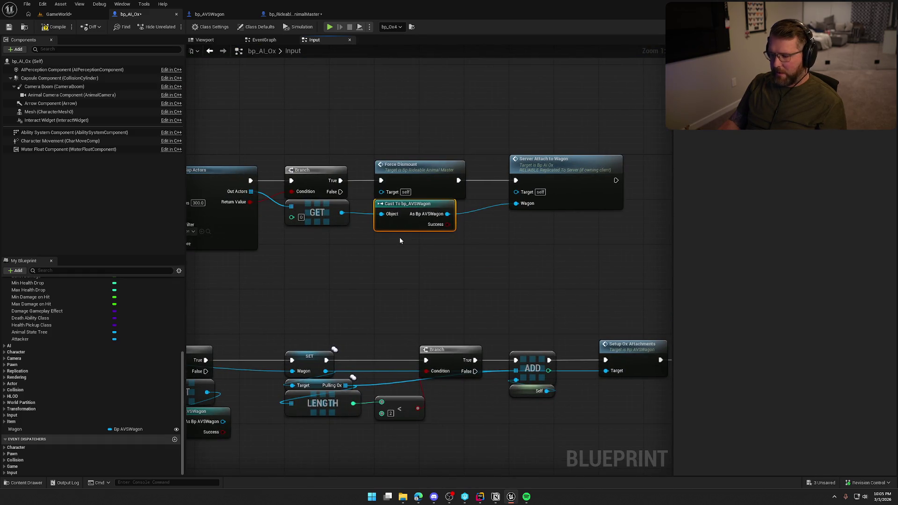
{"action": "key", "text": "Delete"}
{"action": "key", "text": "Delete"}
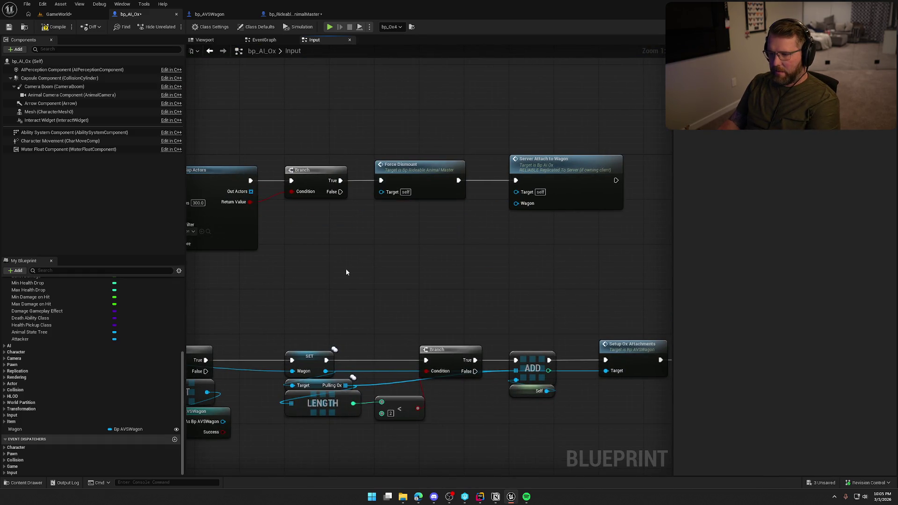
{"action": "left_click_drag", "start_coordinate": [582, 148], "coordinate": [675, 197]}
Remove the Wagon input from the Server_AttachToWagon event.
{"action": "mouse_move", "coordinate": [525, 280]}
{"action": "left_mouse_down"}
{"action": "mouse_move", "coordinate": [373, 231]}
{"action": "mouse_move", "coordinate": [201, 243]}
{"action": "mouse_move", "coordinate": [474, 301]}
{"action": "left_mouse_up"}
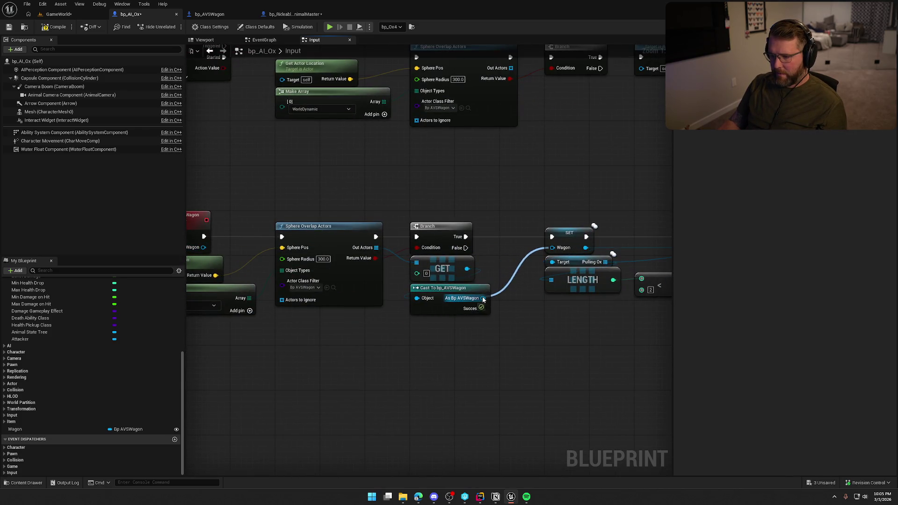
{"action": "left_click_drag", "start_coordinate": [494, 181], "coordinate": [561, 189]}
{"action": "left_click", "coordinate": [241, 224]}
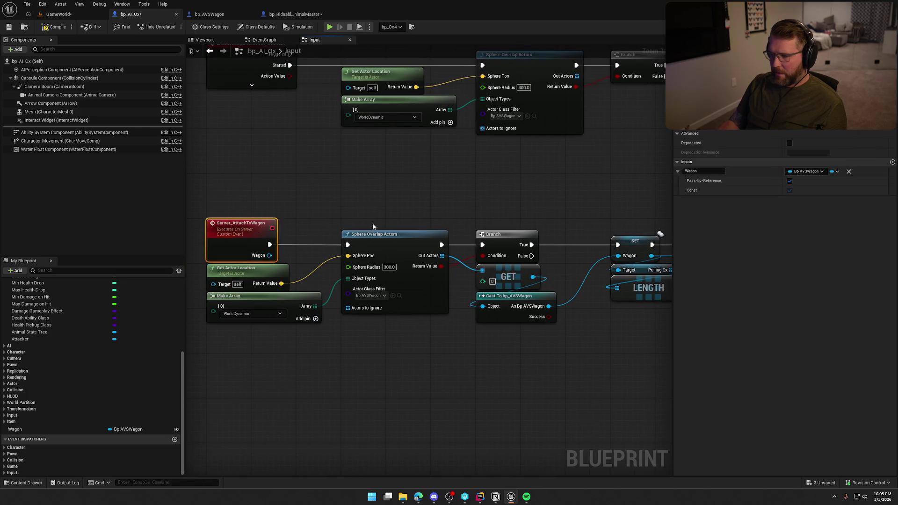
{"action": "left_click", "coordinate": [849, 171]}
{"action": "scroll", "coordinate": [520, 172], "scroll_direction": "down", "scroll_amount": 2}
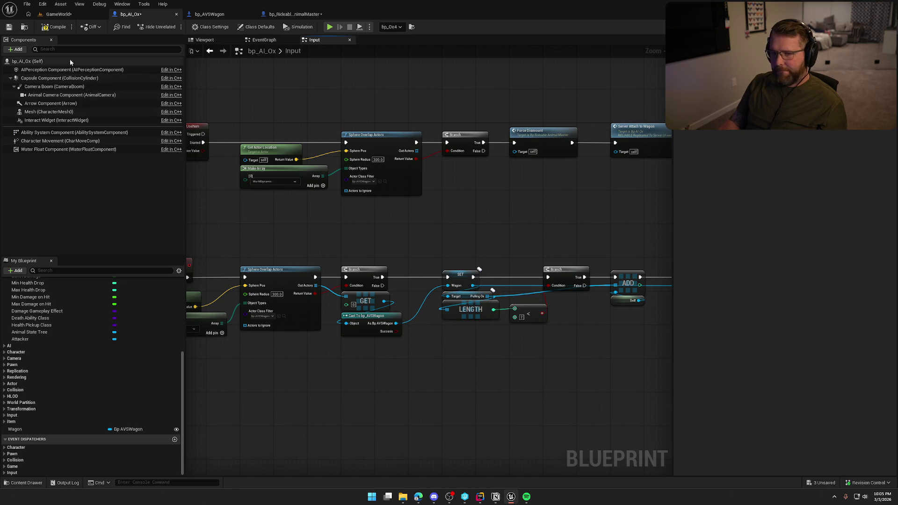
Compile bp_AI_Ox, watch the ox hitch beside the wagon in the running game, then stop PIE.
{"action": "left_click", "coordinate": [54, 29]}
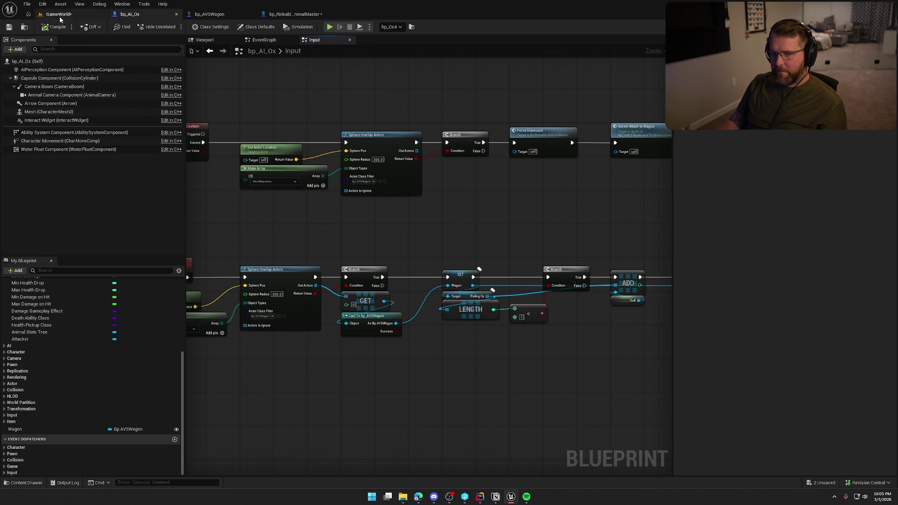
{"action": "left_click", "coordinate": [58, 14]}
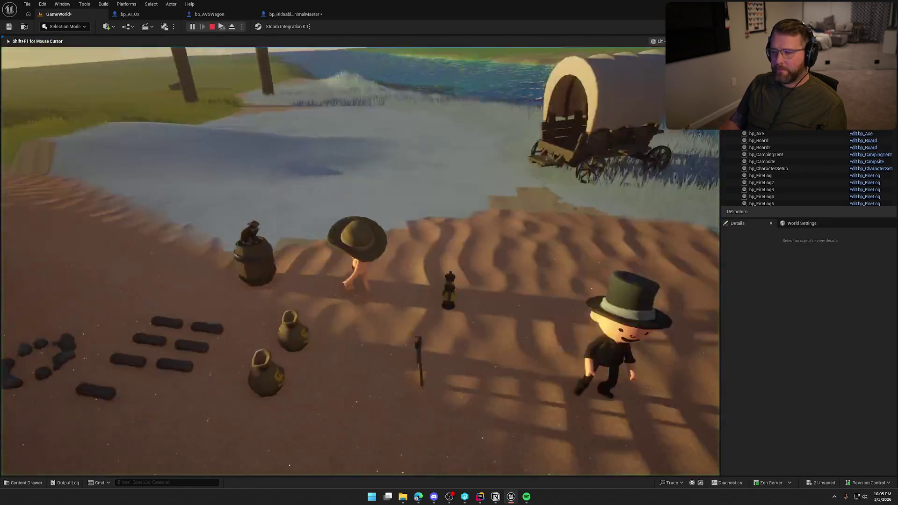
{"action": "key", "text": "super"}
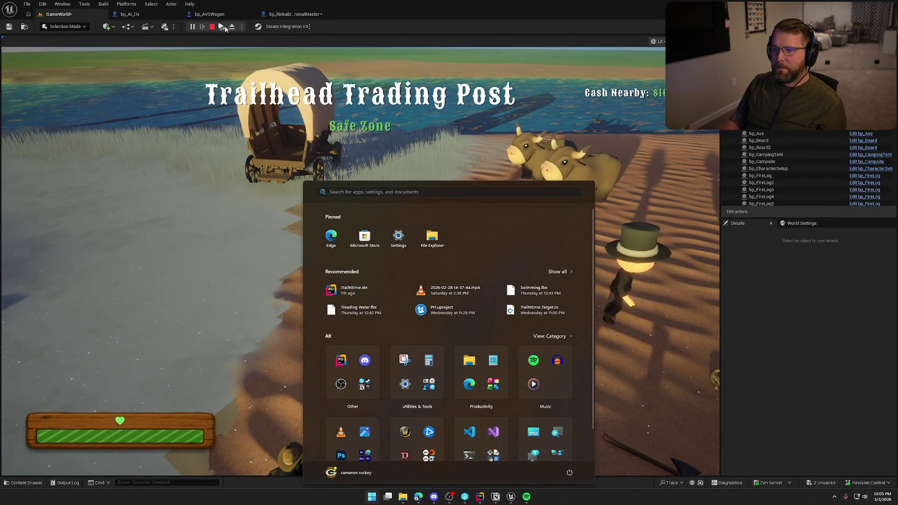
{"action": "key", "text": "super"}
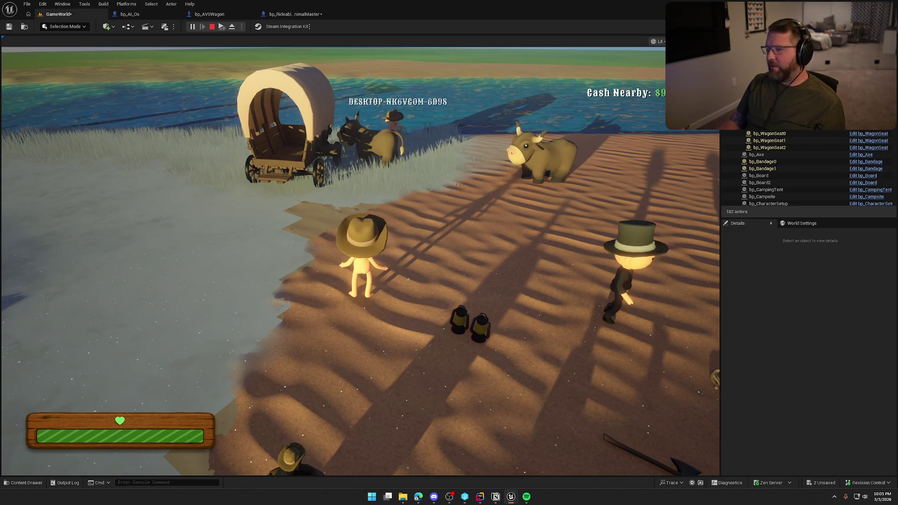
{"action": "key", "text": "Escape"}
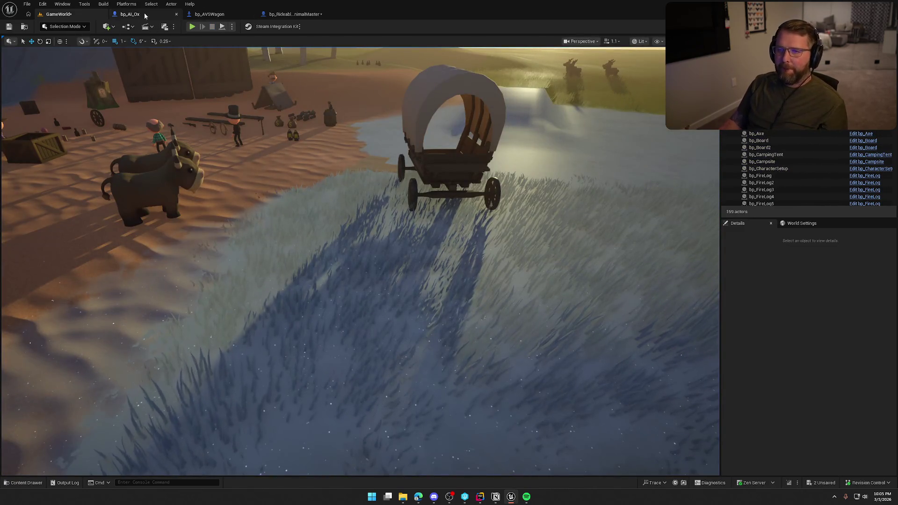
Add a Print String after Server_AttachToWagon reading 'Server should attach ox'.
{"action": "left_click", "coordinate": [130, 15]}
{"action": "left_click_drag", "start_coordinate": [334, 256], "coordinate": [424, 185]}
{"action": "mouse_move", "coordinate": [276, 206]}
{"action": "left_mouse_down"}
{"action": "mouse_move", "coordinate": [301, 175]}
{"action": "mouse_move", "coordinate": [291, 156]}
{"action": "left_mouse_up"}
{"action": "type", "text": "print"}
{"action": "key", "text": "Return"}
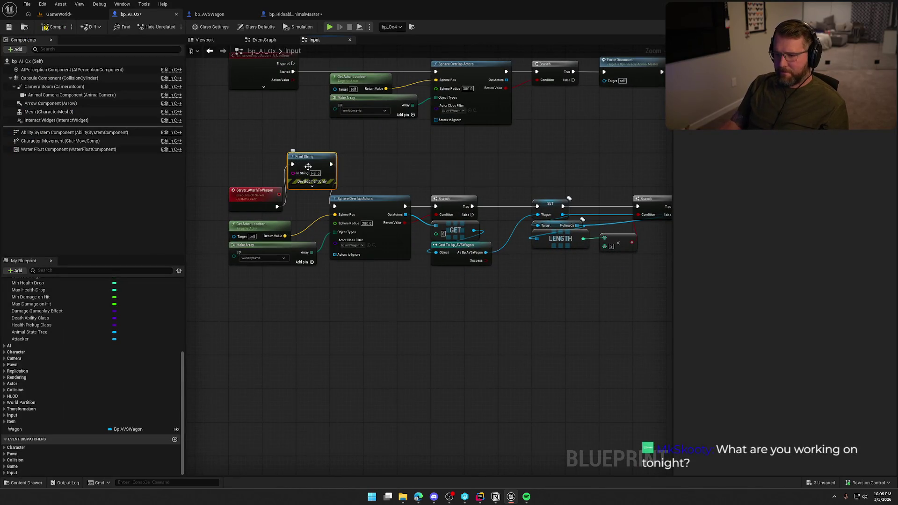
{"action": "type", "text": "Server should attach o"}
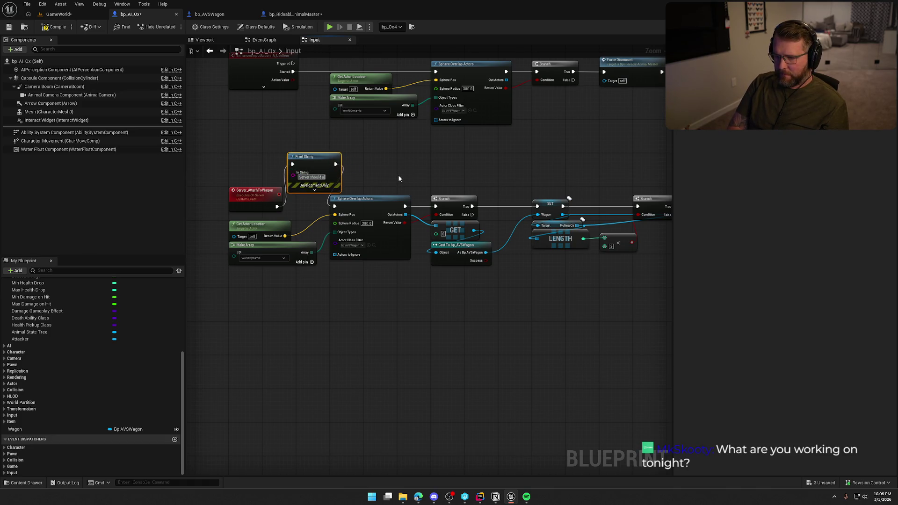
{"action": "type", "text": "x"}
{"action": "key", "text": "Return"}
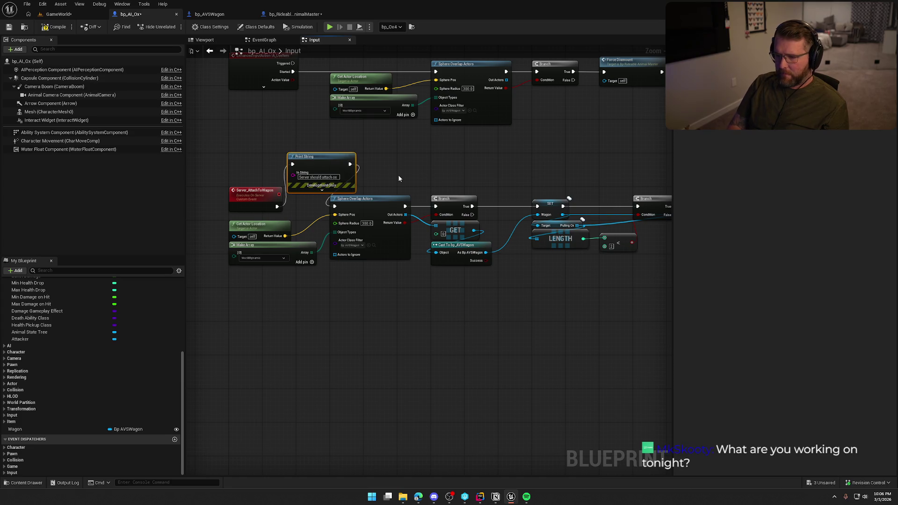
Set the Print String's Text Color to red.
{"action": "left_click", "coordinate": [320, 190]}
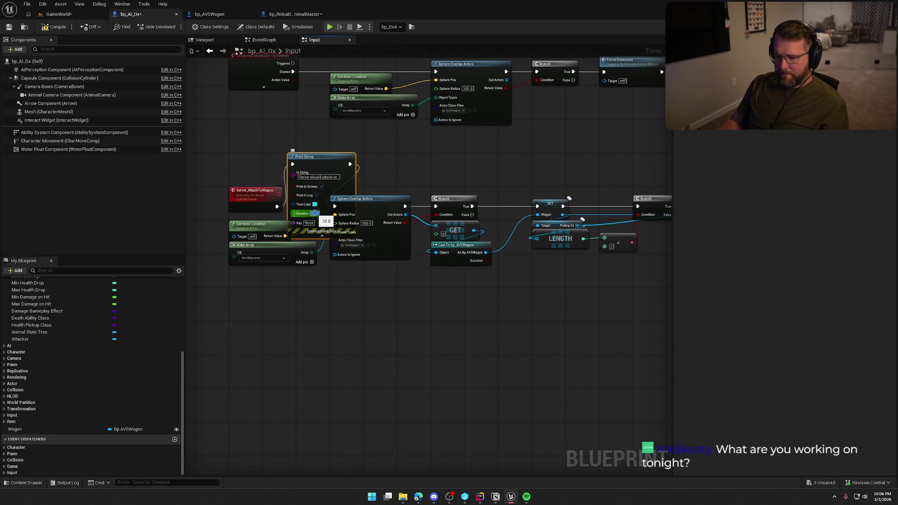
{"action": "left_click", "coordinate": [314, 205]}
{"action": "left_click", "coordinate": [401, 348]}
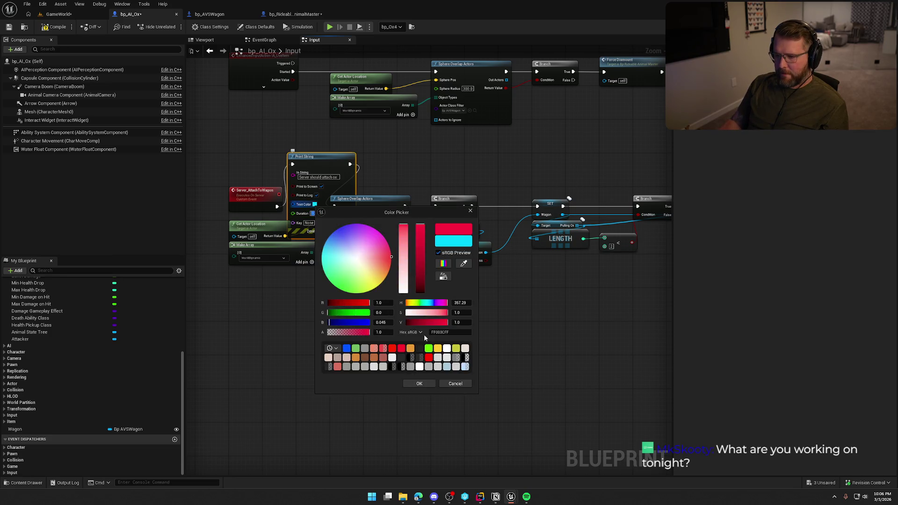
{"action": "left_click", "coordinate": [420, 383]}
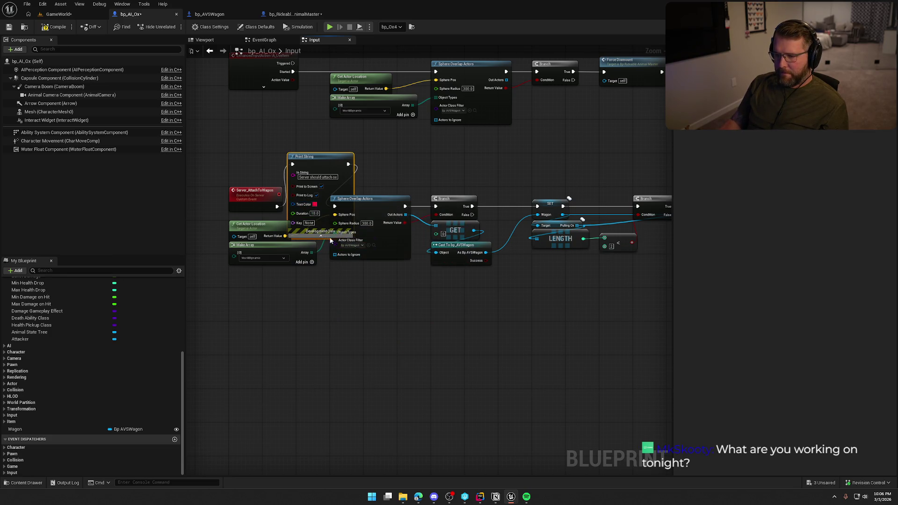
{"action": "left_click", "coordinate": [57, 14]}
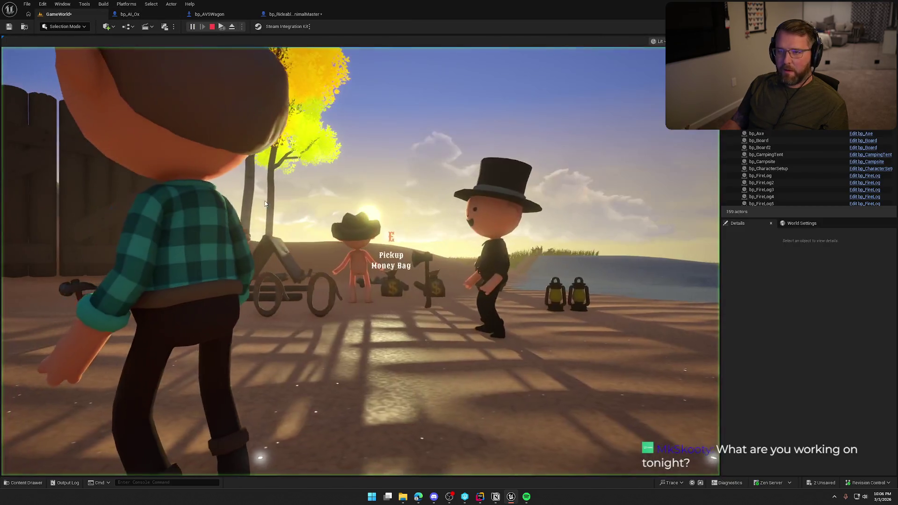
{"action": "left_click", "coordinate": [130, 14]}
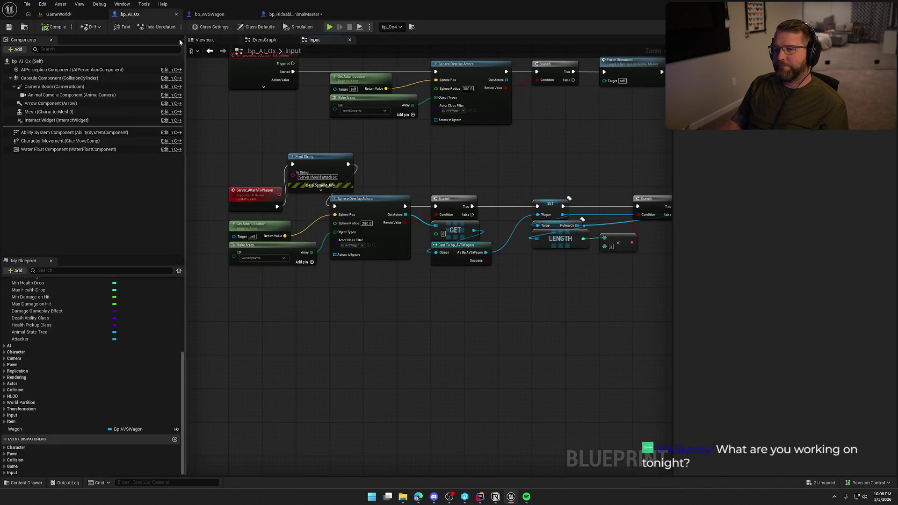
Check bp_AI_Ox's Class Defaults replication settings, then reframe the graph around the interact chain.
{"action": "left_click", "coordinate": [211, 27]}
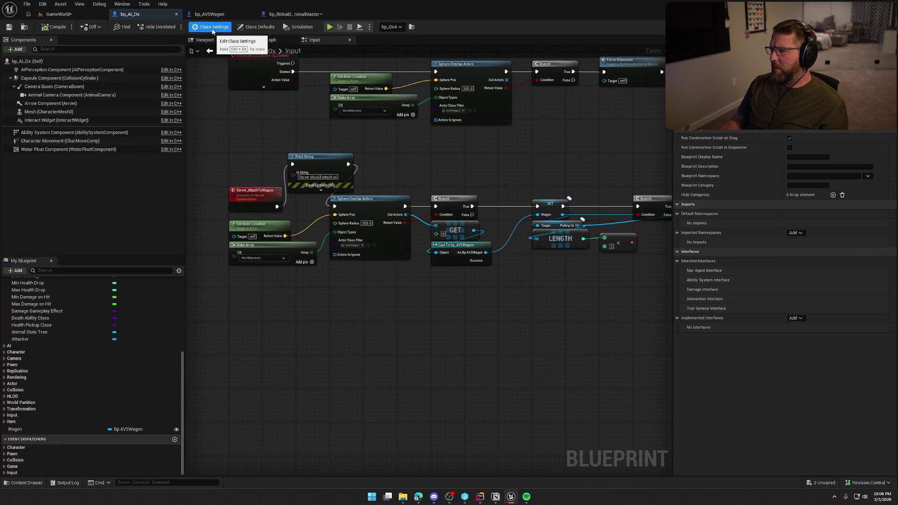
{"action": "left_click", "coordinate": [257, 27]}
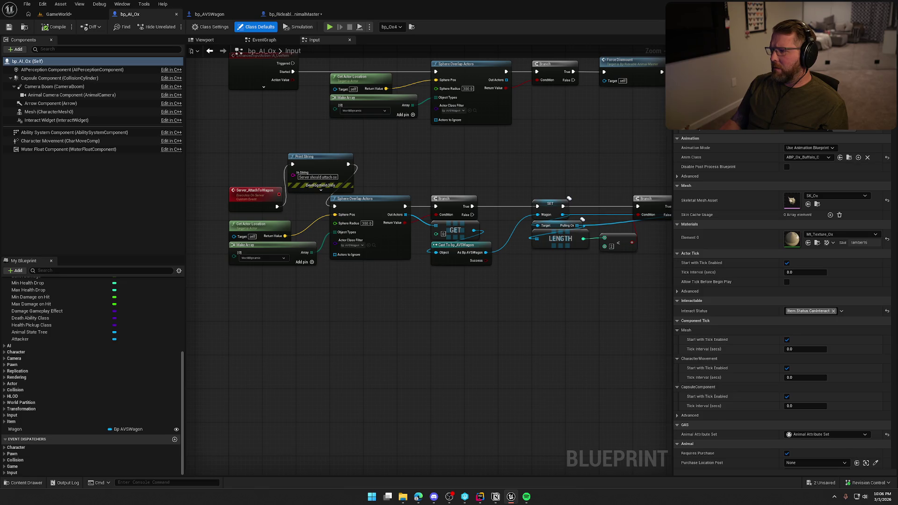
{"action": "scroll", "coordinate": [727, 148], "scroll_direction": "down", "scroll_amount": 10}
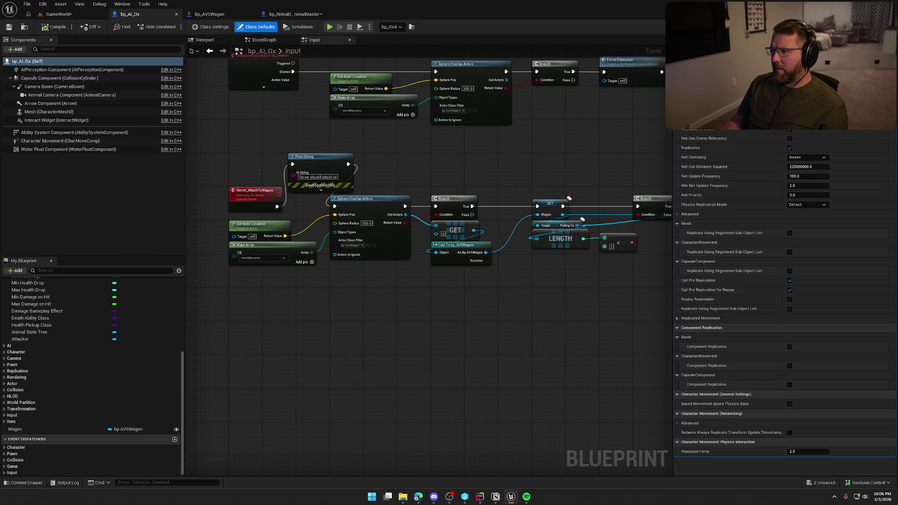
{"action": "left_click", "coordinate": [591, 156]}
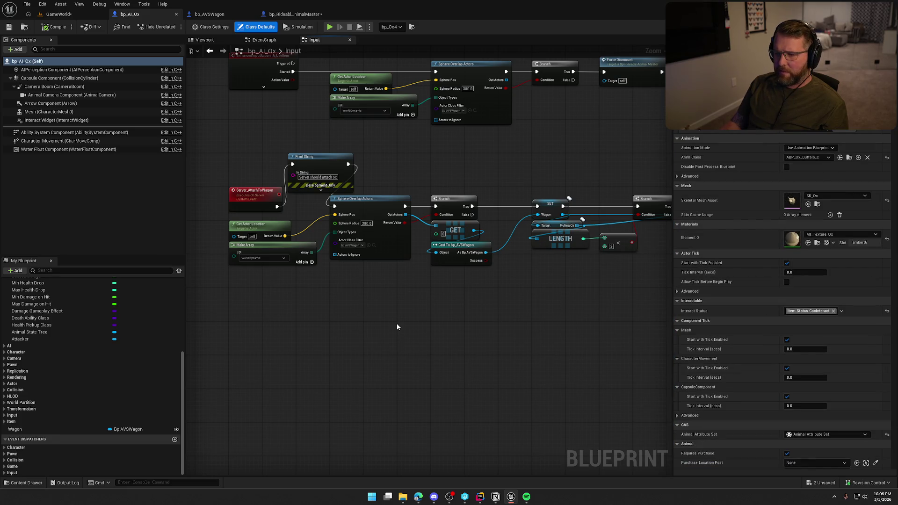
{"action": "left_click_drag", "start_coordinate": [434, 296], "coordinate": [400, 363]}
{"action": "mouse_move", "coordinate": [343, 142]}
{"action": "left_mouse_down"}
{"action": "mouse_move", "coordinate": [193, 149]}
{"action": "mouse_move", "coordinate": [338, 222]}
{"action": "mouse_move", "coordinate": [550, 227]}
{"action": "mouse_move", "coordinate": [363, 231]}
{"action": "left_mouse_up"}
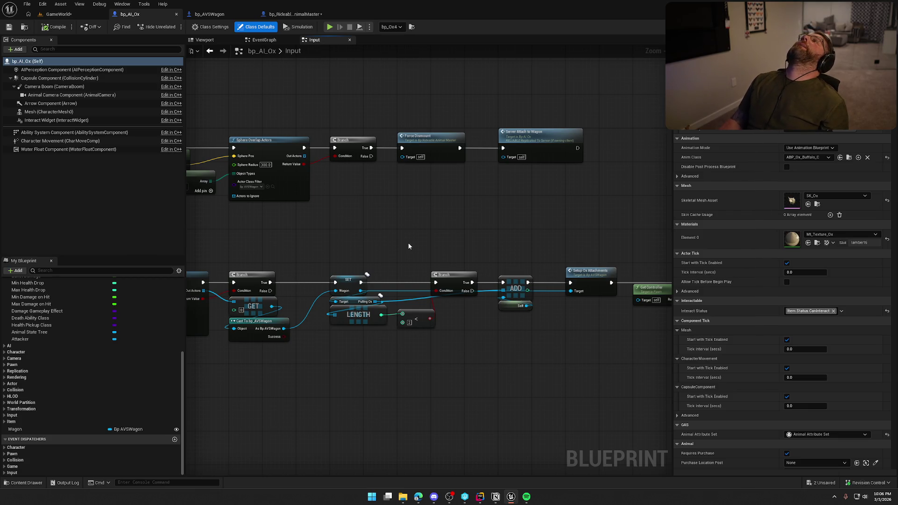
Wire Branch True into Server Attach to Wagon, then Force Dismount, and return to GameWorld.
{"action": "mouse_move", "coordinate": [529, 134]}
{"action": "left_mouse_down"}
{"action": "mouse_move", "coordinate": [507, 161]}
{"action": "mouse_move", "coordinate": [436, 184]}
{"action": "left_mouse_up"}
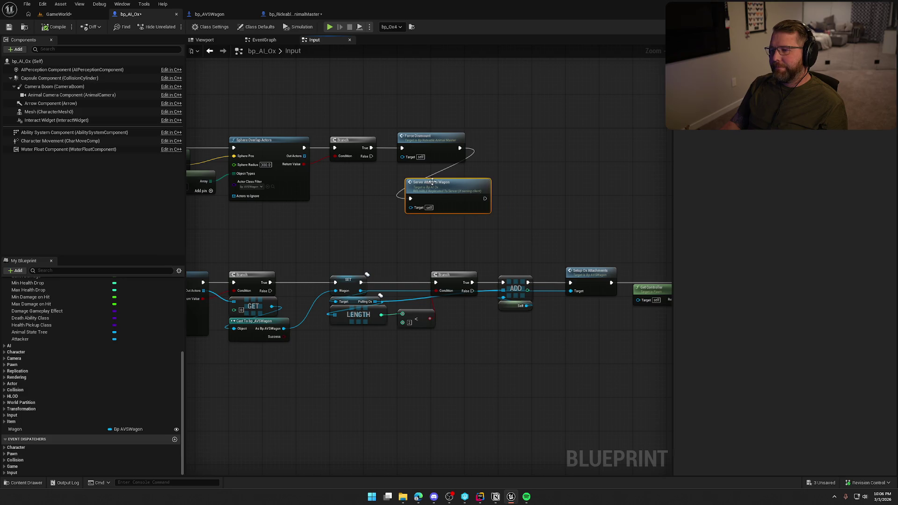
{"action": "left_click_drag", "start_coordinate": [422, 141], "coordinate": [509, 141]}
{"action": "mouse_move", "coordinate": [370, 147]}
{"action": "left_mouse_down"}
{"action": "mouse_move", "coordinate": [411, 199]}
{"action": "mouse_move", "coordinate": [423, 145]}
{"action": "left_mouse_up"}
{"action": "left_click_drag", "start_coordinate": [480, 147], "coordinate": [533, 143]}
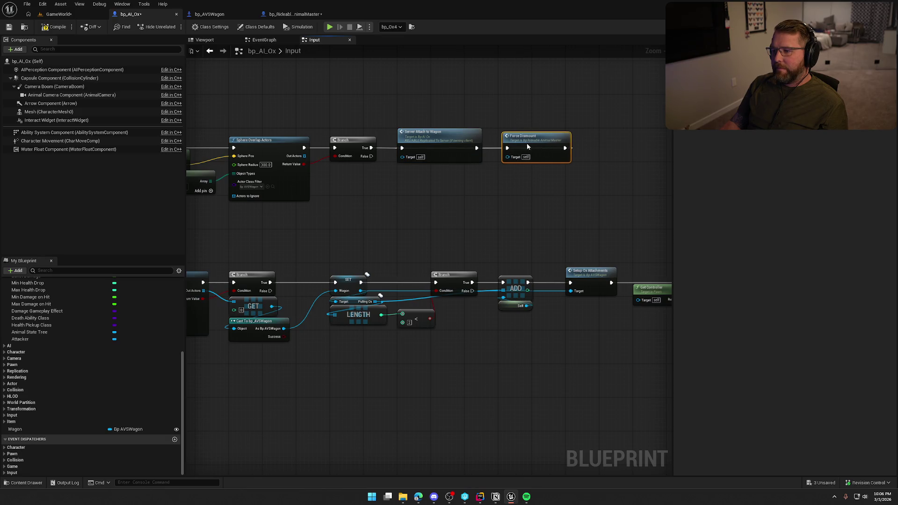
{"action": "left_click_drag", "start_coordinate": [499, 207], "coordinate": [593, 186]}
{"action": "left_click", "coordinate": [58, 15]}
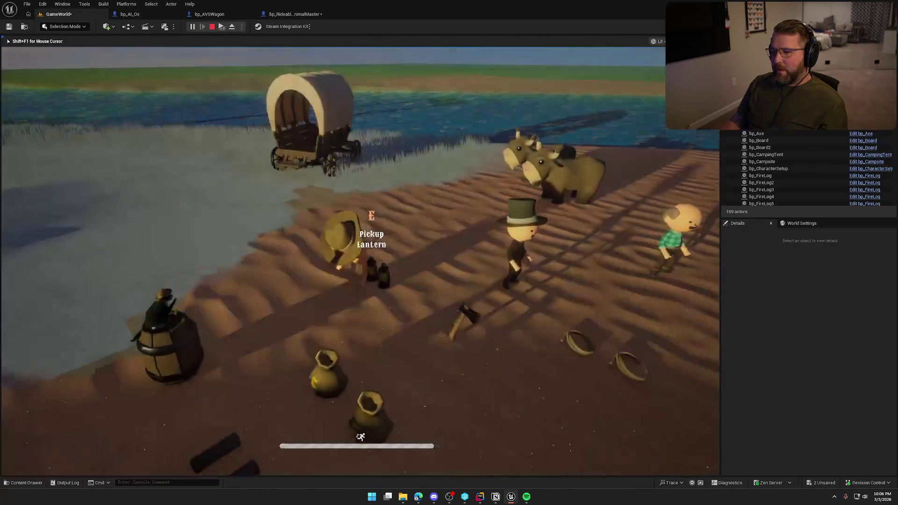
Run the character to the wagon in the multiplayer test, try boarding it with E, then stop playing.
{"action": "key", "text": "super"}
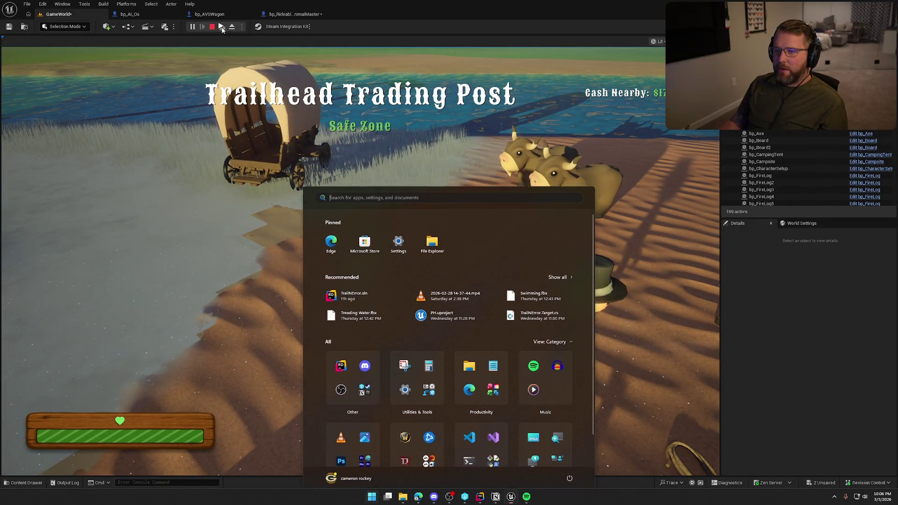
{"action": "left_click", "coordinate": [311, 70]}
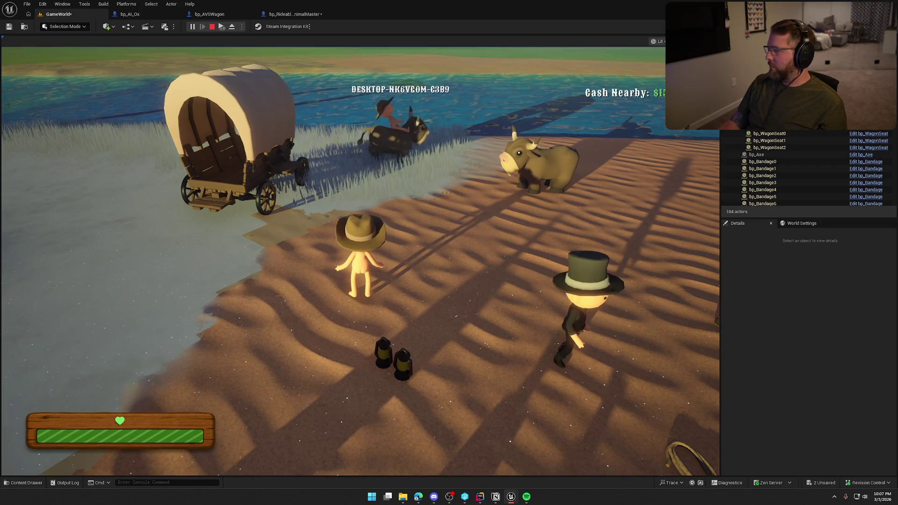
{"action": "key", "text": "super"}
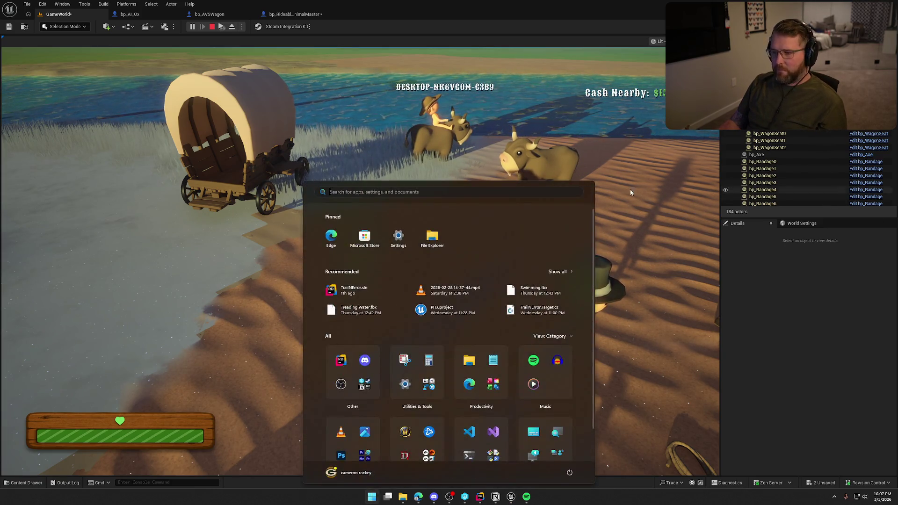
{"action": "key", "text": "super"}
{"action": "key", "text": "shift+w"}
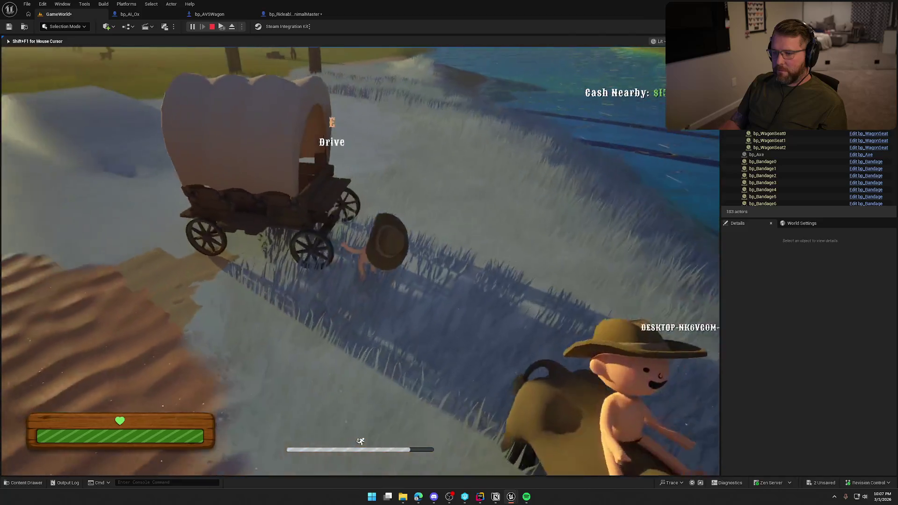
{"action": "key", "text": "e"}
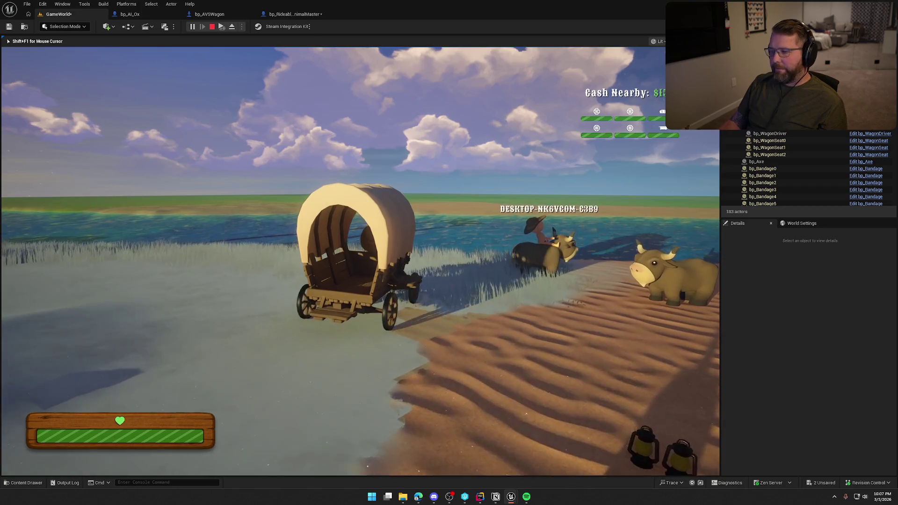
{"action": "key", "text": "Escape"}
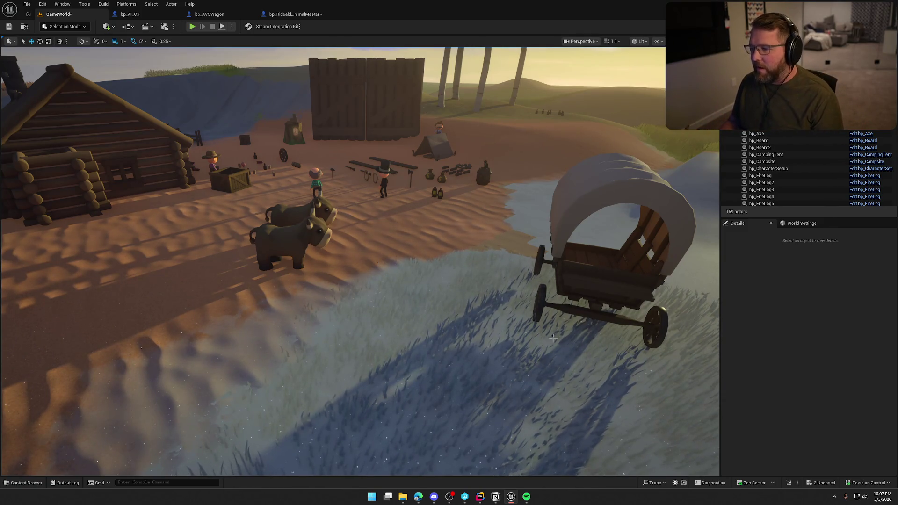
In bp_AVSWagon, select the PullingOx variable and open its OnRep_PullingOx function graph.
{"action": "scroll", "coordinate": [560, 341], "scroll_direction": "down", "scroll_amount": 5}
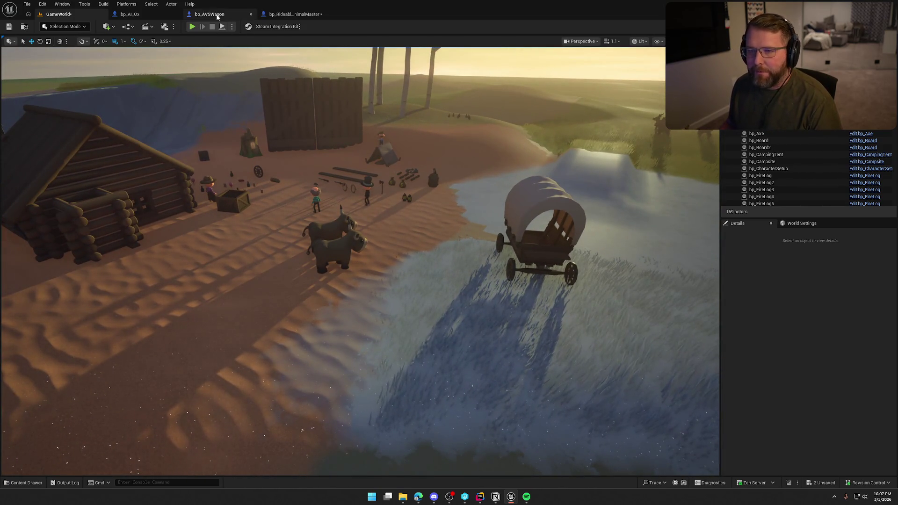
{"action": "left_click", "coordinate": [217, 16]}
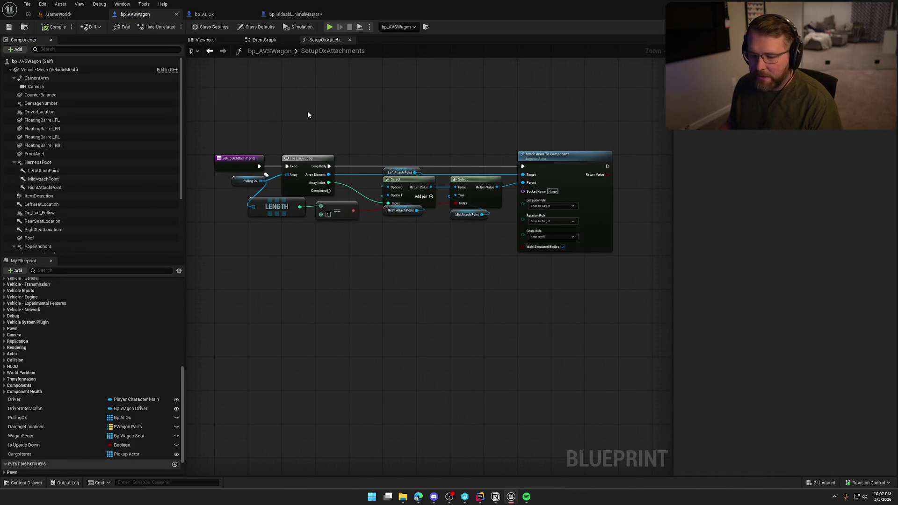
{"action": "left_click", "coordinate": [28, 418]}
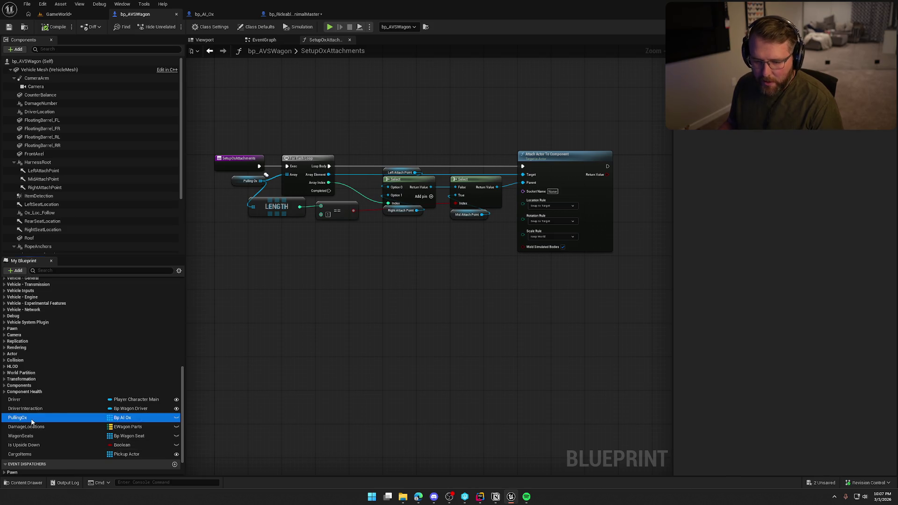
{"action": "scroll", "coordinate": [107, 381], "scroll_direction": "up", "scroll_amount": 5}
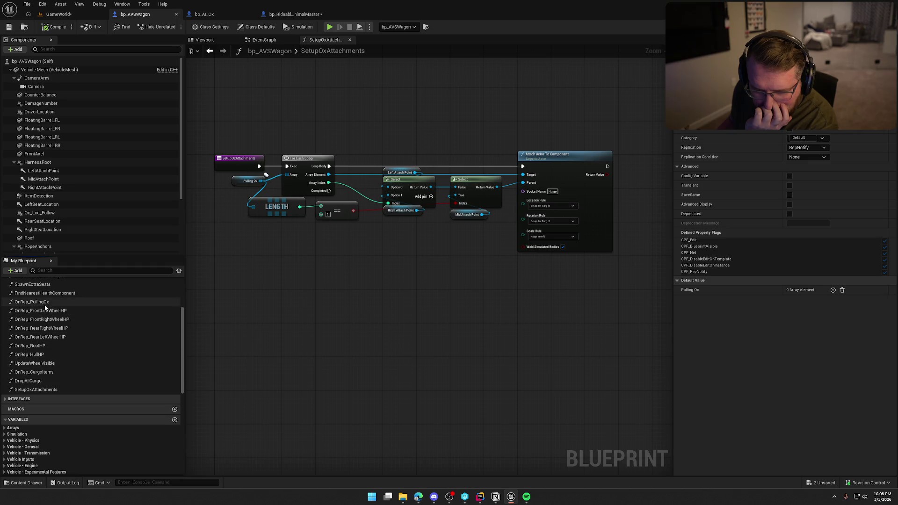
{"action": "double_click", "coordinate": [31, 302]}
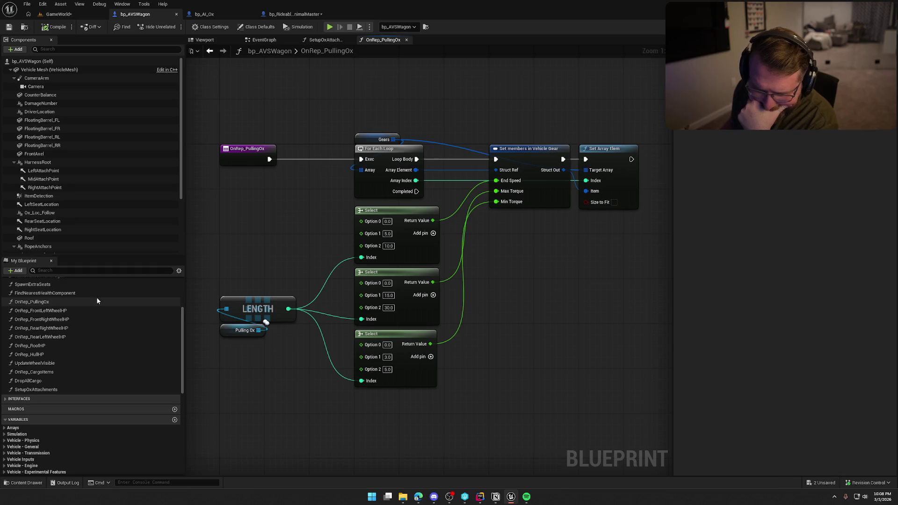
Check PullingOx's replication settings and bring the end of the node chain into view.
{"action": "scroll", "coordinate": [96, 299], "scroll_direction": "down", "scroll_amount": 3}
{"action": "scroll", "coordinate": [85, 366], "scroll_direction": "down", "scroll_amount": 3}
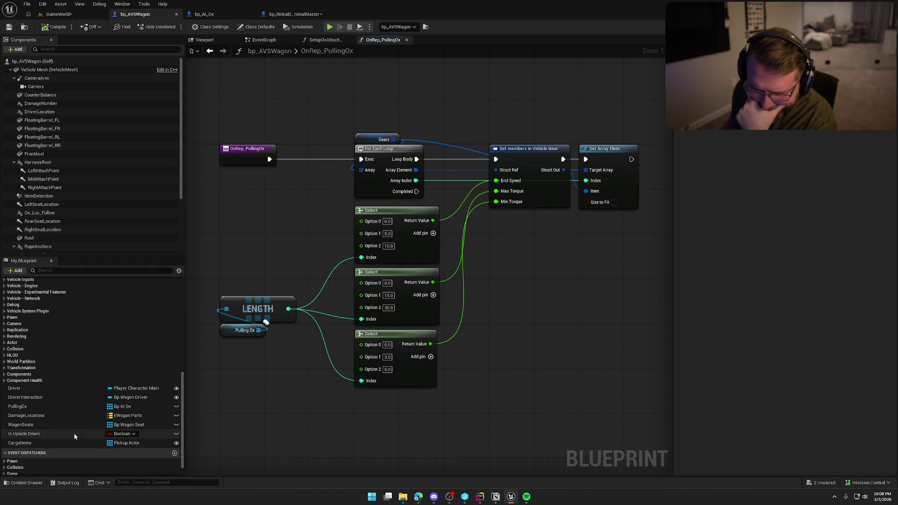
{"action": "left_click", "coordinate": [38, 406]}
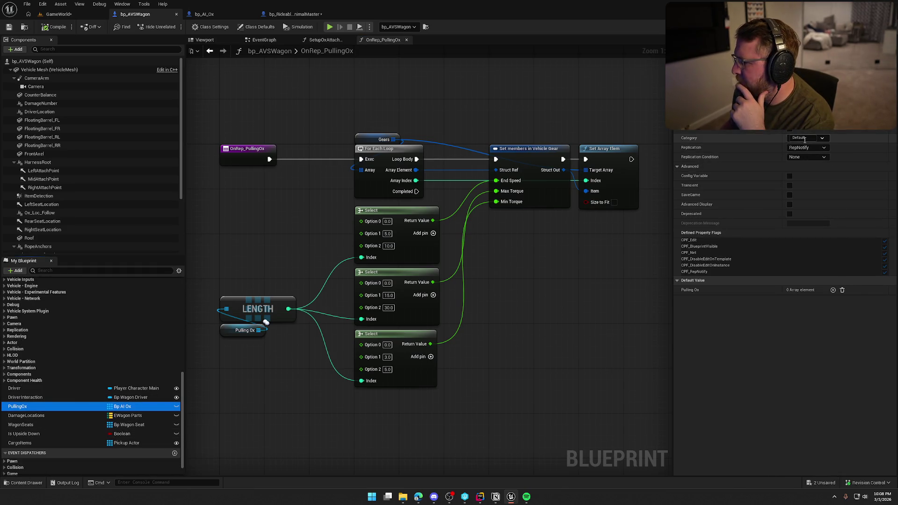
{"action": "left_click_drag", "start_coordinate": [610, 351], "coordinate": [547, 340]}
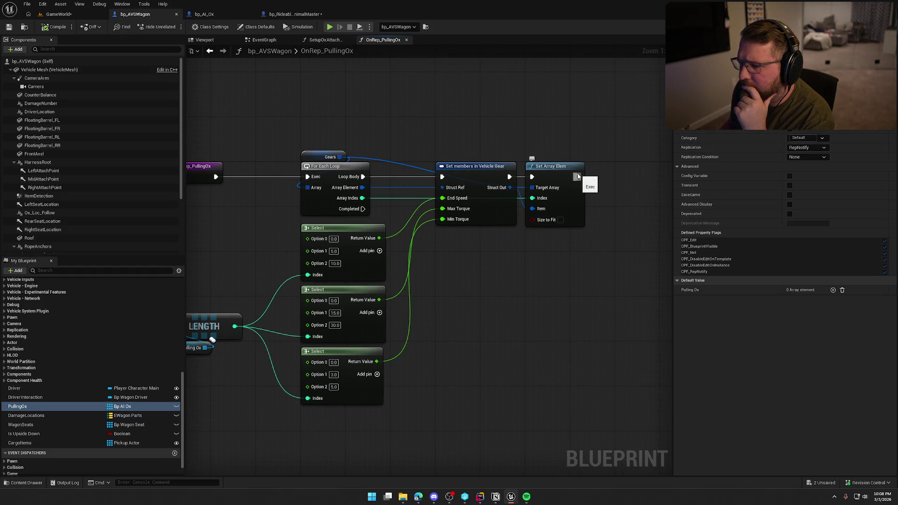
Add a Print String after Set Array Elem, compile and save, and return to GameWorld.
{"action": "left_click_drag", "start_coordinate": [579, 176], "coordinate": [582, 120]}
{"action": "type", "text": "print"}
{"action": "key", "text": "Return"}
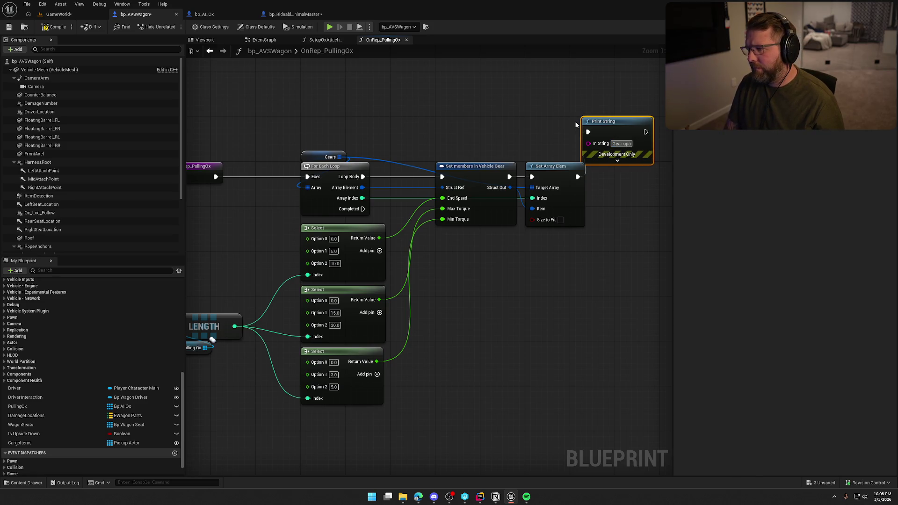
{"action": "left_click", "coordinate": [56, 27]}
{"action": "left_click", "coordinate": [59, 14]}
{"action": "left_click", "coordinate": [191, 28]}
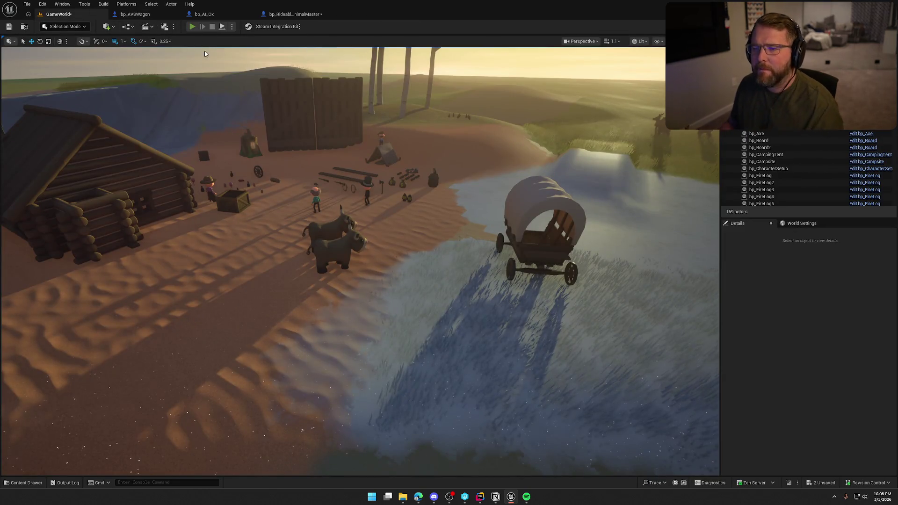
In the play test, walk to the oxen, ride one toward the wagon, then stop playing.
{"action": "key", "text": "w"}
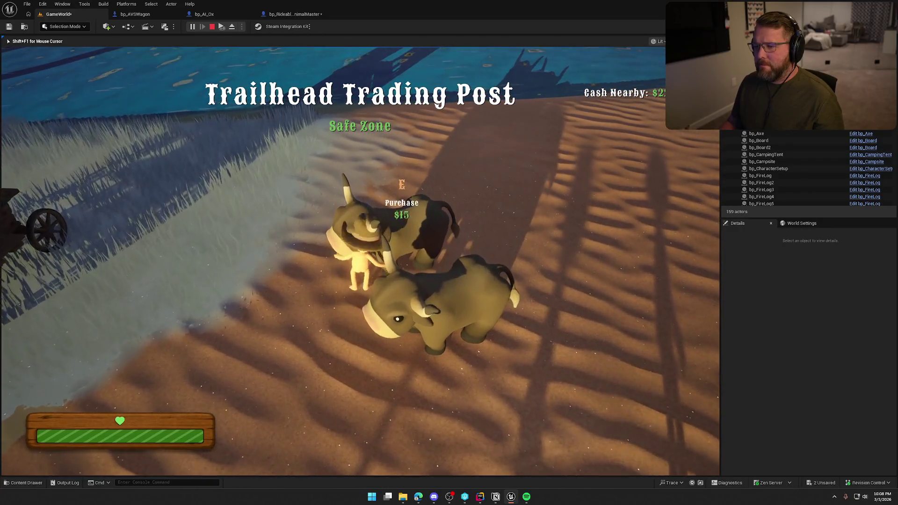
{"action": "key", "text": "w"}
{"action": "key", "text": "w"}
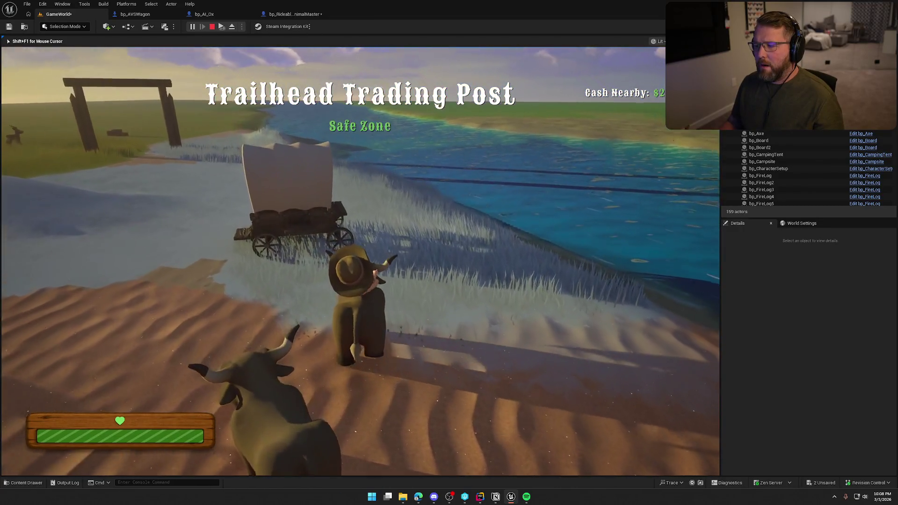
{"action": "key", "text": "w"}
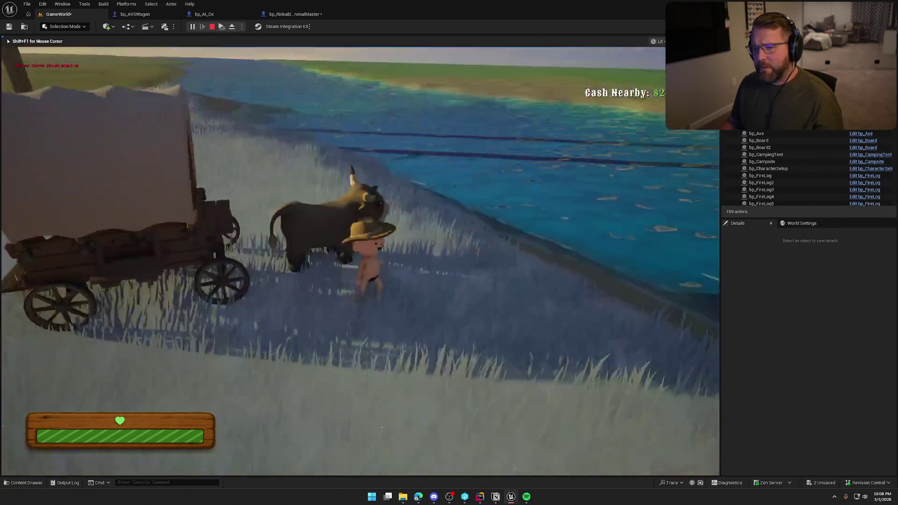
{"action": "key", "text": "Escape"}
Show the bp_AVSWagon Blueprint's Class Defaults replication settings.
{"action": "left_click", "coordinate": [136, 14]}
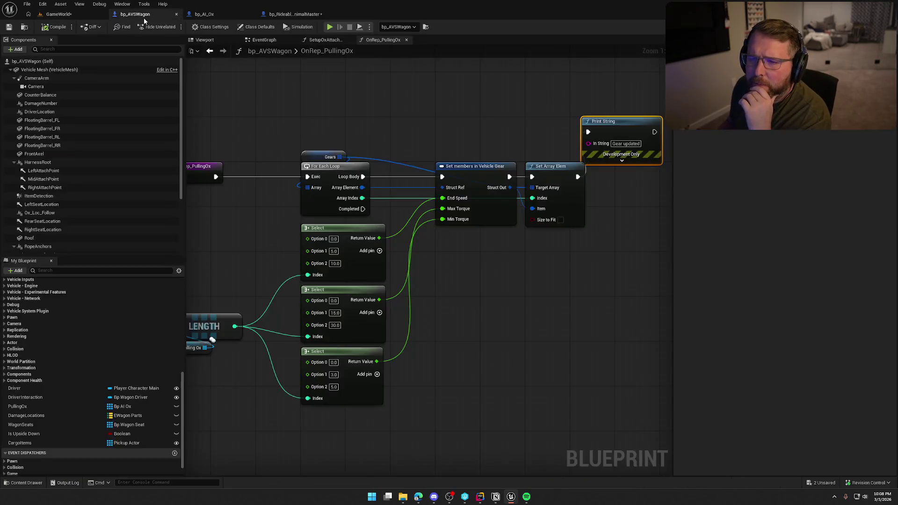
{"action": "left_click", "coordinate": [257, 27]}
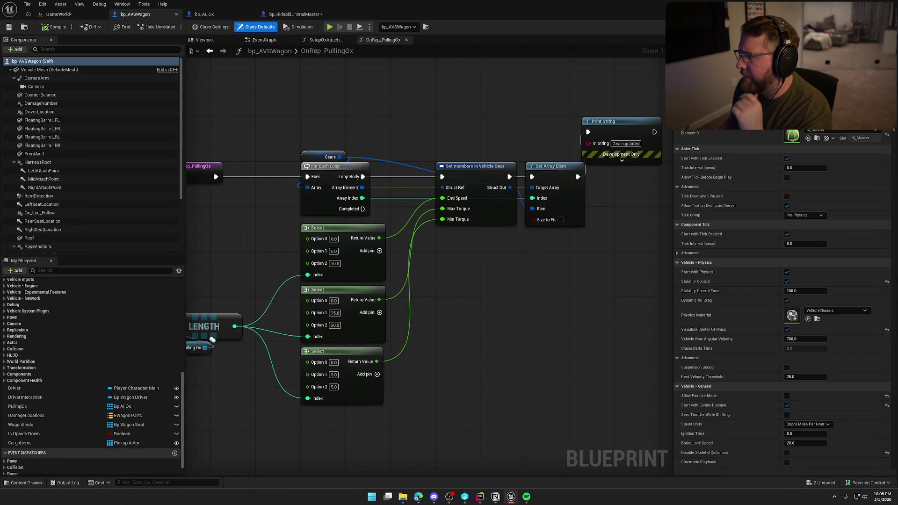
{"action": "scroll", "coordinate": [786, 299], "scroll_direction": "down", "scroll_amount": 10}
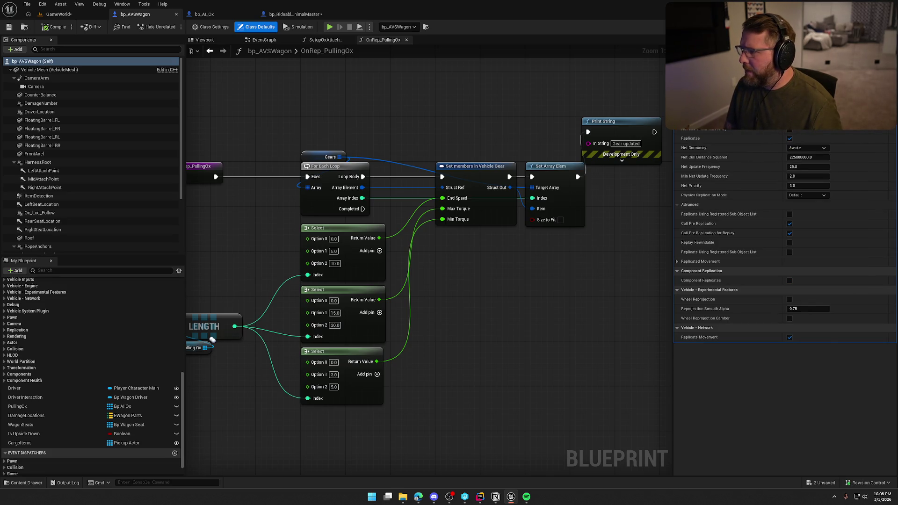
Confirm the Gears variable's default value holds two array elements, then switch back to the running game.
{"action": "scroll", "coordinate": [786, 299], "scroll_direction": "up", "scroll_amount": 8}
{"action": "left_click_drag", "start_coordinate": [237, 254], "coordinate": [296, 265]}
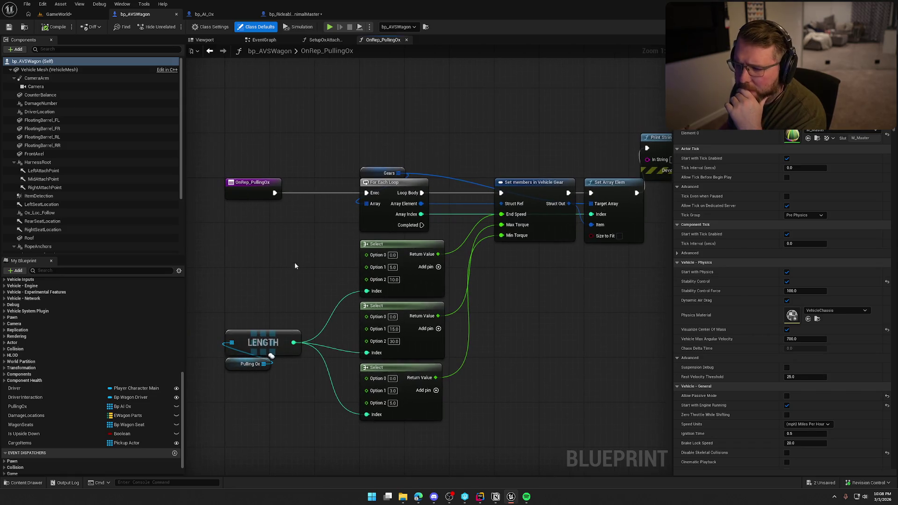
{"action": "left_click", "coordinate": [388, 173]}
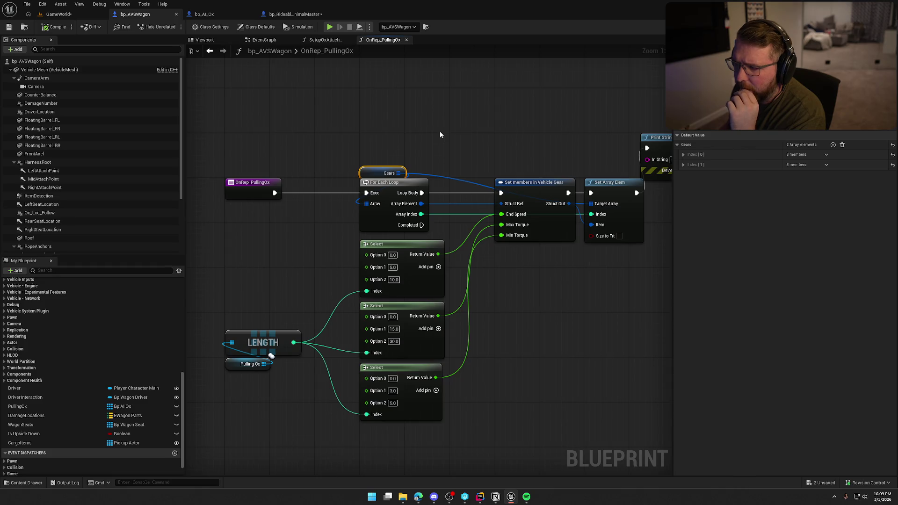
{"action": "mouse_move", "coordinate": [440, 134]}
{"action": "left_mouse_down"}
{"action": "mouse_move", "coordinate": [377, 137]}
{"action": "mouse_move", "coordinate": [393, 115]}
{"action": "left_mouse_up"}
{"action": "scroll", "coordinate": [384, 122], "scroll_direction": "down", "scroll_amount": 1}
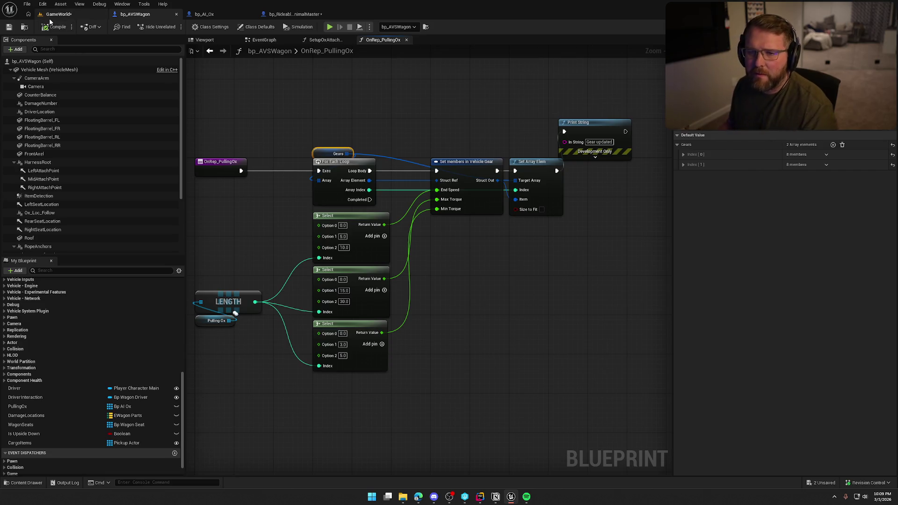
{"action": "left_click", "coordinate": [52, 15]}
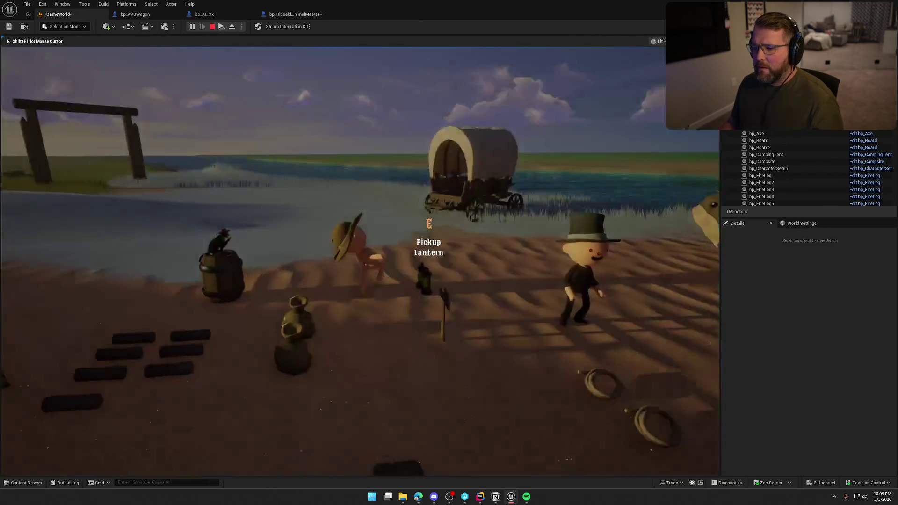
Resume the play test until 'Gear updated' and 'Server should attach ox' print, then stop it.
{"action": "key", "text": "super"}
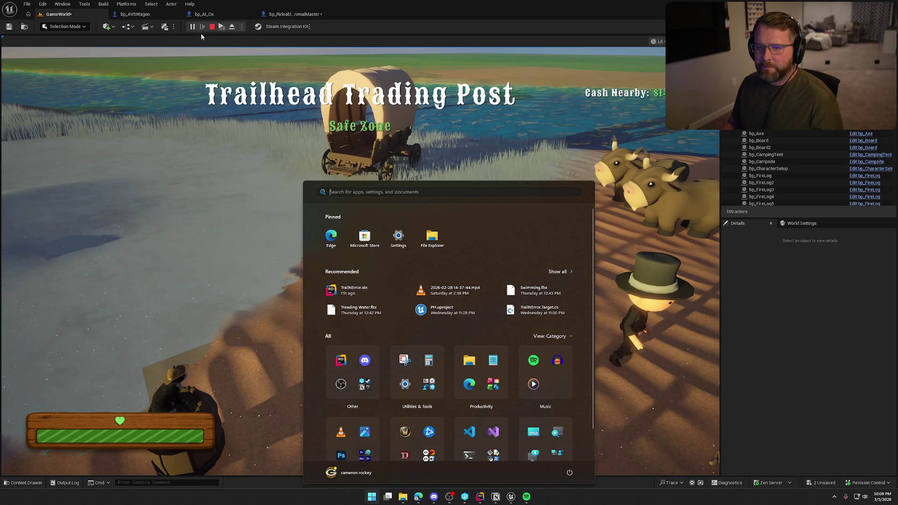
{"action": "key", "text": "Escape"}
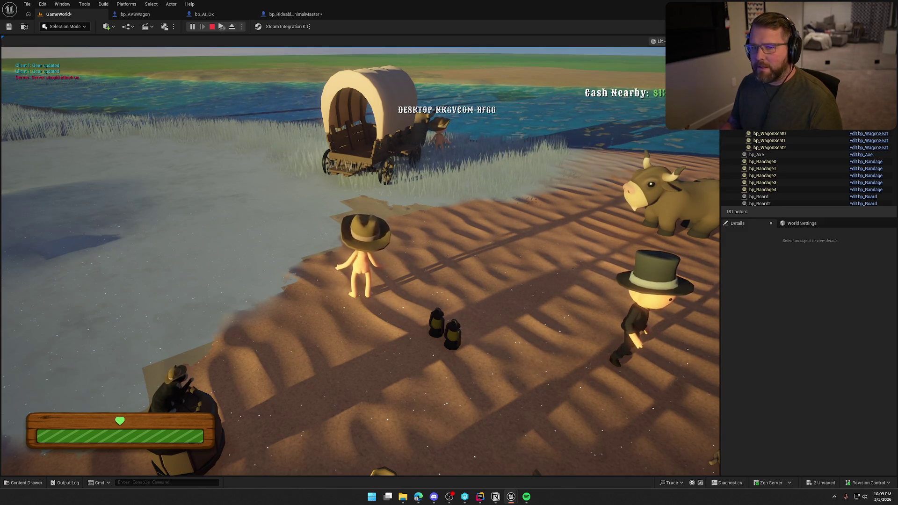
{"action": "key", "text": "Escape"}
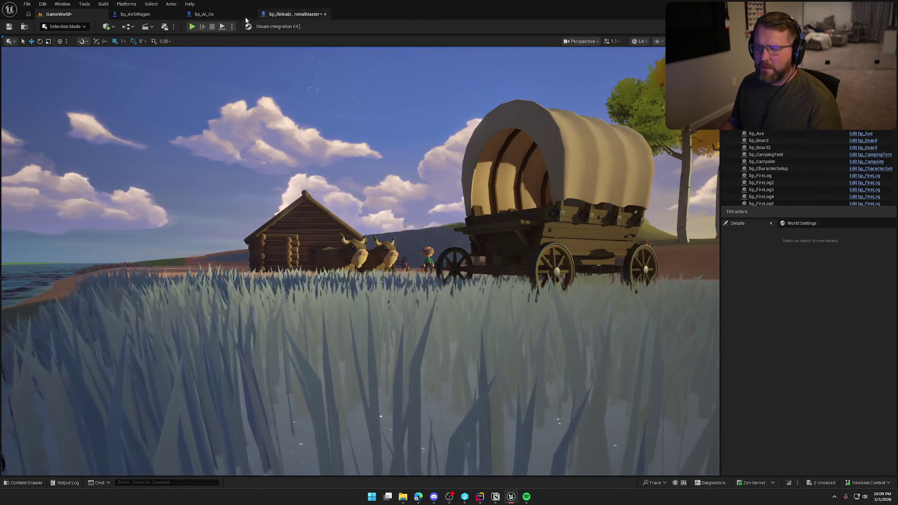
In the wagon Blueprint, inspect PullingOx's replication option, leaving it on RepNotify.
{"action": "left_click", "coordinate": [136, 14]}
{"action": "mouse_move", "coordinate": [289, 111]}
{"action": "left_mouse_down"}
{"action": "mouse_move", "coordinate": [341, 111]}
{"action": "mouse_move", "coordinate": [321, 114]}
{"action": "left_mouse_up"}
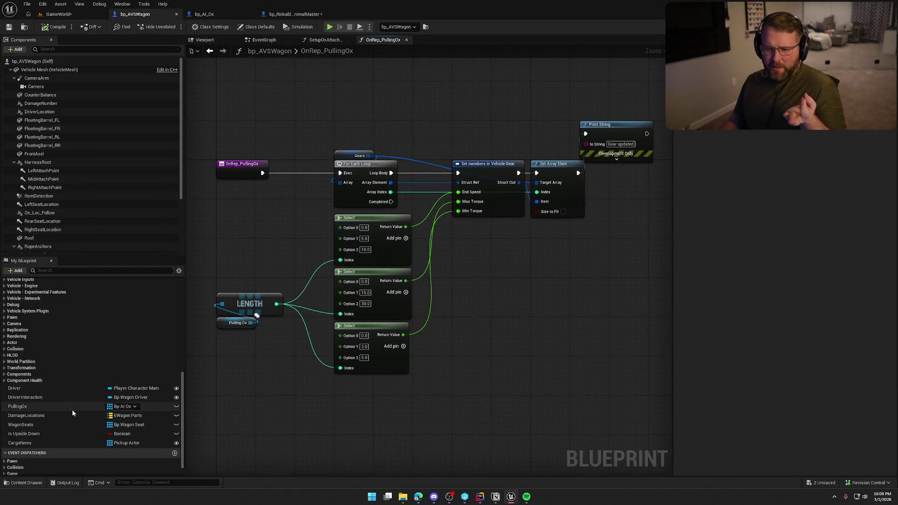
{"action": "left_click", "coordinate": [42, 407]}
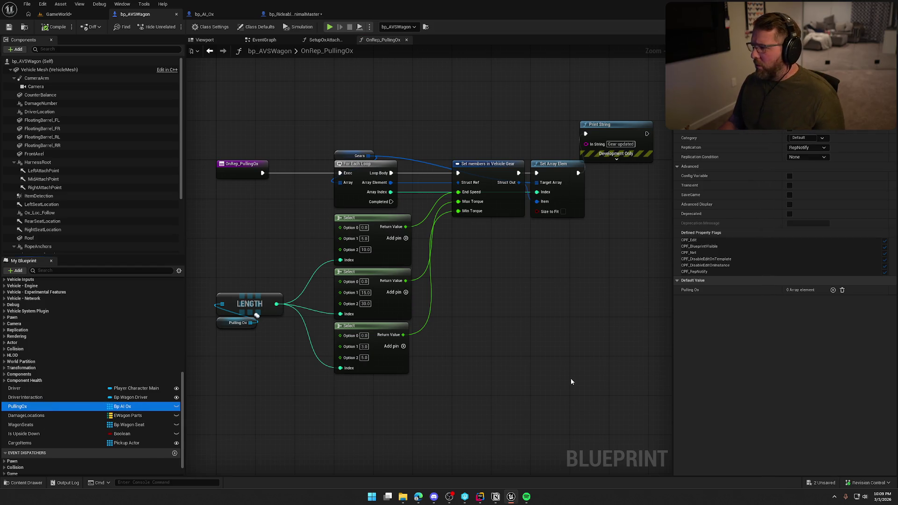
{"action": "left_click", "coordinate": [811, 148]}
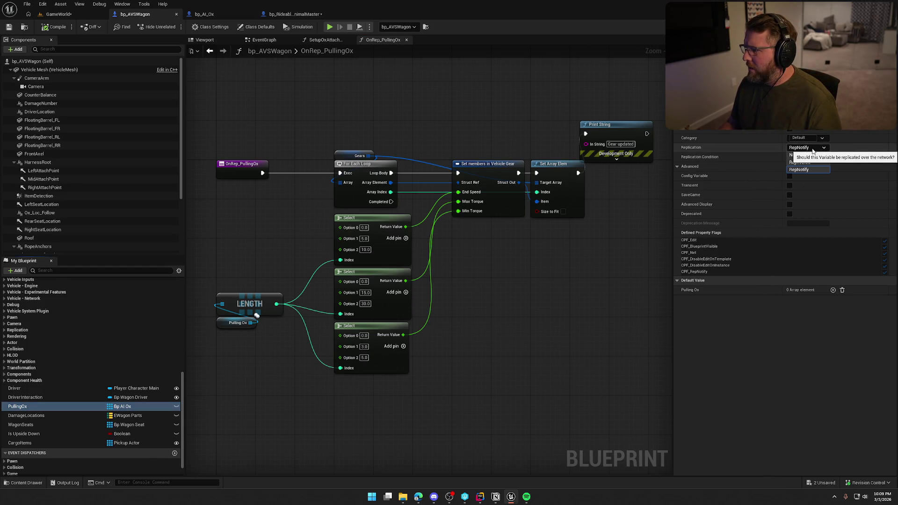
{"action": "left_click", "coordinate": [799, 170]}
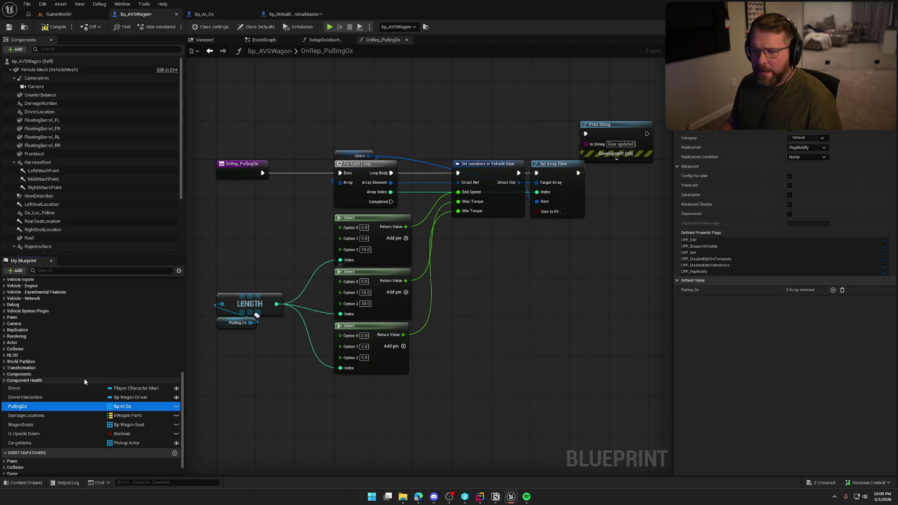
{"action": "scroll", "coordinate": [89, 377], "scroll_direction": "up", "scroll_amount": 10}
{"action": "scroll", "coordinate": [92, 376], "scroll_direction": "down", "scroll_amount": 10}
{"action": "left_click_drag", "start_coordinate": [257, 218], "coordinate": [300, 220]}
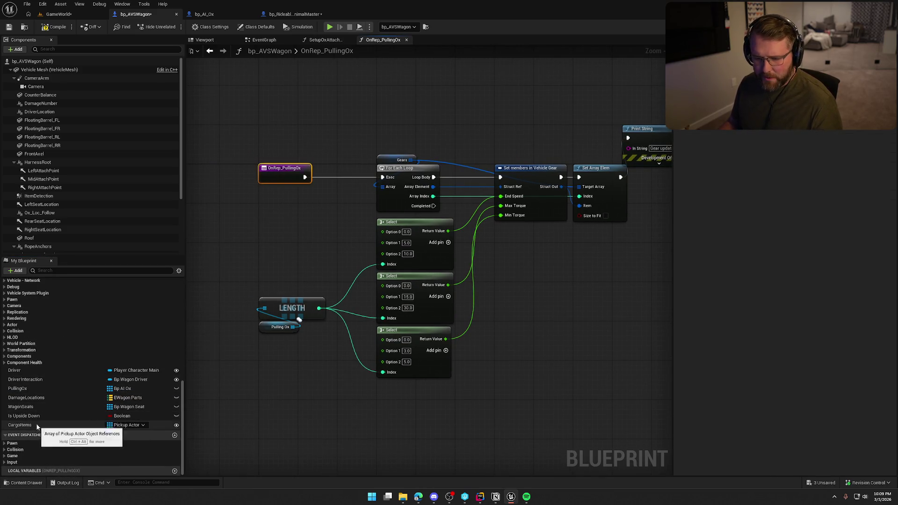
Switch PullingOx replication to plain Replicated.
{"action": "left_click", "coordinate": [29, 388]}
{"action": "left_click", "coordinate": [807, 147]}
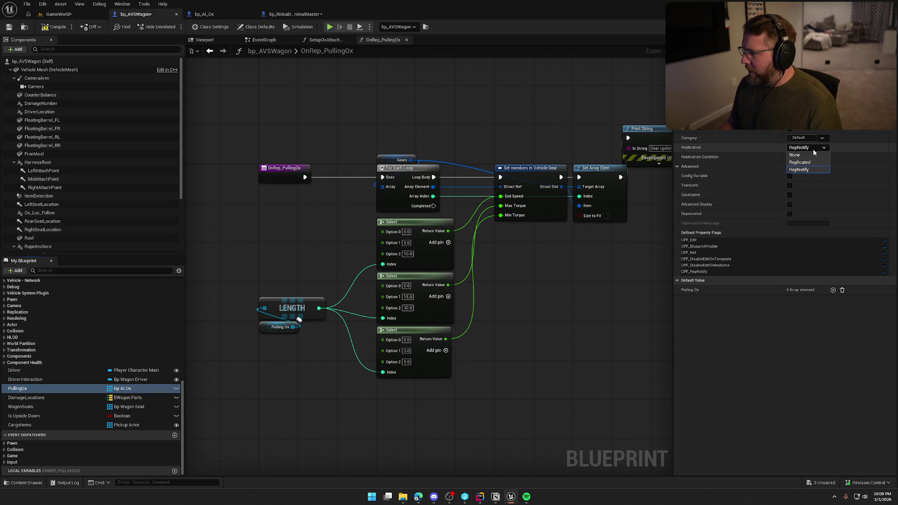
{"action": "left_click", "coordinate": [802, 162]}
{"action": "left_click", "coordinate": [299, 223]}
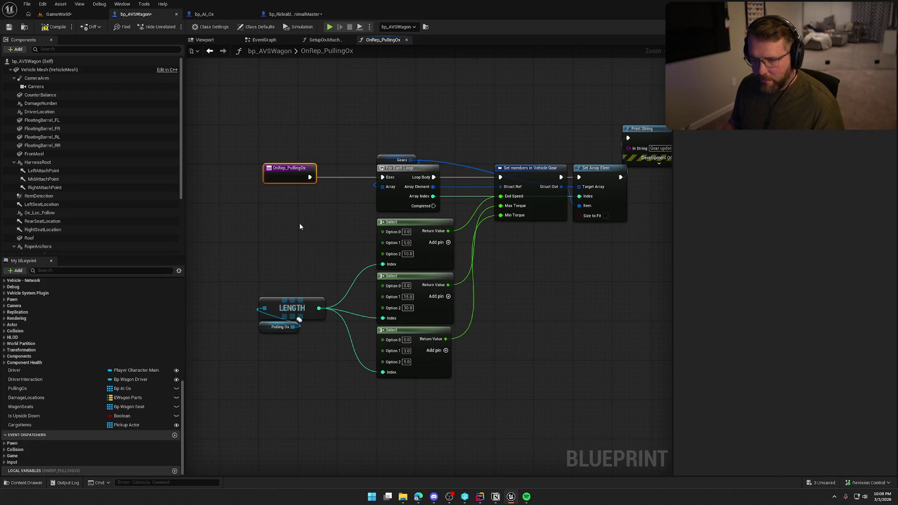
Rename the OnRep_PullingOx function to OnRep_PullingOx_Old.
{"action": "scroll", "coordinate": [55, 409], "scroll_direction": "up", "scroll_amount": 8}
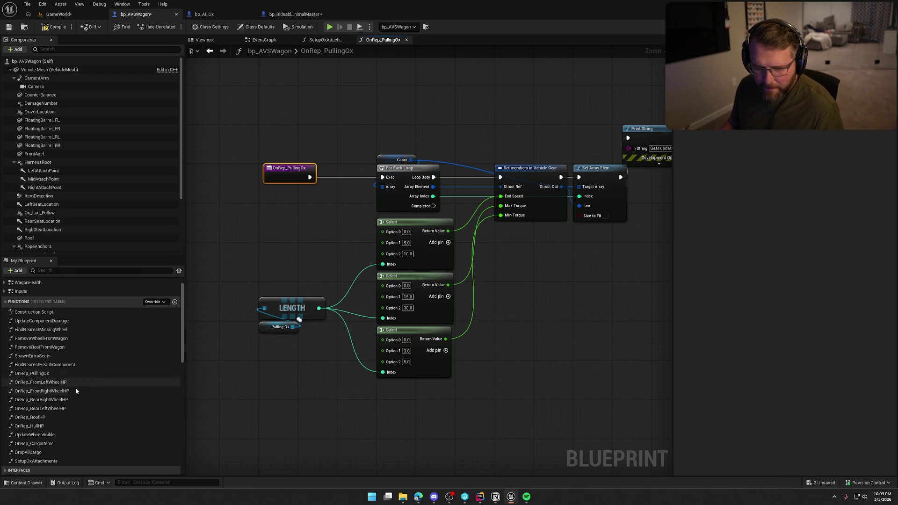
{"action": "left_click", "coordinate": [52, 374]}
{"action": "left_click", "coordinate": [52, 375]}
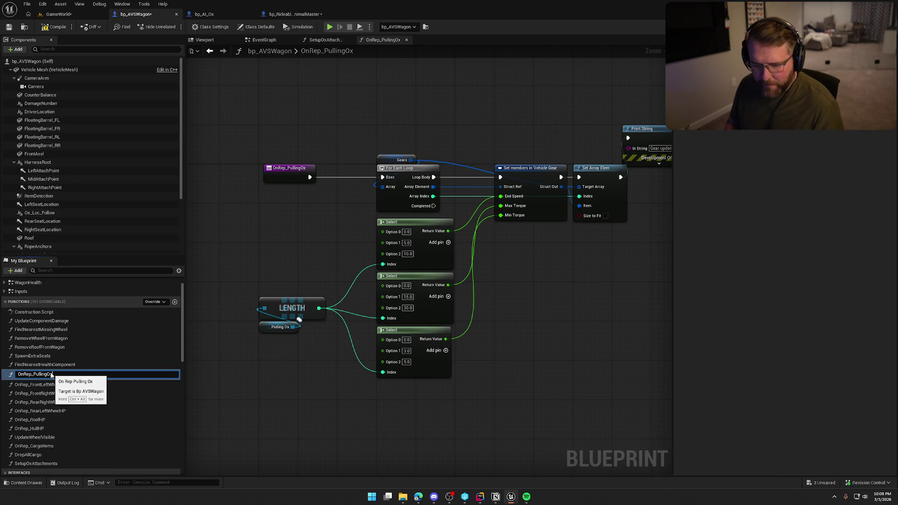
{"action": "type", "text": "_Old"}
{"action": "key", "text": "Return"}
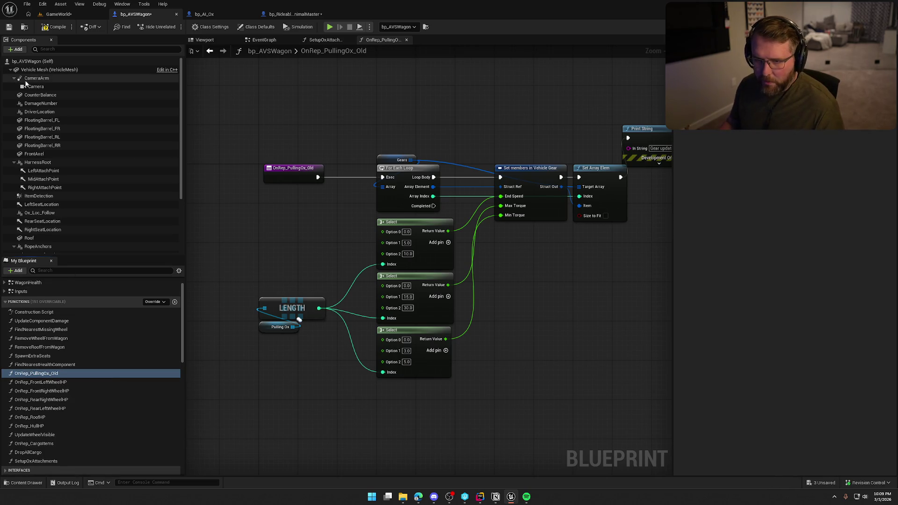
Set PullingOx back to RepNotify, generating a new empty OnRep_PullingOx function.
{"action": "scroll", "coordinate": [88, 383], "scroll_direction": "down", "scroll_amount": 10}
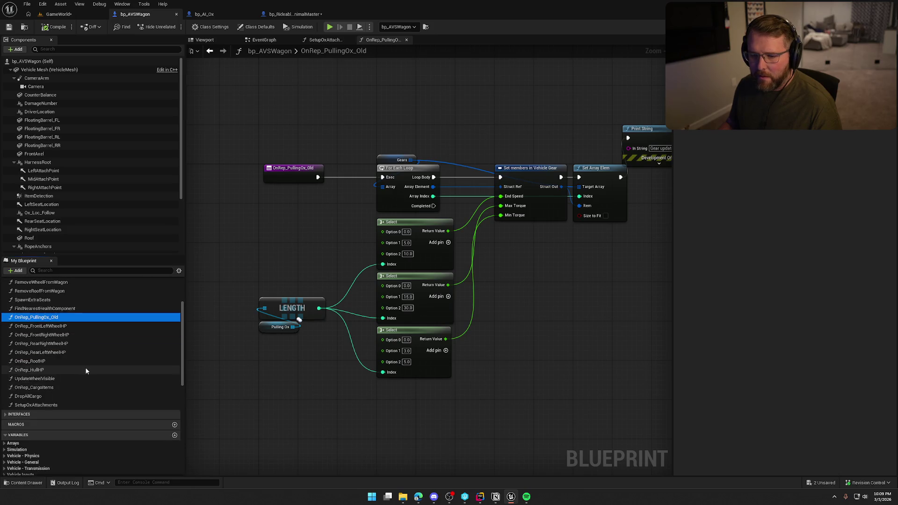
{"action": "scroll", "coordinate": [77, 426], "scroll_direction": "down", "scroll_amount": 5}
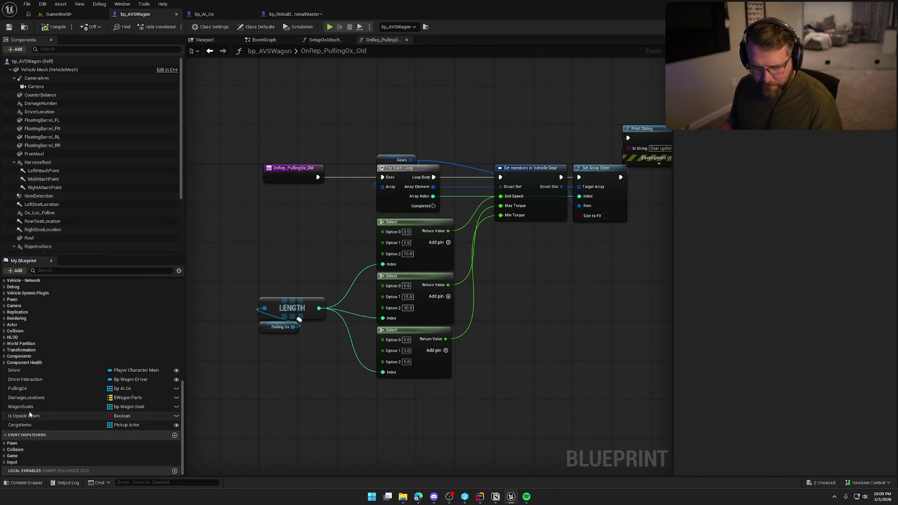
{"action": "left_click", "coordinate": [35, 388]}
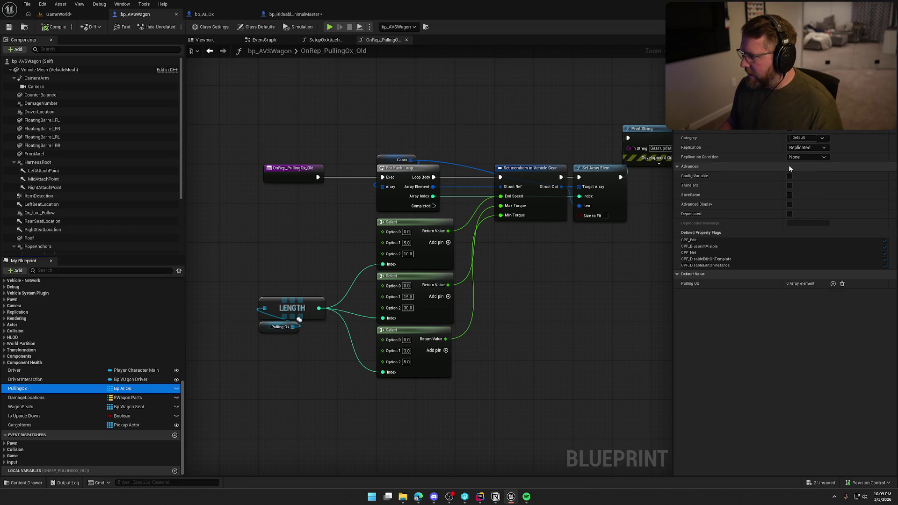
{"action": "left_click", "coordinate": [808, 147]}
{"action": "left_click", "coordinate": [813, 171]}
Select all nodes in the old function graph and open the new OnRep_PullingOx graph.
{"action": "scroll", "coordinate": [68, 352], "scroll_direction": "up", "scroll_amount": 10}
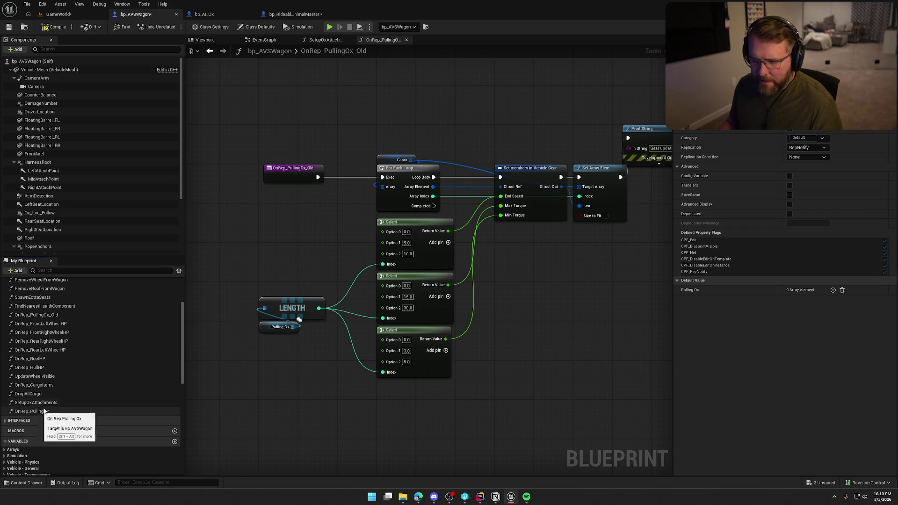
{"action": "scroll", "coordinate": [413, 244], "scroll_direction": "down", "scroll_amount": 1}
{"action": "left_click_drag", "start_coordinate": [365, 141], "coordinate": [607, 361]}
{"action": "left_click_drag", "start_coordinate": [261, 260], "coordinate": [601, 391]}
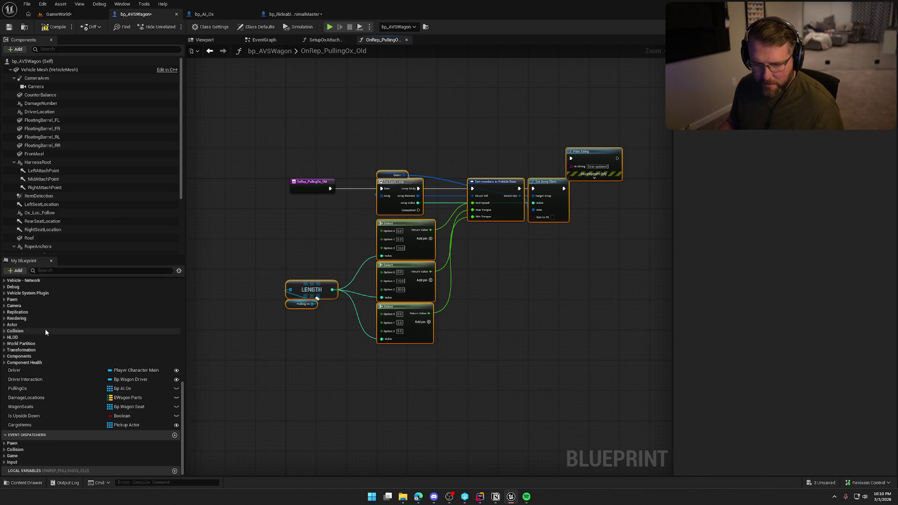
{"action": "scroll", "coordinate": [45, 329], "scroll_direction": "up", "scroll_amount": 5}
{"action": "double_click", "coordinate": [38, 338]}
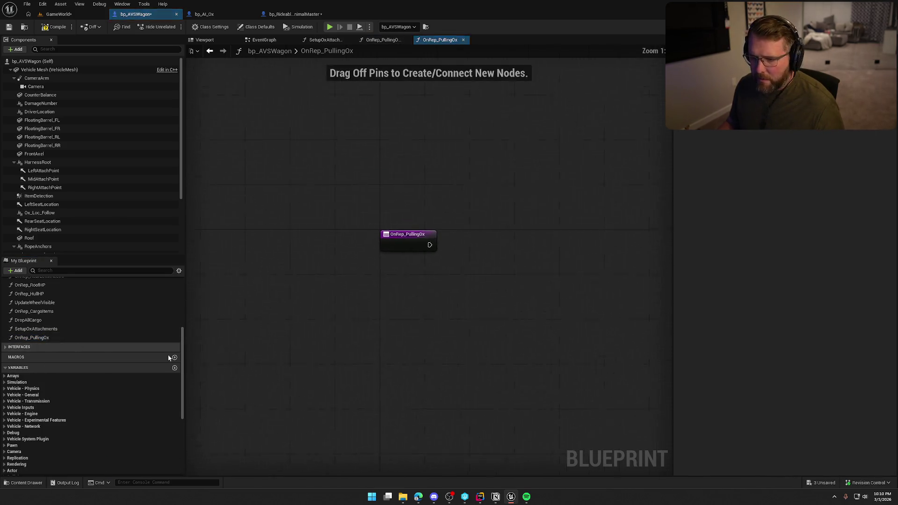
Paste the copied nodes into OnRep_PullingOx, wire the entry to For Each Loop, and place Print String after Set Array Elem.
{"action": "key", "text": "ctrl+v"}
{"action": "left_click_drag", "start_coordinate": [437, 230], "coordinate": [307, 191]}
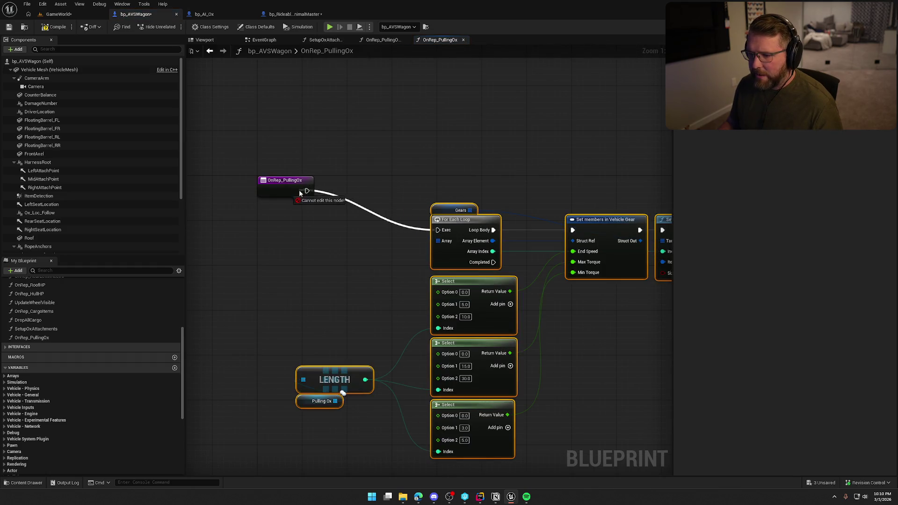
{"action": "left_click_drag", "start_coordinate": [457, 224], "coordinate": [419, 180]}
{"action": "mouse_move", "coordinate": [419, 142]}
{"action": "left_mouse_down"}
{"action": "mouse_move", "coordinate": [235, 125]}
{"action": "mouse_move", "coordinate": [314, 140]}
{"action": "left_mouse_up"}
{"action": "mouse_move", "coordinate": [617, 157]}
{"action": "left_mouse_down"}
{"action": "mouse_move", "coordinate": [628, 168]}
{"action": "mouse_move", "coordinate": [624, 189]}
{"action": "left_mouse_up"}
{"action": "scroll", "coordinate": [521, 143], "scroll_direction": "down", "scroll_amount": 3}
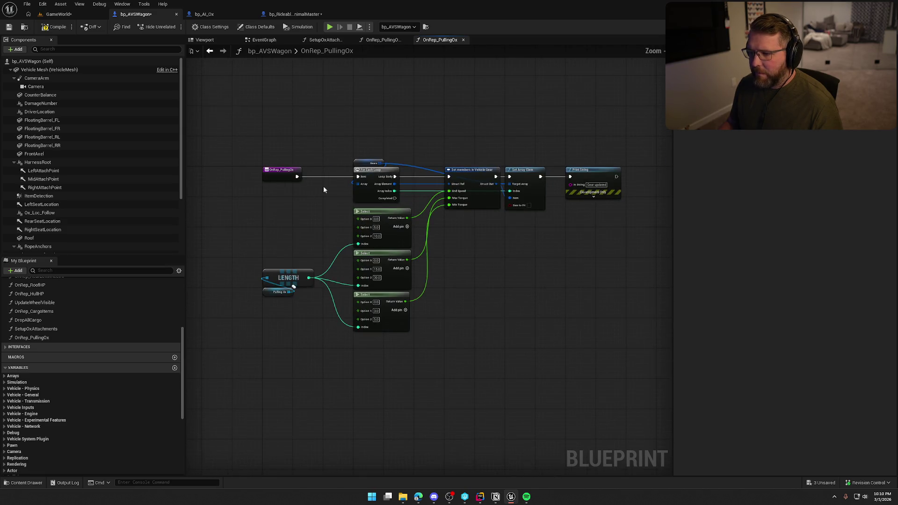
Save the wagon Blueprint and delete the OnRep_PullingOx_Old function.
{"action": "key", "text": "ctrl+s"}
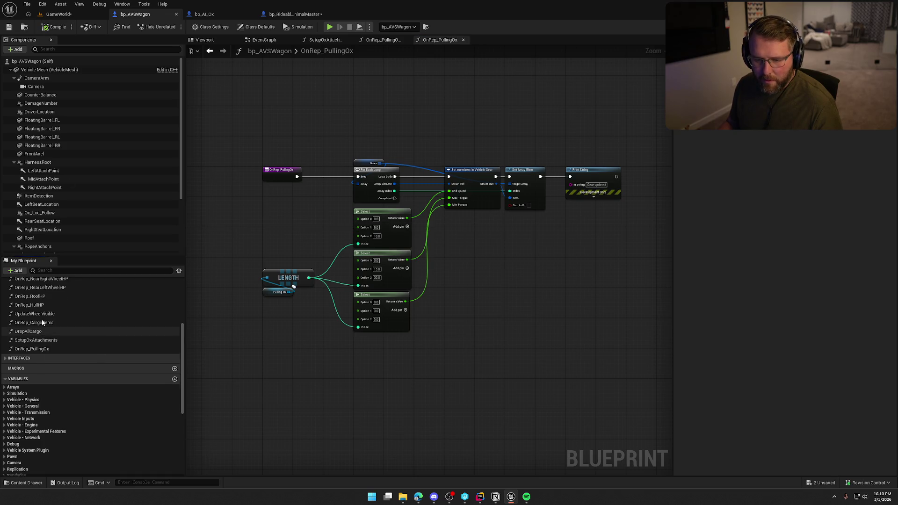
{"action": "scroll", "coordinate": [41, 321], "scroll_direction": "up", "scroll_amount": 5}
{"action": "left_click", "coordinate": [54, 322]}
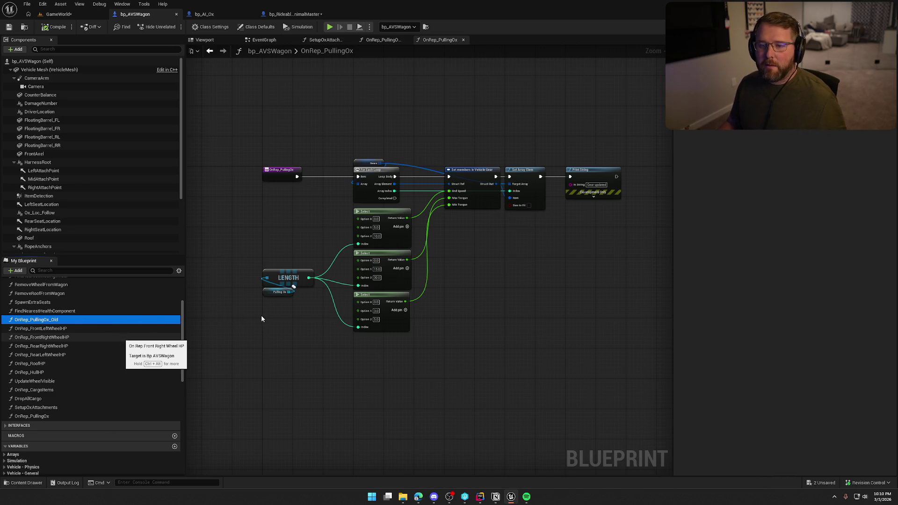
{"action": "key", "text": "Delete"}
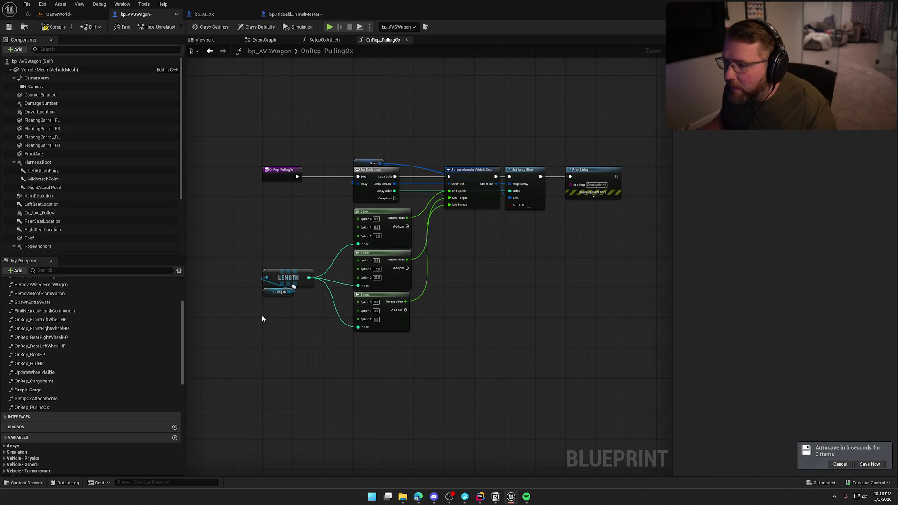
Play GameWorld, ride an ox to the wagon and dismount, then stop and return to the wagon Blueprint.
{"action": "left_click", "coordinate": [63, 17]}
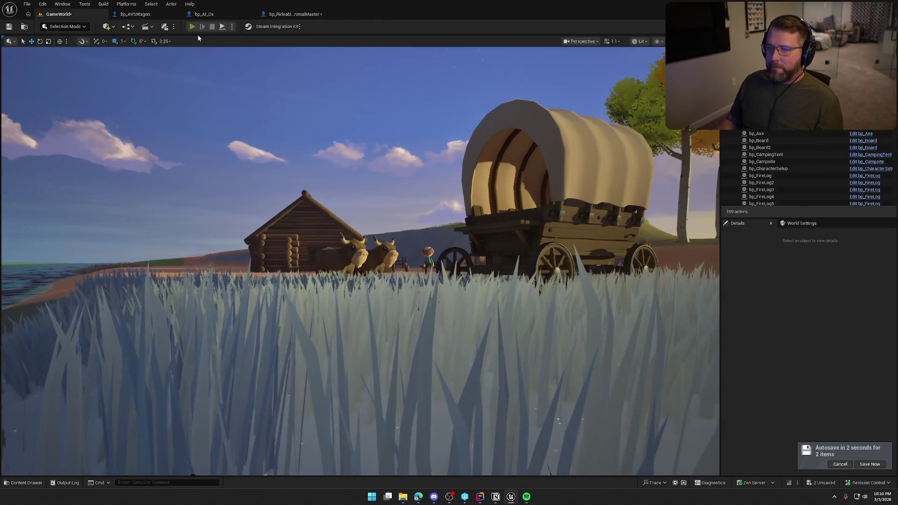
{"action": "left_click", "coordinate": [192, 26]}
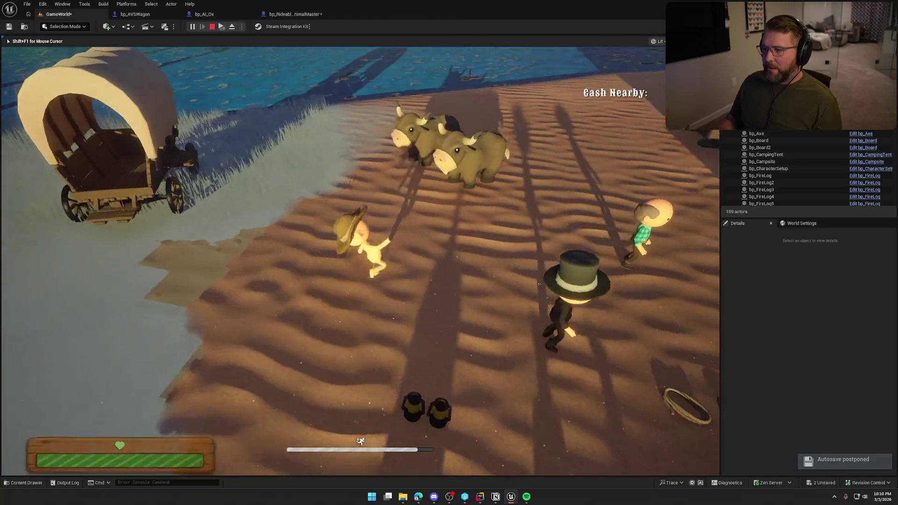
{"action": "key", "text": "w"}
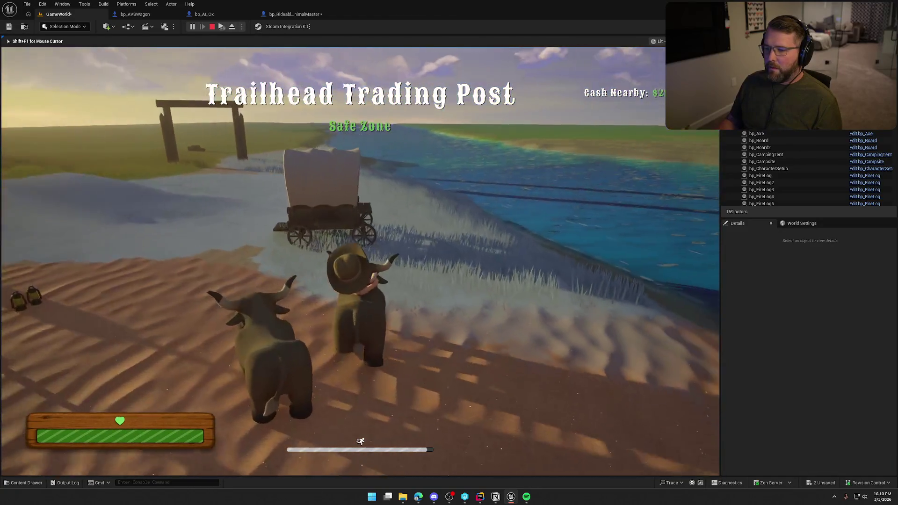
{"action": "key", "text": "w"}
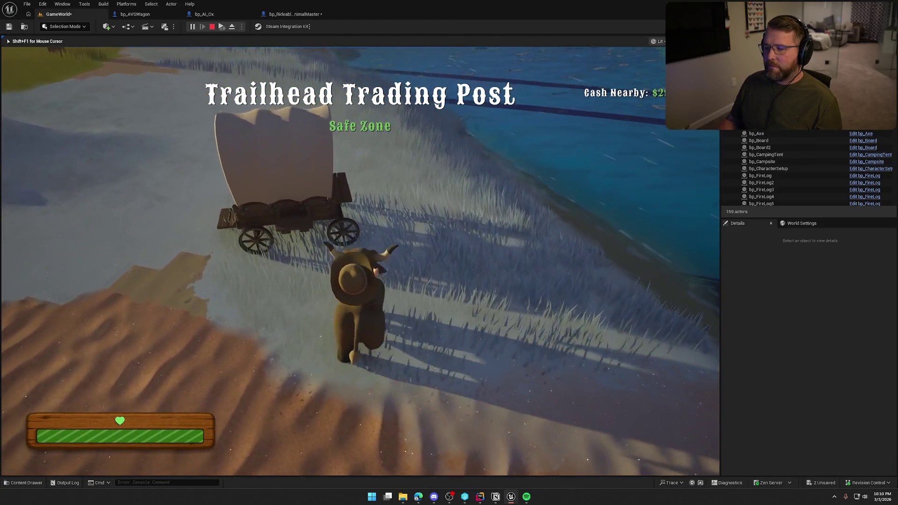
{"action": "key", "text": "w"}
{"action": "key", "text": "e"}
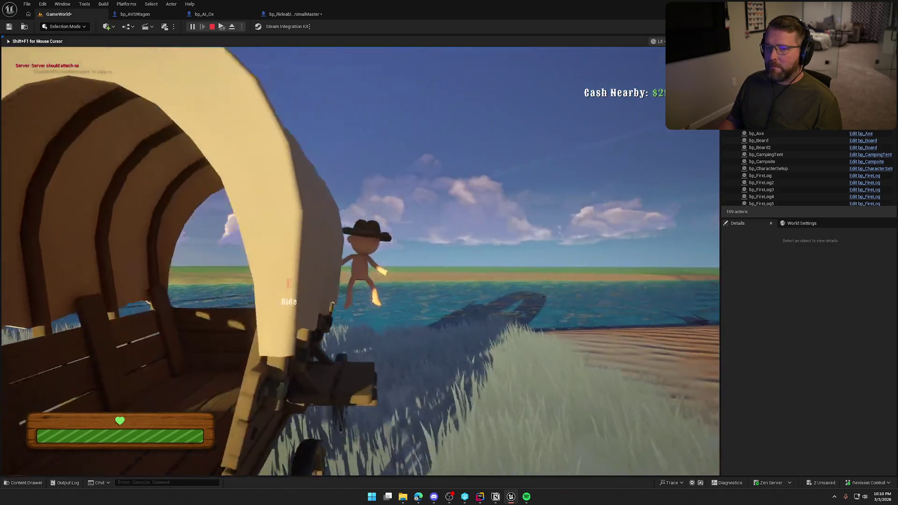
{"action": "key", "text": "w"}
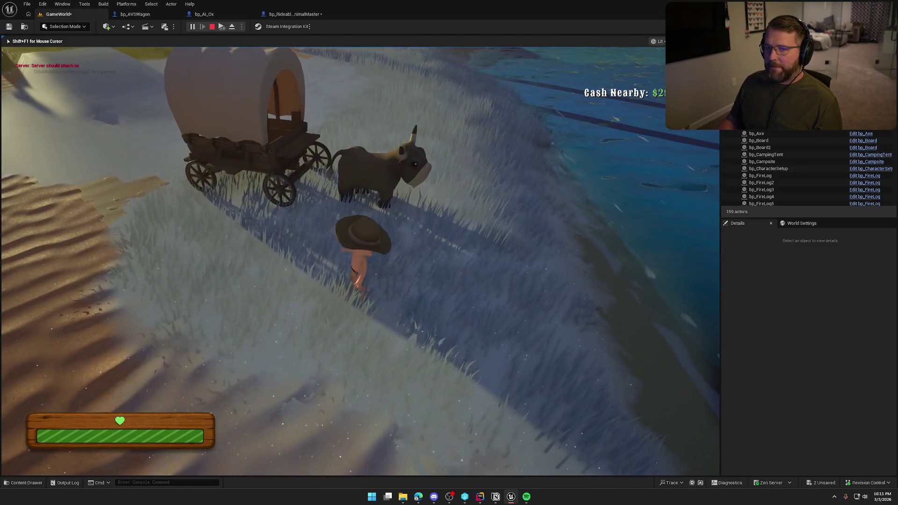
{"action": "key", "text": "Escape"}
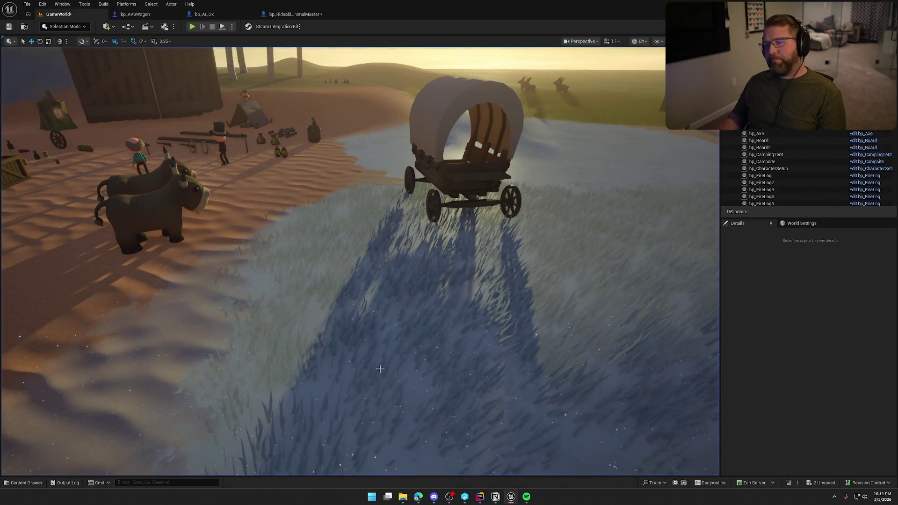
{"action": "left_click", "coordinate": [145, 15]}
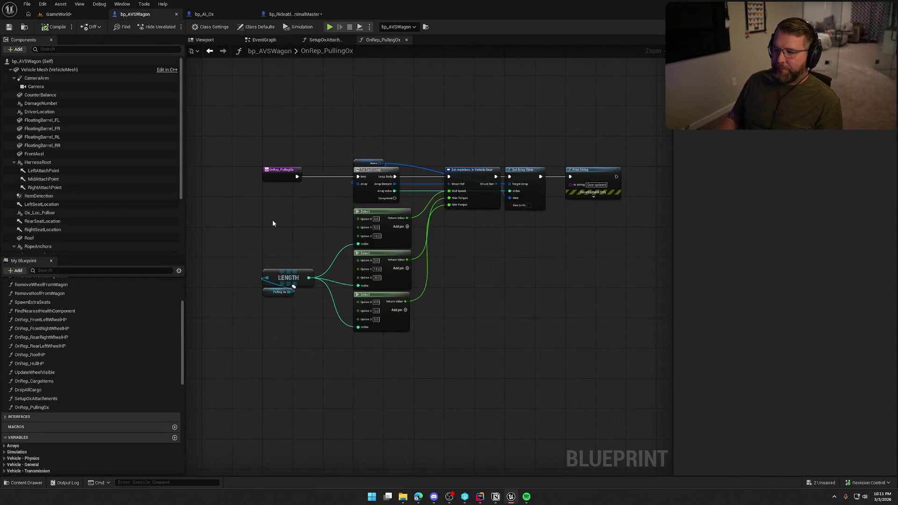
Open the SetupOxAttachments graph, frame its ox attachment nodes, and show the wagon's Class Defaults.
{"action": "left_click_drag", "start_coordinate": [280, 318], "coordinate": [270, 262]}
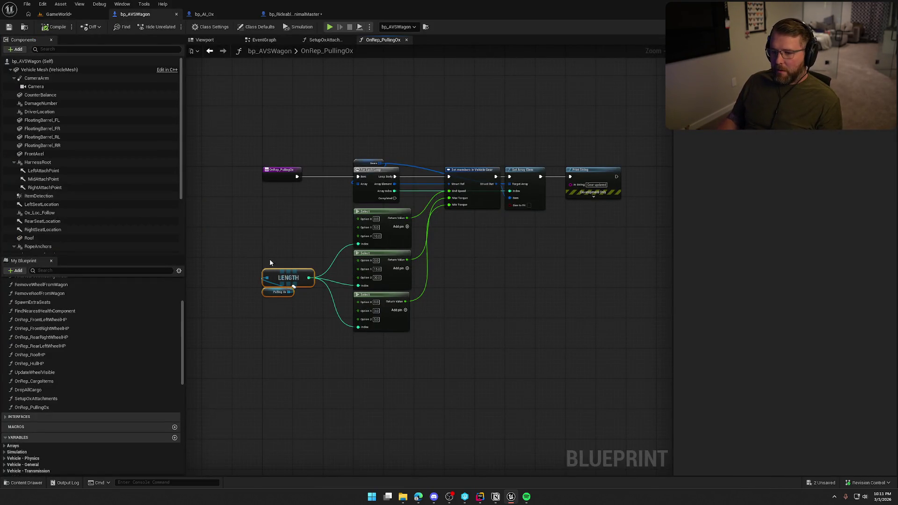
{"action": "left_click", "coordinate": [325, 40]}
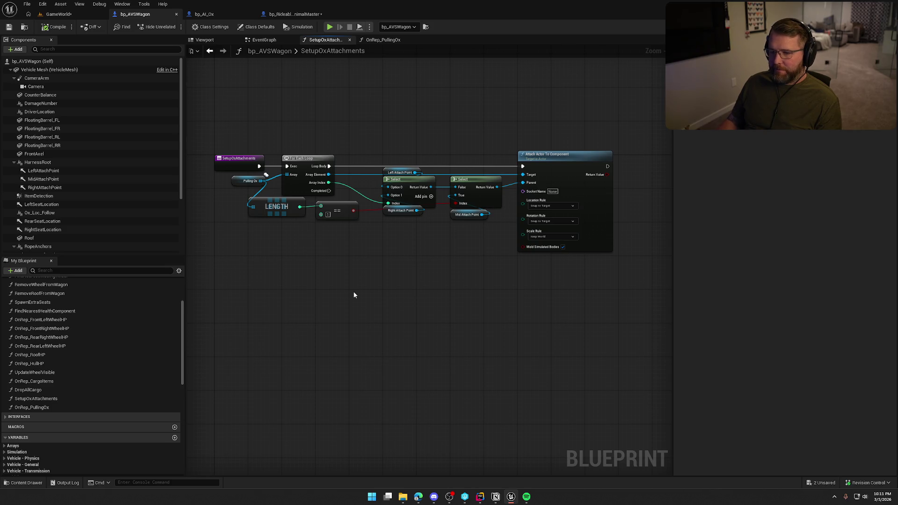
{"action": "scroll", "coordinate": [304, 273], "scroll_direction": "up", "scroll_amount": 2}
{"action": "left_click_drag", "start_coordinate": [314, 275], "coordinate": [339, 293]}
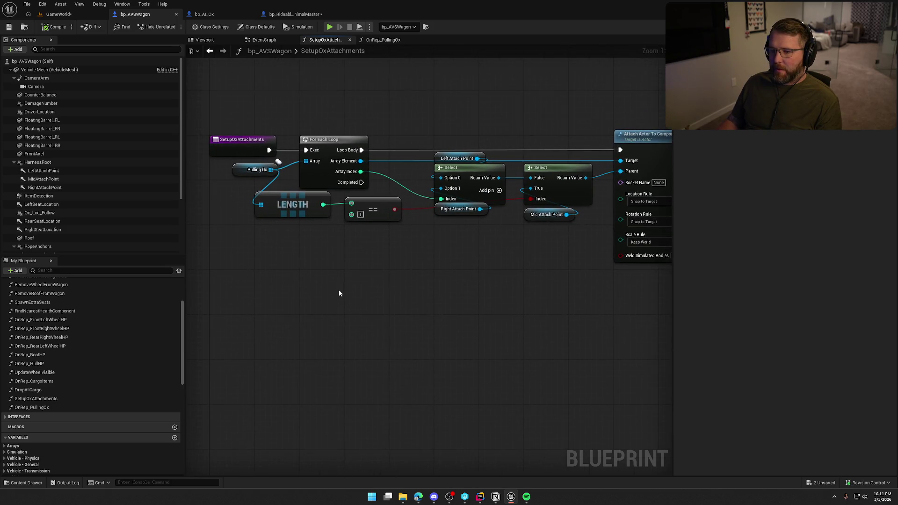
{"action": "left_click_drag", "start_coordinate": [362, 189], "coordinate": [395, 273]}
{"action": "left_click", "coordinate": [358, 272]}
{"action": "scroll", "coordinate": [68, 358], "scroll_direction": "up", "scroll_amount": 5}
{"action": "scroll", "coordinate": [68, 358], "scroll_direction": "down", "scroll_amount": 3}
{"action": "mouse_move", "coordinate": [38, 411]}
{"action": "left_mouse_down"}
{"action": "mouse_move", "coordinate": [258, 339]}
{"action": "mouse_move", "coordinate": [341, 277]}
{"action": "left_mouse_up"}
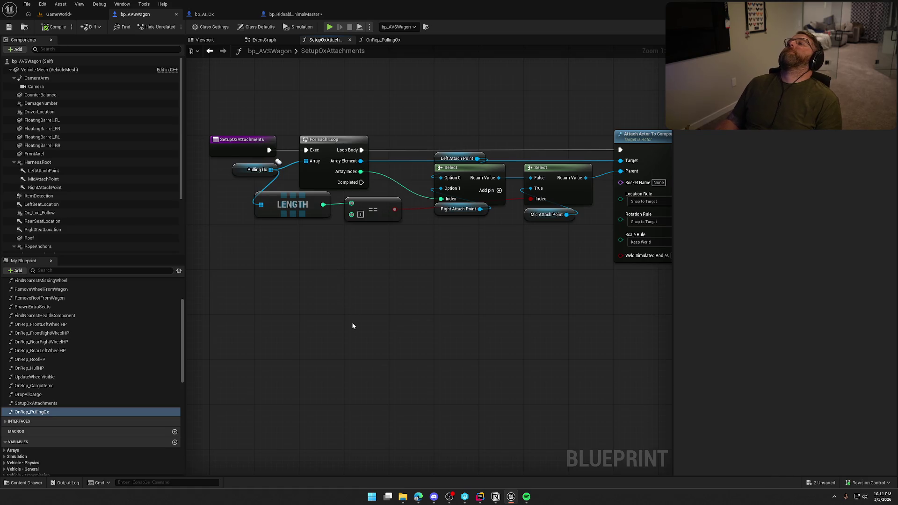
{"action": "left_click", "coordinate": [260, 28]}
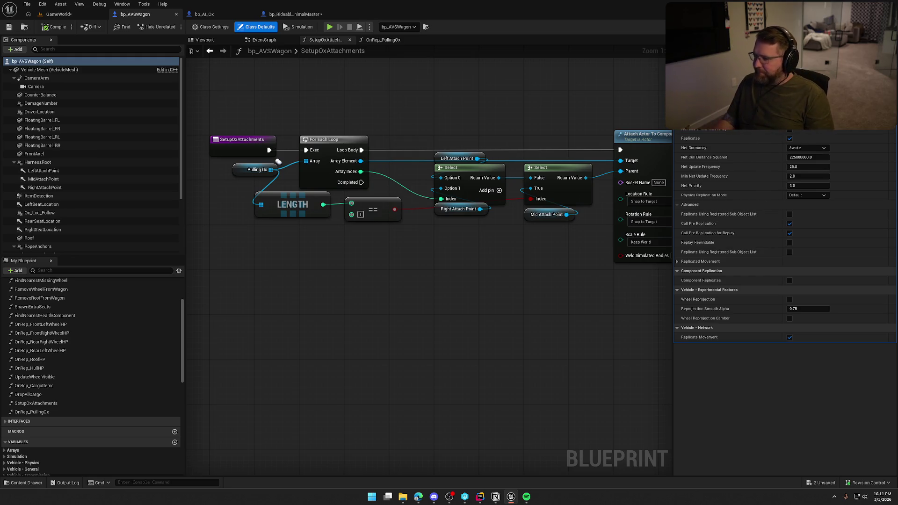
{"action": "left_click", "coordinate": [677, 261]}
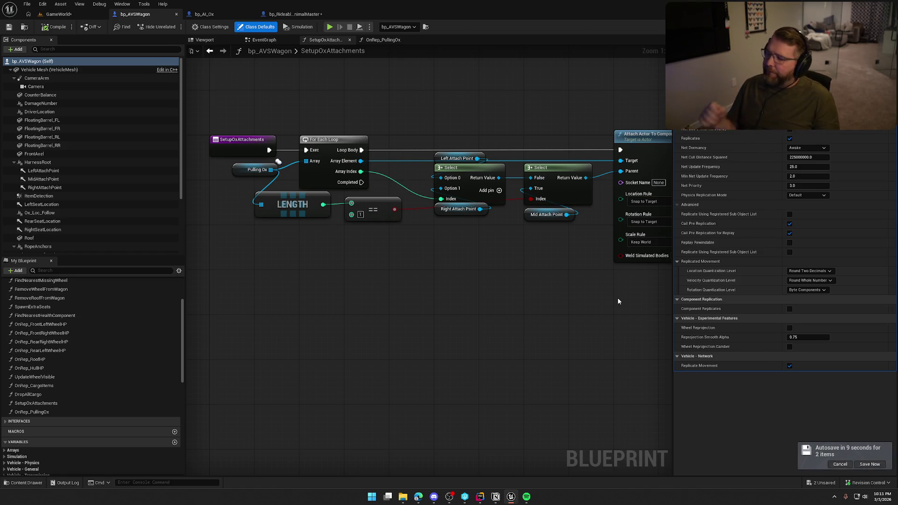
{"action": "scroll", "coordinate": [784, 300], "scroll_direction": "up", "scroll_amount": 10}
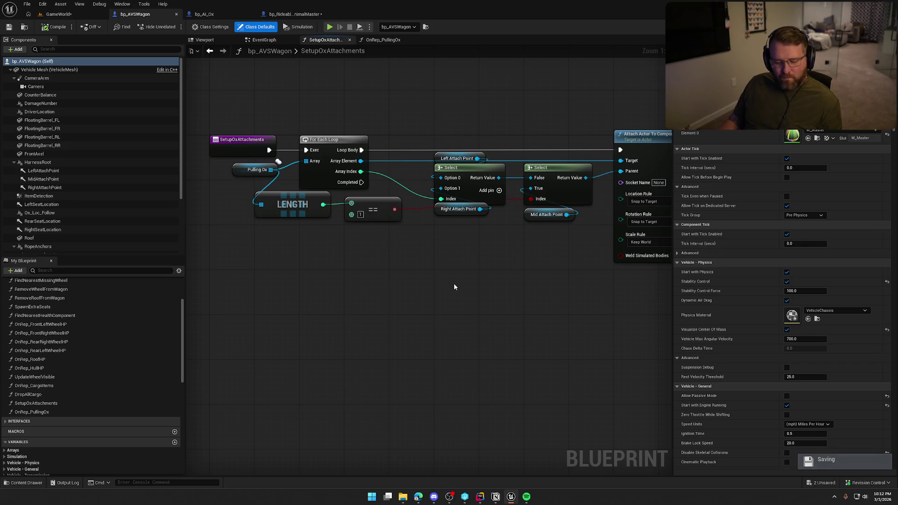
Open the OnRep_PullingOx graph, check SetupOxAttachments' loop Completed output, and select the gear-setting nodes.
{"action": "left_click", "coordinate": [86, 412]}
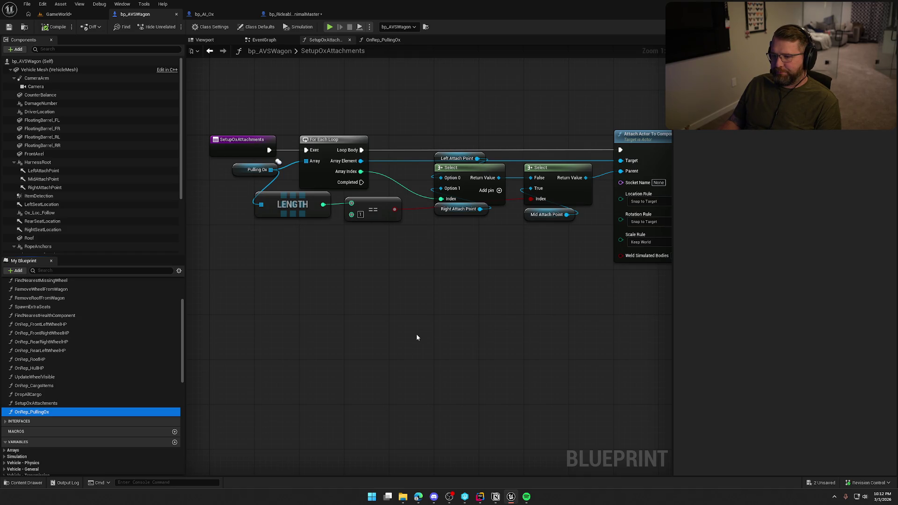
{"action": "left_click", "coordinate": [380, 40]}
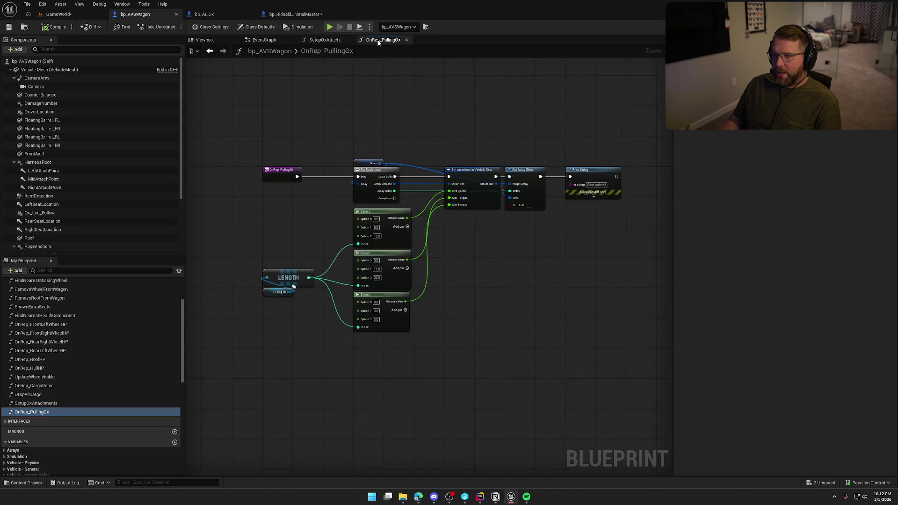
{"action": "left_click", "coordinate": [312, 42]}
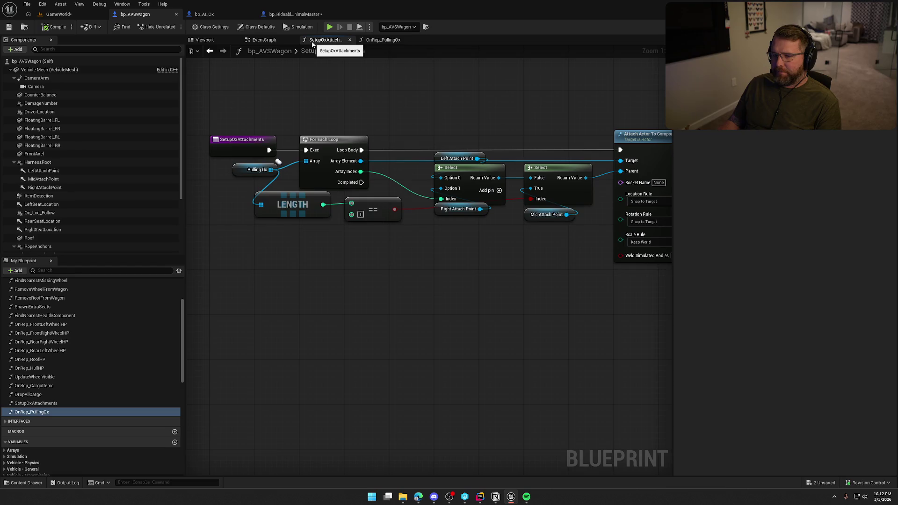
{"action": "left_click_drag", "start_coordinate": [362, 182], "coordinate": [463, 306]}
{"action": "left_click", "coordinate": [359, 297]}
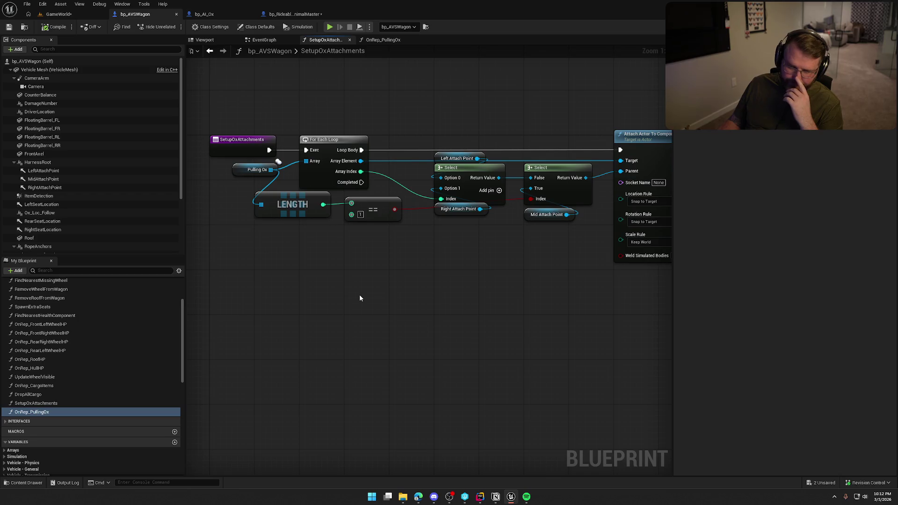
{"action": "left_click", "coordinate": [385, 40]}
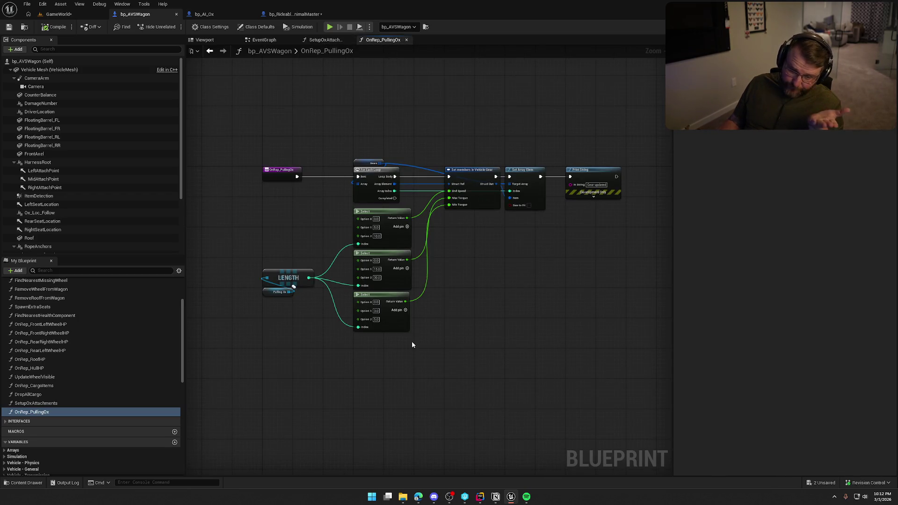
{"action": "left_click_drag", "start_coordinate": [327, 157], "coordinate": [607, 365]}
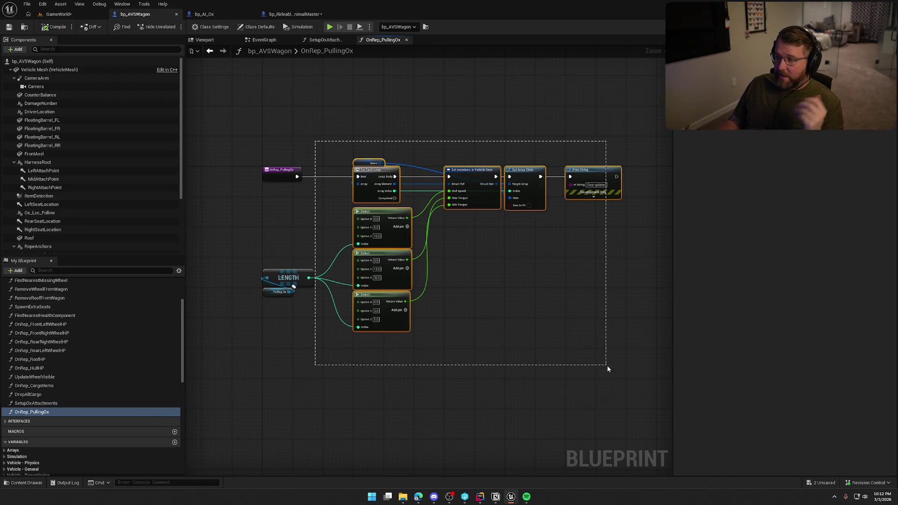
Add the Length and Pulling Ox nodes to the gear selection; try collapsing them, then undo.
{"action": "scroll", "coordinate": [457, 337], "scroll_direction": "up", "scroll_amount": 2}
{"action": "mouse_move", "coordinate": [206, 299]}
{"action": "left_mouse_down"}
{"action": "mouse_move", "coordinate": [222, 223]}
{"action": "mouse_move", "coordinate": [307, 219]}
{"action": "mouse_move", "coordinate": [315, 229]}
{"action": "left_mouse_up"}
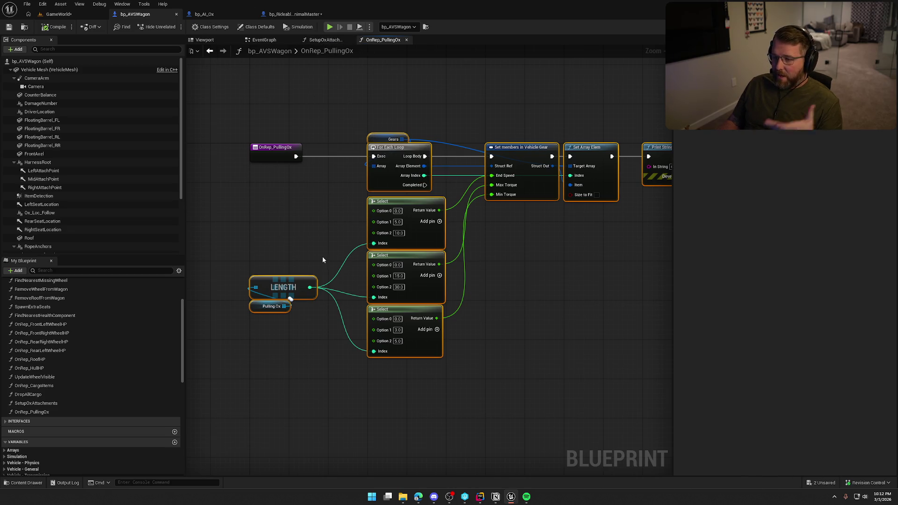
{"action": "scroll", "coordinate": [102, 341], "scroll_direction": "down", "scroll_amount": 10}
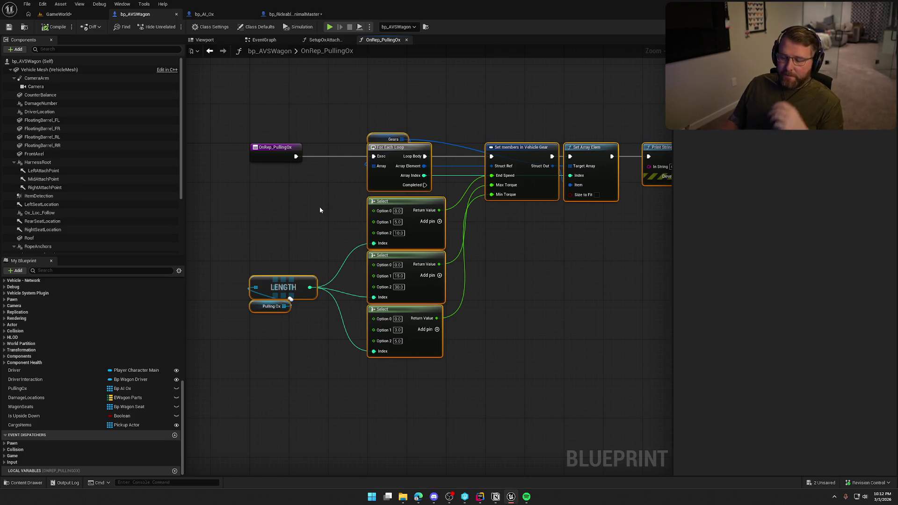
{"action": "right_click", "coordinate": [387, 149]}
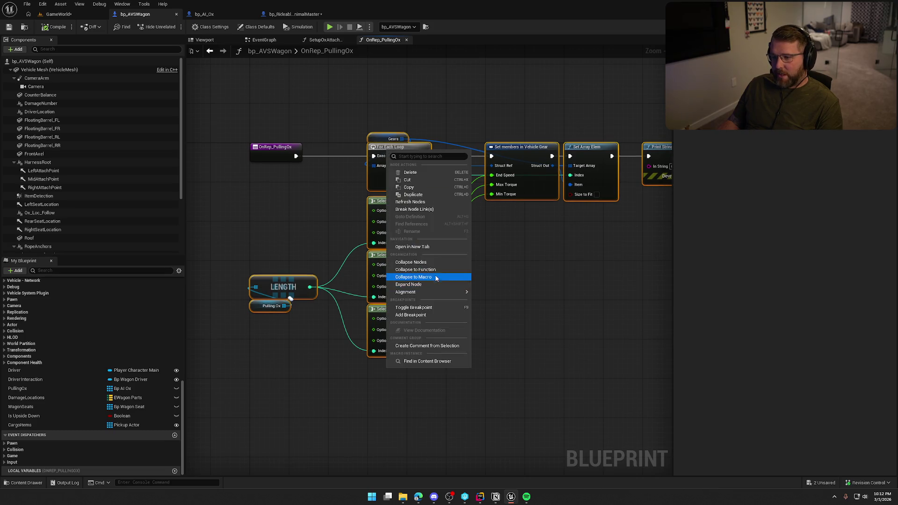
{"action": "left_click", "coordinate": [423, 262]}
{"action": "left_click", "coordinate": [433, 267]}
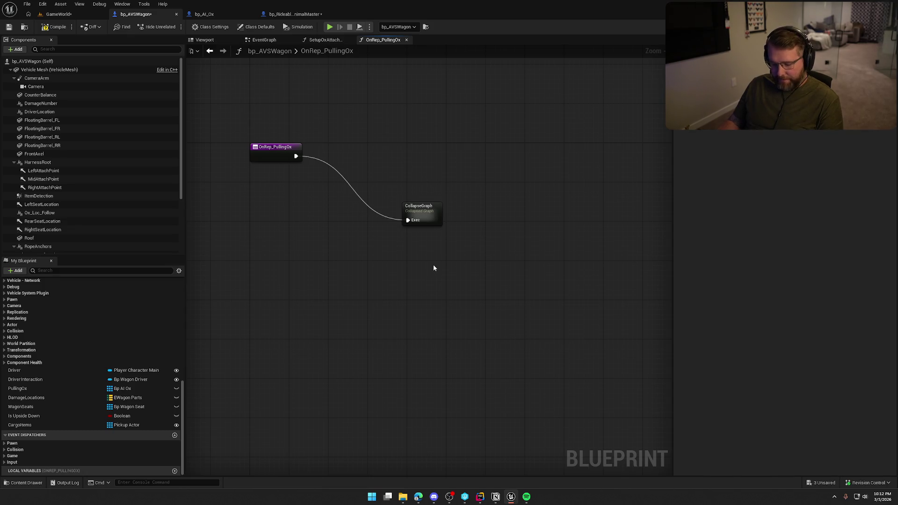
{"action": "key", "text": "ctrl+z"}
{"action": "key", "text": "ctrl+z"}
{"action": "scroll", "coordinate": [332, 188], "scroll_direction": "down", "scroll_amount": 4}
{"action": "scroll", "coordinate": [345, 228], "scroll_direction": "up", "scroll_amount": 5}
Collapse the selected gear nodes into a new function named UpdateGearSpeedByOx and tidy its graph.
{"action": "right_click", "coordinate": [368, 85]}
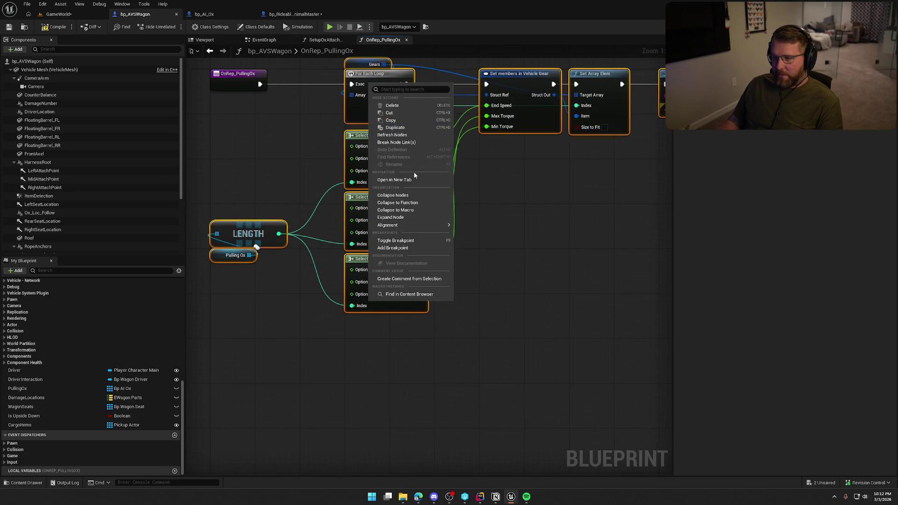
{"action": "left_click", "coordinate": [397, 202]}
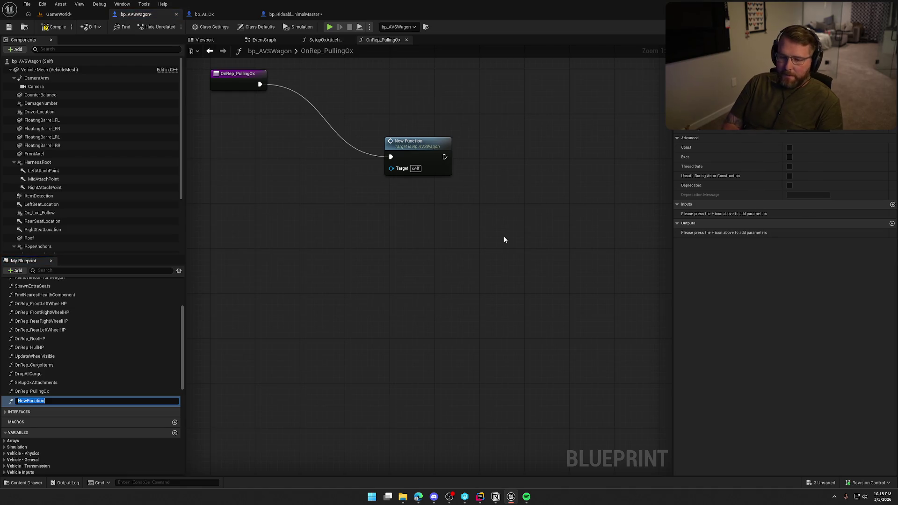
{"action": "type", "text": "UpdateGearSpeedByOx"}
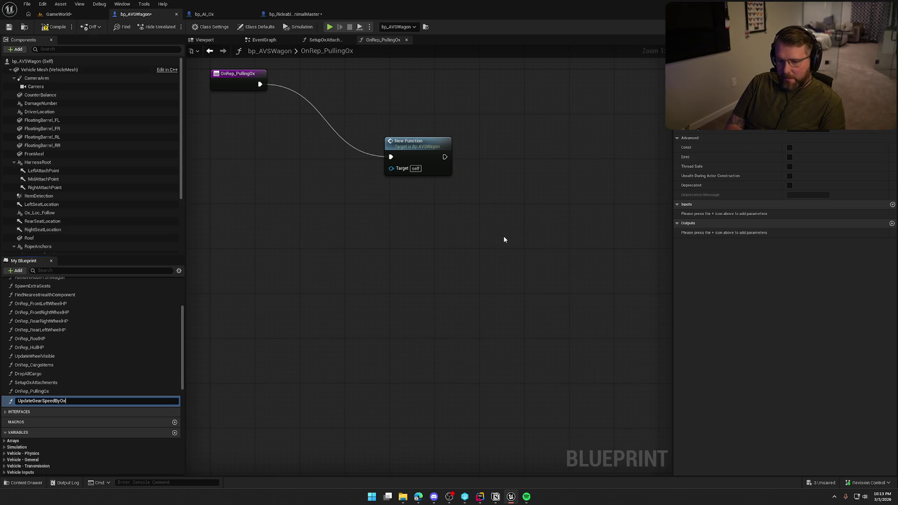
{"action": "key", "text": "Return"}
{"action": "left_click_drag", "start_coordinate": [495, 232], "coordinate": [386, 157]}
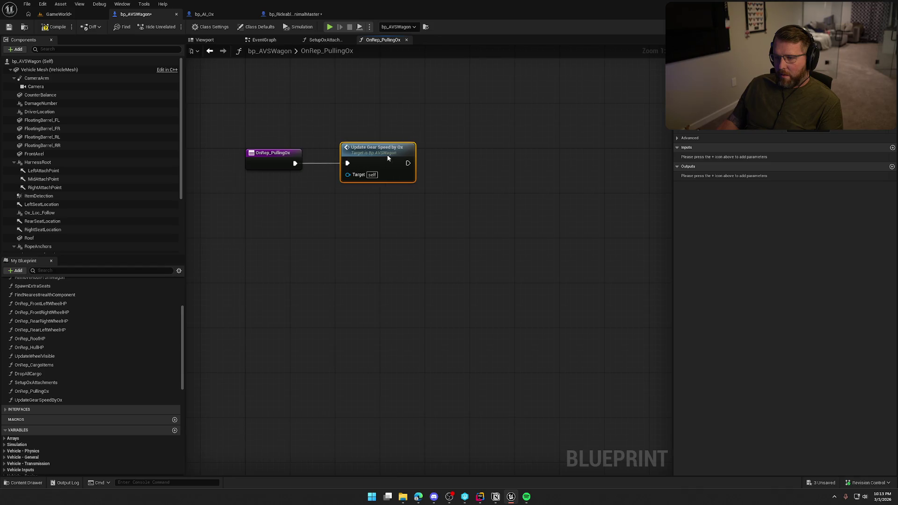
{"action": "double_click", "coordinate": [380, 155]}
{"action": "mouse_move", "coordinate": [281, 236]}
{"action": "left_mouse_down"}
{"action": "mouse_move", "coordinate": [293, 234]}
{"action": "mouse_move", "coordinate": [326, 187]}
{"action": "left_mouse_up"}
{"action": "left_click", "coordinate": [336, 202]}
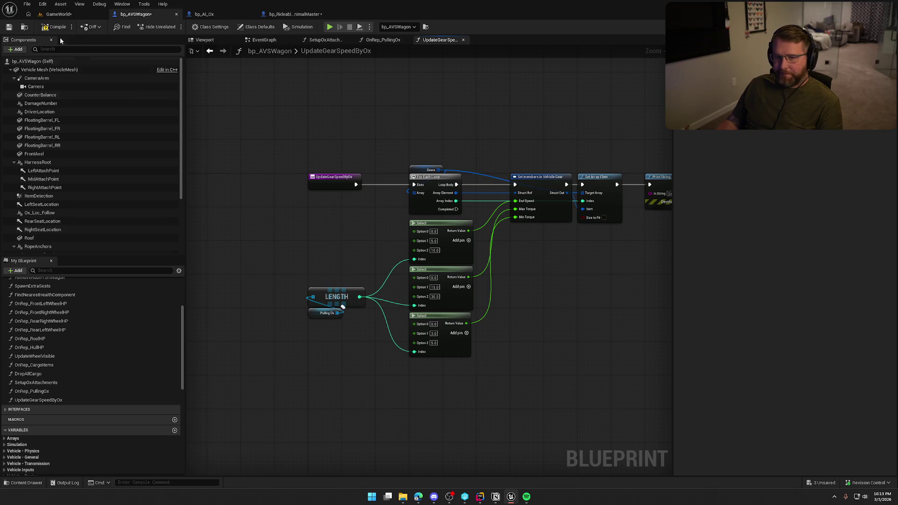
Call Update Gear Speed by Ox from the Completed output of SetupOxAttachments' loop.
{"action": "left_click", "coordinate": [325, 39]}
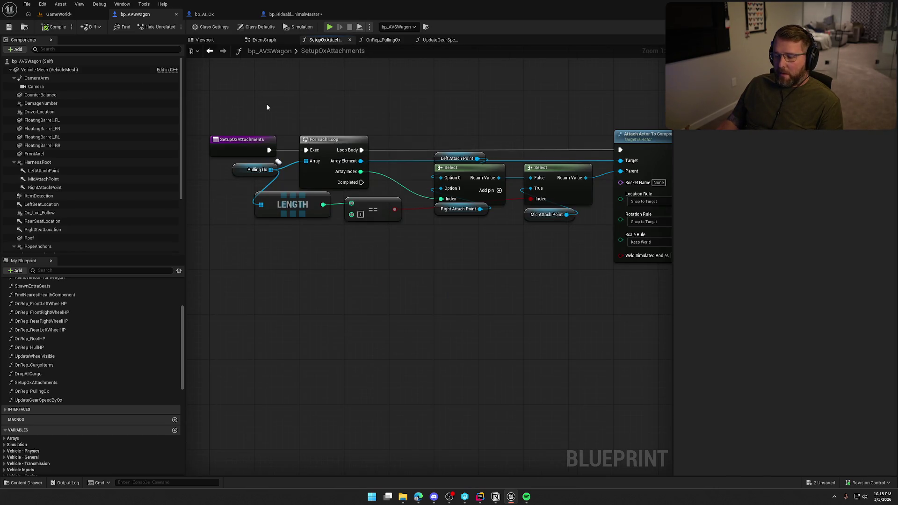
{"action": "left_click_drag", "start_coordinate": [362, 183], "coordinate": [449, 274]}
{"action": "type", "text": "update gear"}
{"action": "key", "text": "Return"}
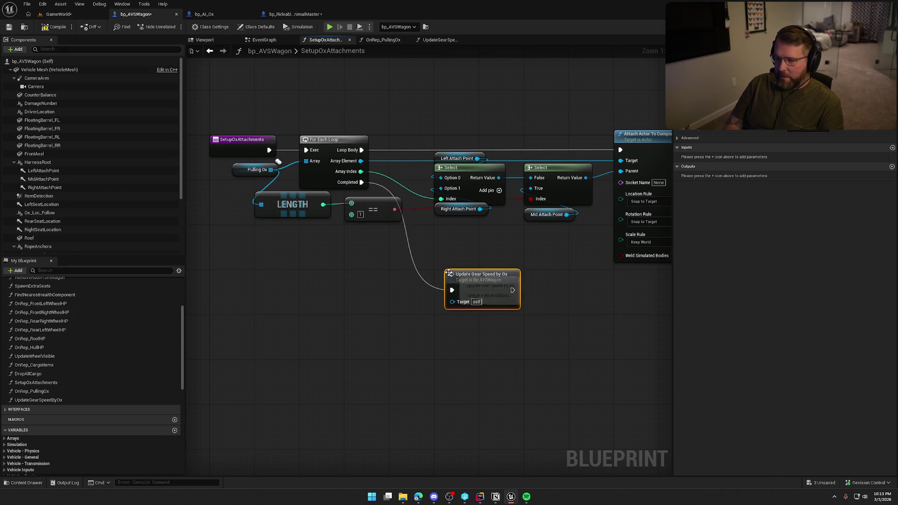
{"action": "left_click_drag", "start_coordinate": [463, 270], "coordinate": [408, 235]}
{"action": "left_click", "coordinate": [400, 280]}
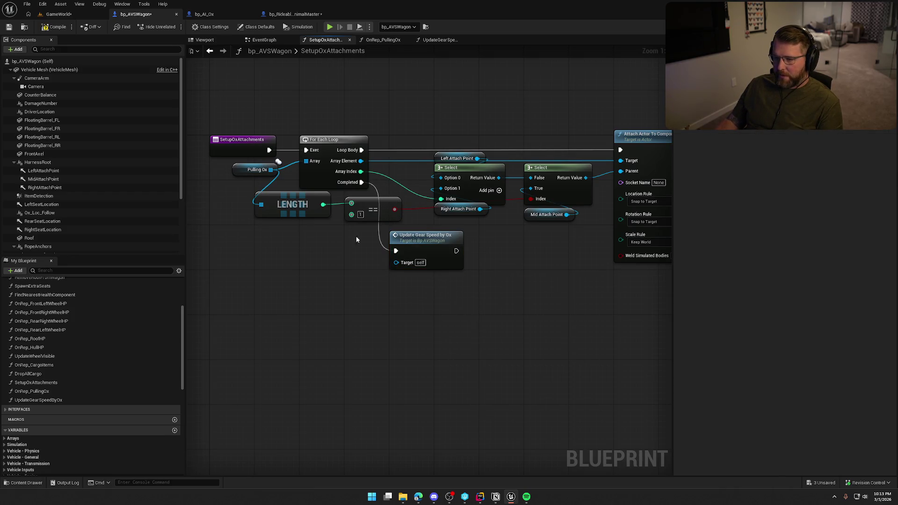
{"action": "left_click", "coordinate": [68, 15]}
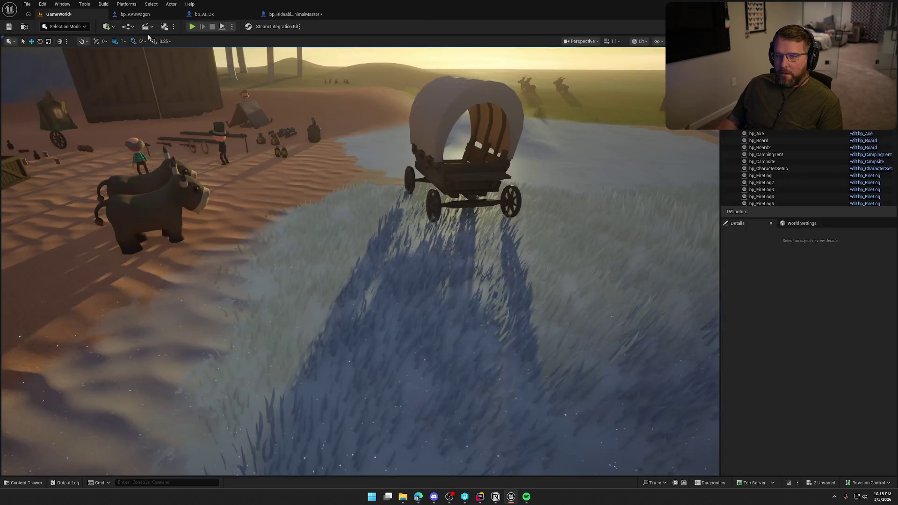
Playtest boarding the wagon, stepping off and mounting the ox, then return to bp_AVSWagon.
{"action": "left_click", "coordinate": [222, 27]}
{"action": "key", "text": "shift+w"}
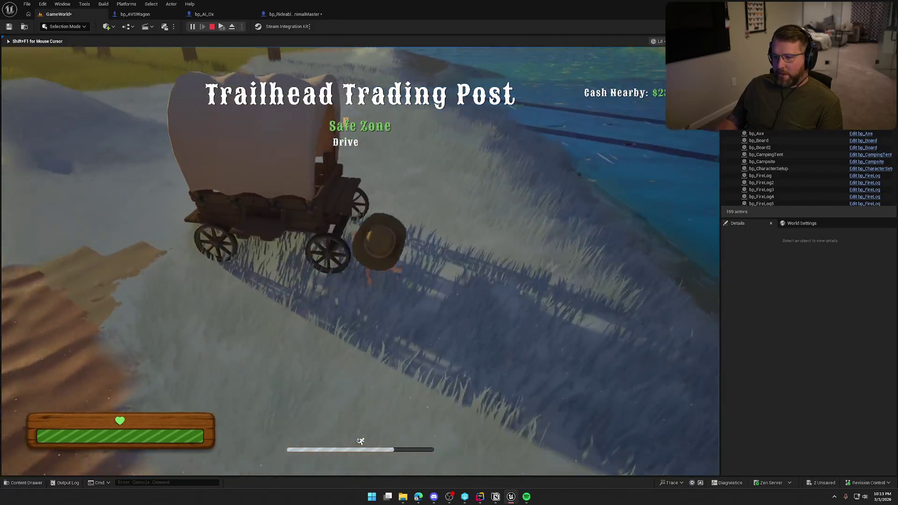
{"action": "key", "text": "e"}
{"action": "key", "text": "e"}
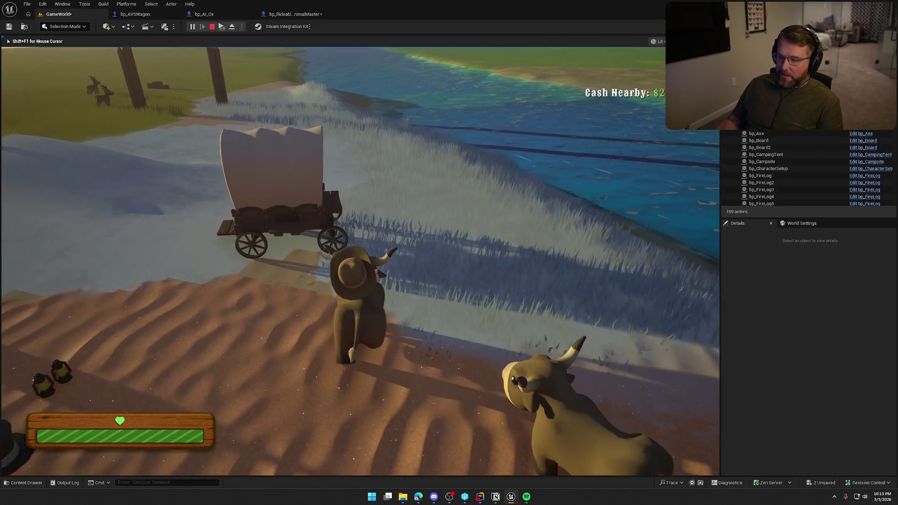
{"action": "key", "text": "e"}
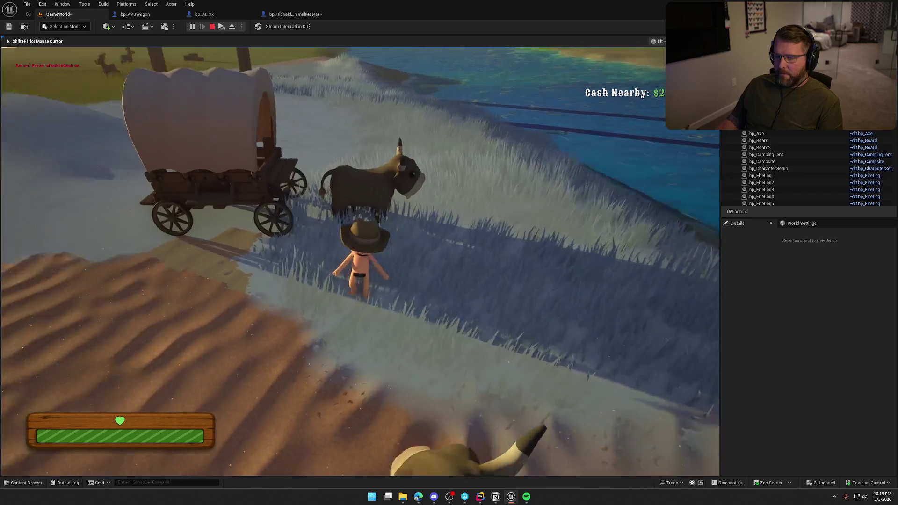
{"action": "key", "text": "e"}
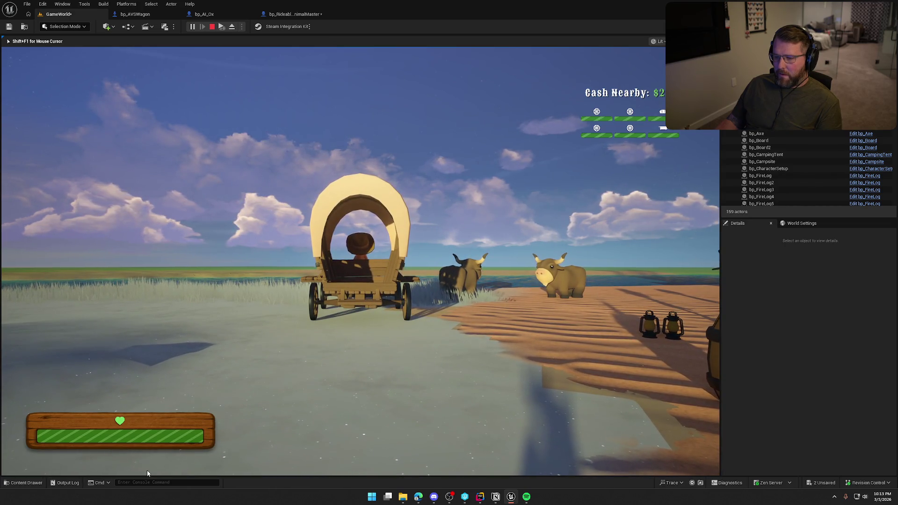
{"action": "key", "text": "Escape"}
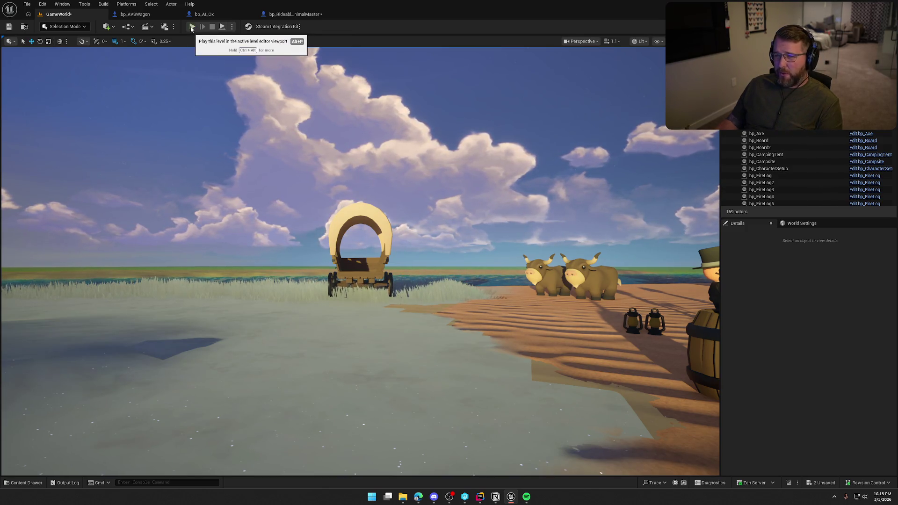
{"action": "left_click", "coordinate": [135, 14]}
{"action": "scroll", "coordinate": [72, 341], "scroll_direction": "down", "scroll_amount": 5}
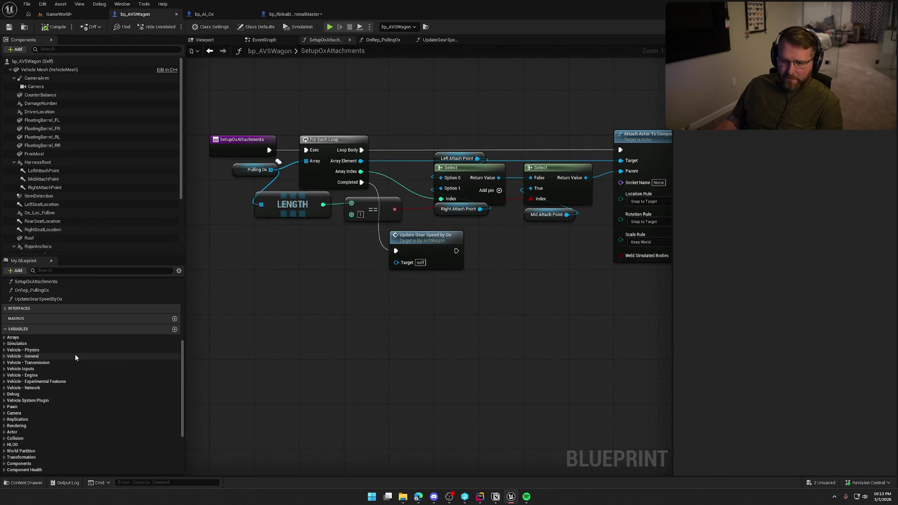
Show the Gears variable's default value with its first two gear entries expanded.
{"action": "left_click", "coordinate": [5, 363]}
{"action": "left_click", "coordinate": [19, 411]}
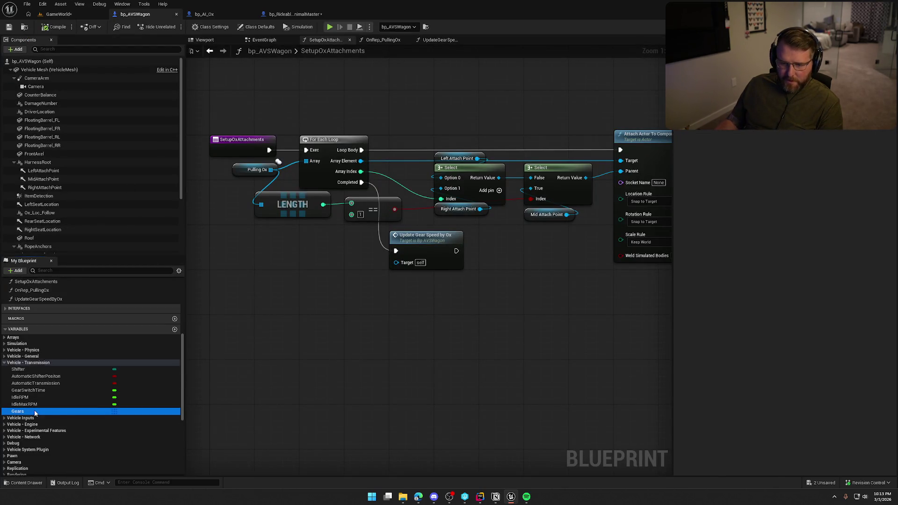
{"action": "left_click", "coordinate": [683, 154]}
{"action": "left_click", "coordinate": [683, 240]}
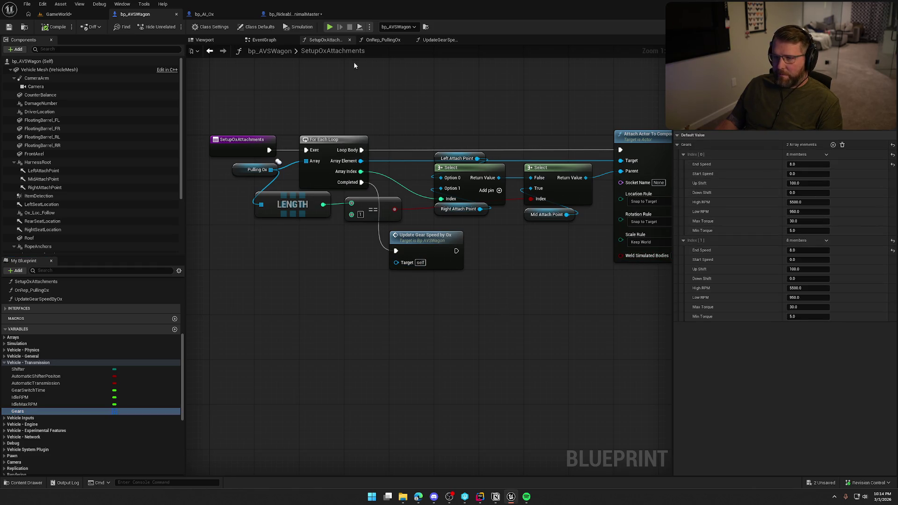
{"action": "left_click", "coordinate": [438, 39]}
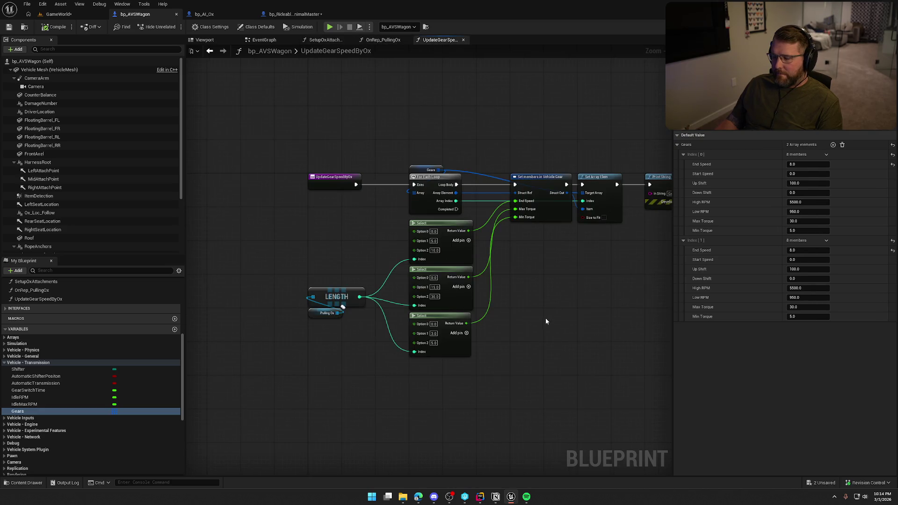
{"action": "scroll", "coordinate": [436, 293], "scroll_direction": "up", "scroll_amount": 3}
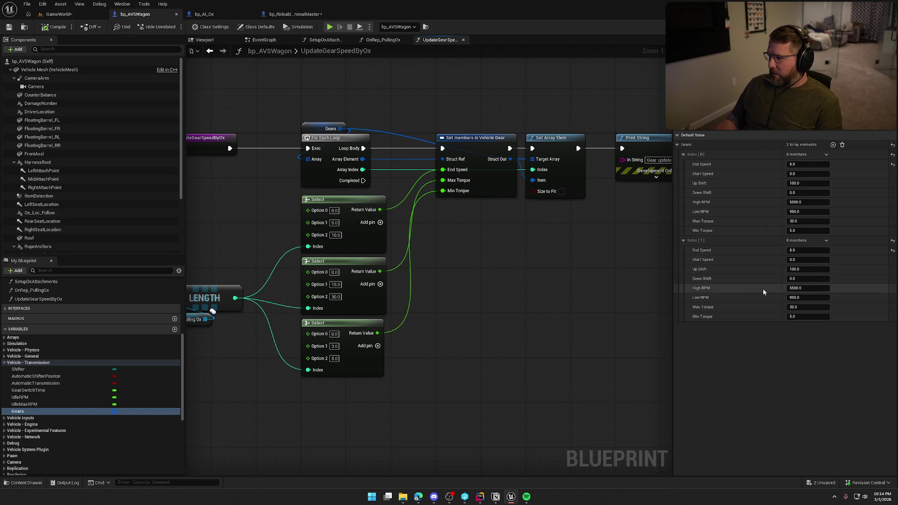
Set both gears' End Speed, Max Torque and Min Torque to 0.0 and compile.
{"action": "left_click", "coordinate": [801, 165]}
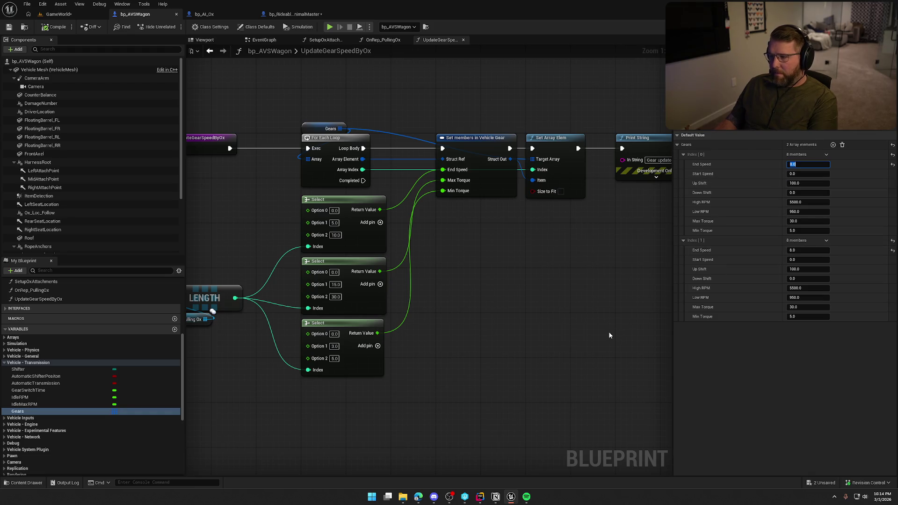
{"action": "left_click", "coordinate": [800, 222]}
{"action": "type", "text": "0"}
{"action": "key", "text": "Tab"}
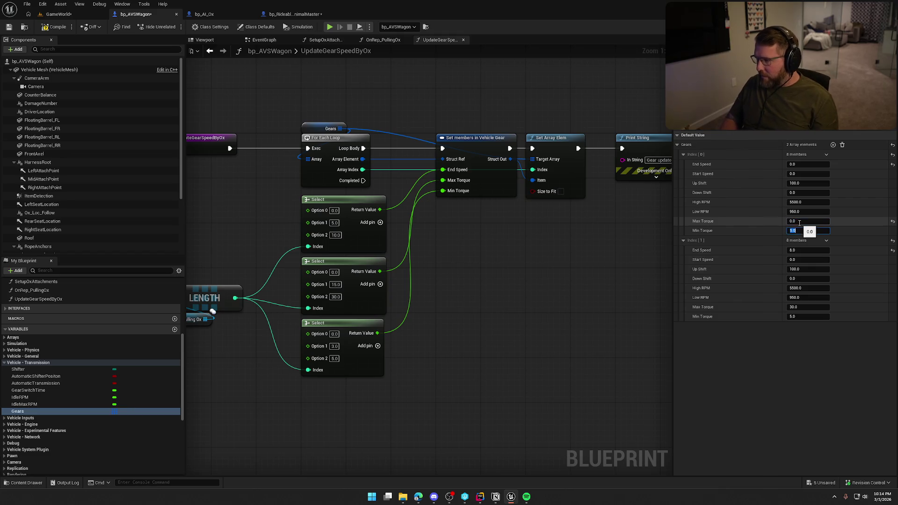
{"action": "left_click", "coordinate": [802, 250]}
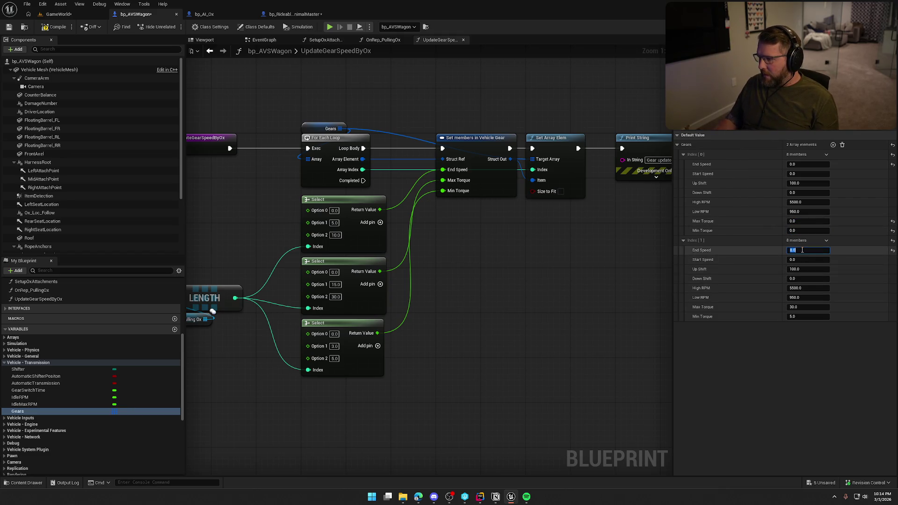
{"action": "type", "text": "0"}
{"action": "left_click", "coordinate": [794, 307]}
{"action": "type", "text": "0"}
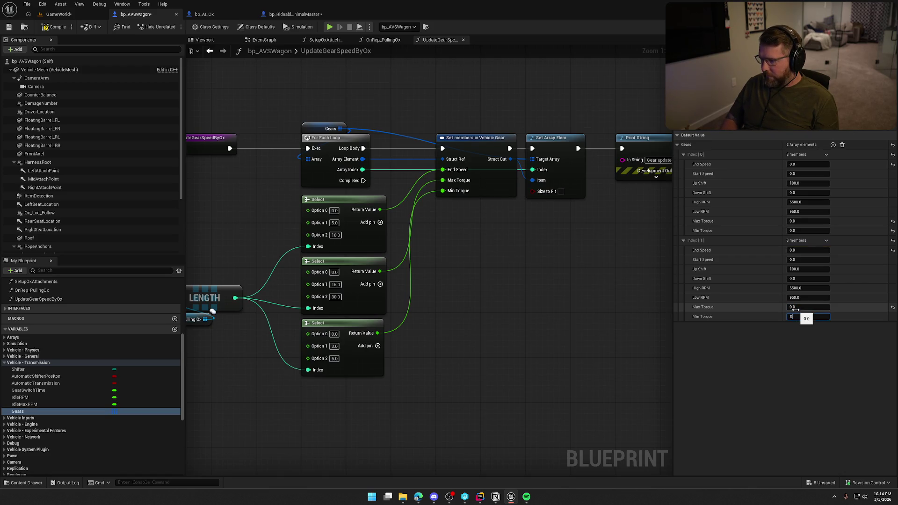
{"action": "key", "text": "Return"}
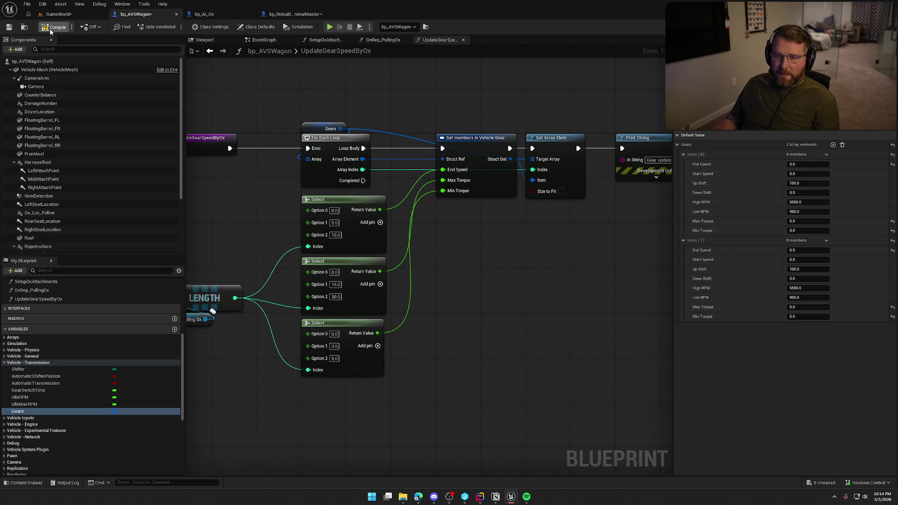
{"action": "key", "text": "ctrl+s"}
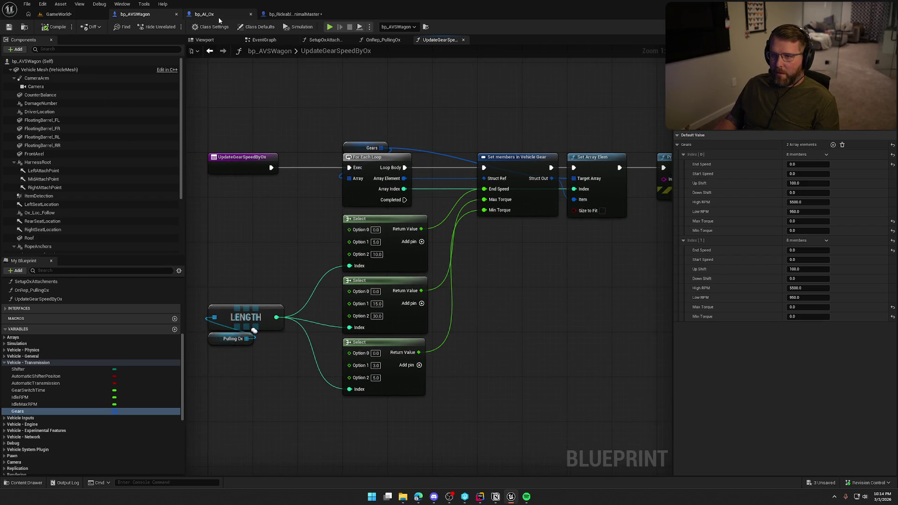
Review bp_AI_Ox's Setup Ox Attachments, Sphere Overlap Actors, line trace and Server_AttachToWagon logic.
{"action": "left_click", "coordinate": [204, 14]}
{"action": "left_click_drag", "start_coordinate": [456, 213], "coordinate": [247, 195]}
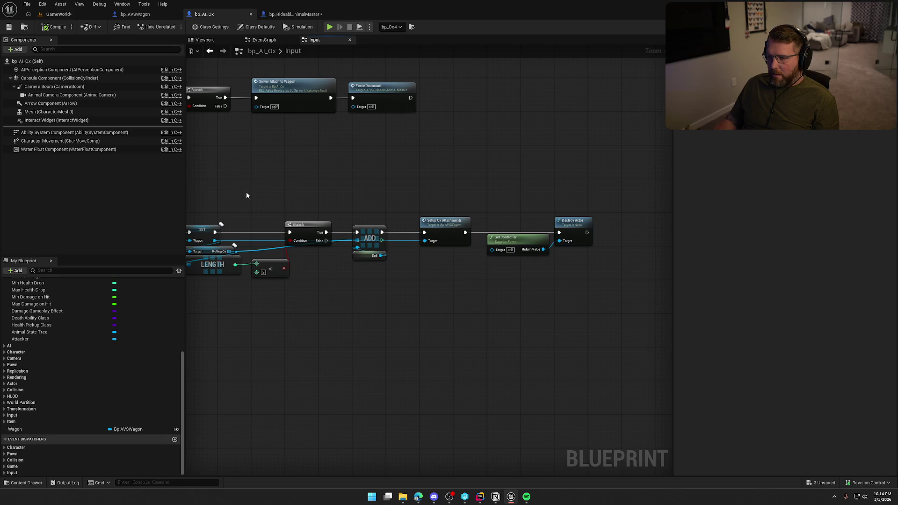
{"action": "mouse_move", "coordinate": [451, 289]}
{"action": "left_mouse_down"}
{"action": "mouse_move", "coordinate": [492, 274]}
{"action": "mouse_move", "coordinate": [580, 274]}
{"action": "mouse_move", "coordinate": [703, 335]}
{"action": "mouse_move", "coordinate": [572, 324]}
{"action": "mouse_move", "coordinate": [385, 327]}
{"action": "mouse_move", "coordinate": [439, 324]}
{"action": "mouse_move", "coordinate": [411, 287]}
{"action": "mouse_move", "coordinate": [380, 298]}
{"action": "left_mouse_up"}
{"action": "scroll", "coordinate": [703, 336], "scroll_direction": "up", "scroll_amount": 1}
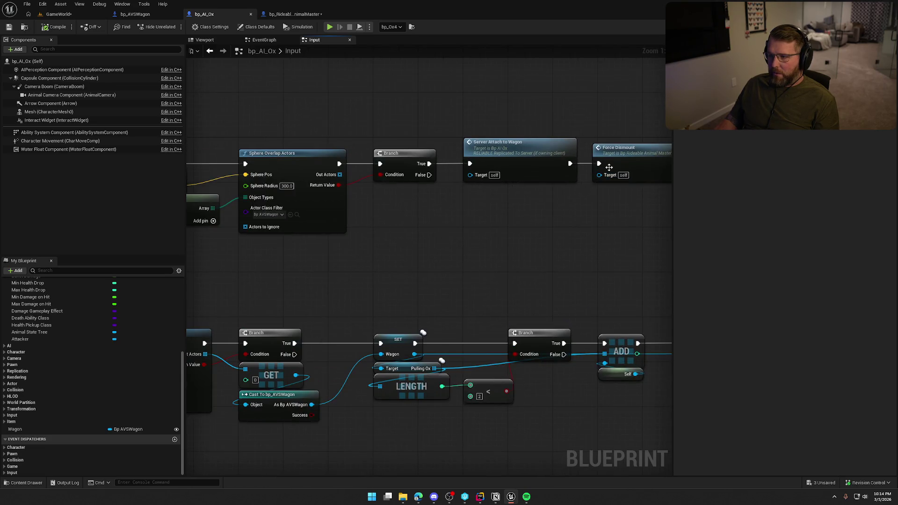
{"action": "key", "text": "ctrl+Tab"}
{"action": "mouse_move", "coordinate": [401, 225]}
{"action": "left_mouse_down"}
{"action": "mouse_move", "coordinate": [418, 321]}
{"action": "mouse_move", "coordinate": [517, 305]}
{"action": "mouse_move", "coordinate": [616, 240]}
{"action": "mouse_move", "coordinate": [439, 276]}
{"action": "mouse_move", "coordinate": [343, 268]}
{"action": "mouse_move", "coordinate": [664, 178]}
{"action": "mouse_move", "coordinate": [594, 201]}
{"action": "left_mouse_up"}
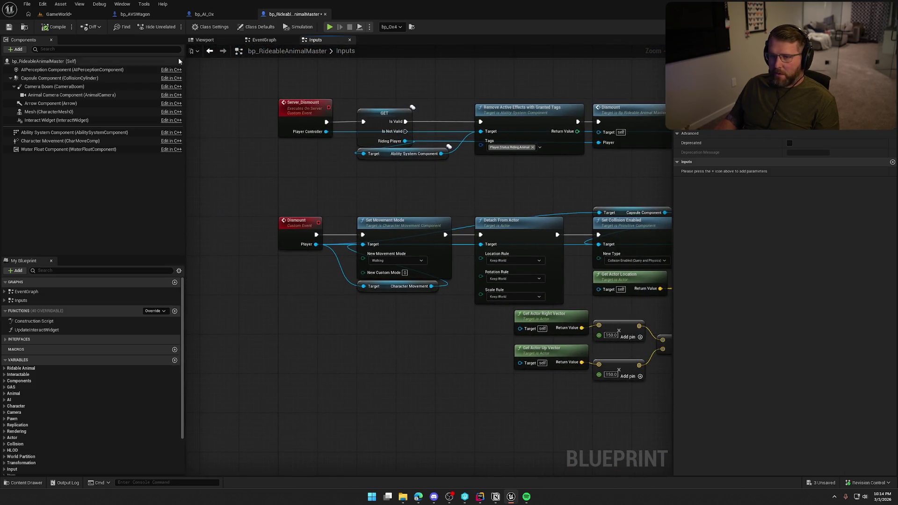
{"action": "left_click", "coordinate": [204, 14]}
{"action": "mouse_move", "coordinate": [308, 243]}
{"action": "left_mouse_down"}
{"action": "mouse_move", "coordinate": [536, 150]}
{"action": "mouse_move", "coordinate": [535, 136]}
{"action": "mouse_move", "coordinate": [574, 307]}
{"action": "left_mouse_up"}
{"action": "scroll", "coordinate": [352, 257], "scroll_direction": "down", "scroll_amount": 3}
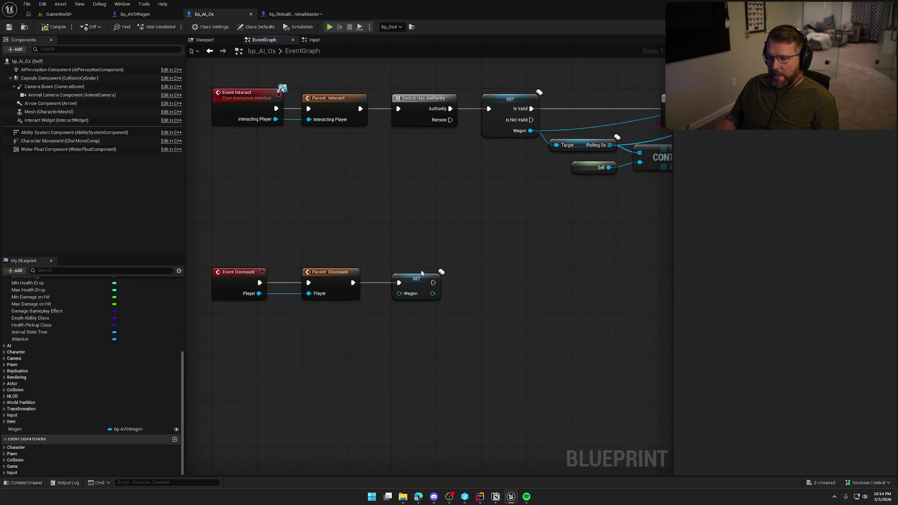
Insert a validated Wagon get after Parent: Dismount and rearrange the SET Wagon node.
{"action": "left_click_drag", "start_coordinate": [425, 284], "coordinate": [507, 278]}
{"action": "left_click", "coordinate": [414, 350]}
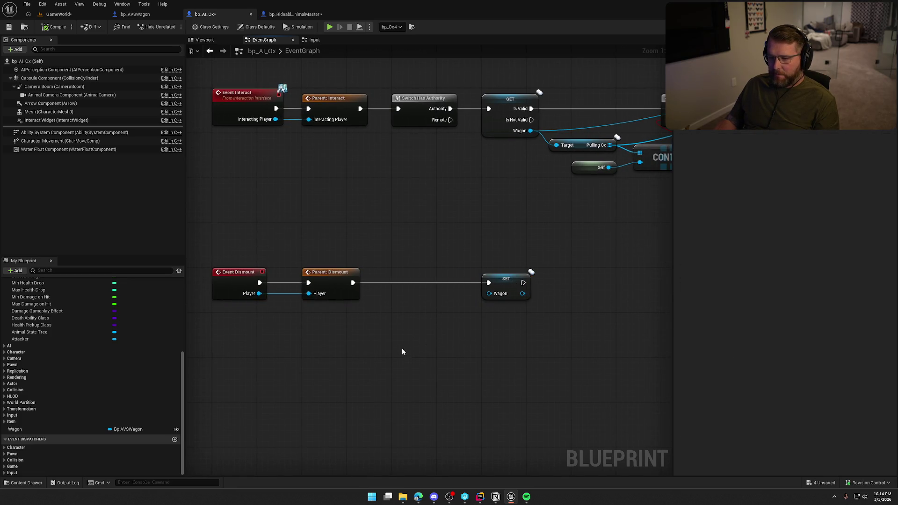
{"action": "mouse_move", "coordinate": [46, 429]}
{"action": "left_mouse_down"}
{"action": "mouse_move", "coordinate": [184, 402]}
{"action": "mouse_move", "coordinate": [351, 330]}
{"action": "mouse_move", "coordinate": [353, 283]}
{"action": "left_mouse_up"}
{"action": "right_click", "coordinate": [349, 330]}
{"action": "left_click", "coordinate": [368, 323]}
{"action": "left_click_drag", "start_coordinate": [349, 335], "coordinate": [406, 282]}
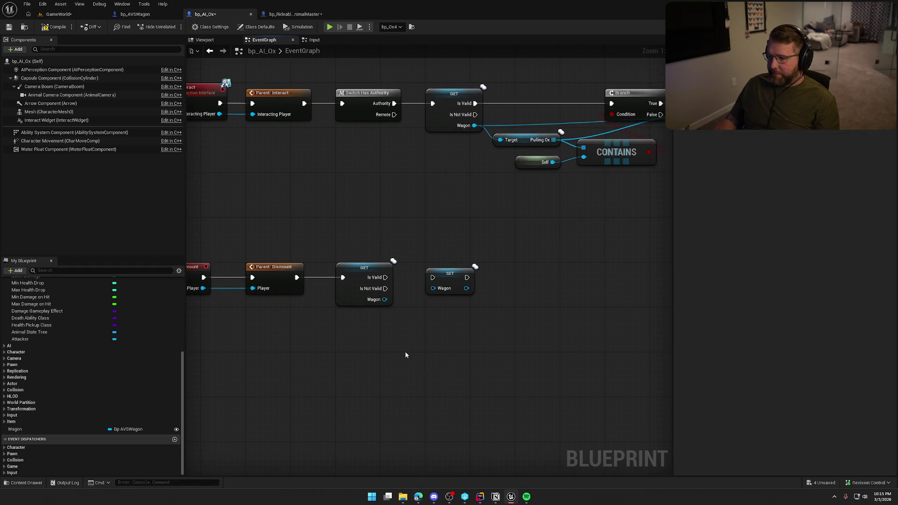
{"action": "mouse_move", "coordinate": [449, 274]}
{"action": "left_mouse_down"}
{"action": "mouse_move", "coordinate": [585, 311]}
{"action": "mouse_move", "coordinate": [581, 292]}
{"action": "left_mouse_up"}
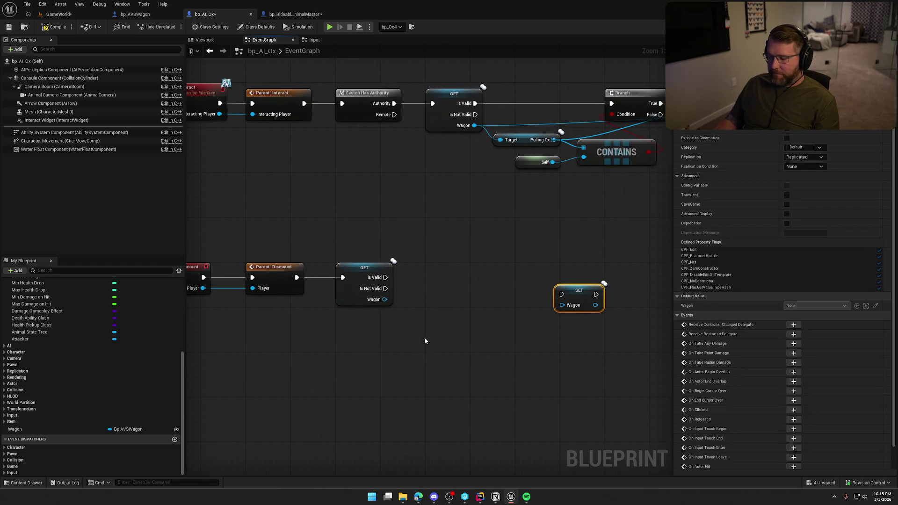
{"action": "left_click_drag", "start_coordinate": [415, 338], "coordinate": [458, 304]}
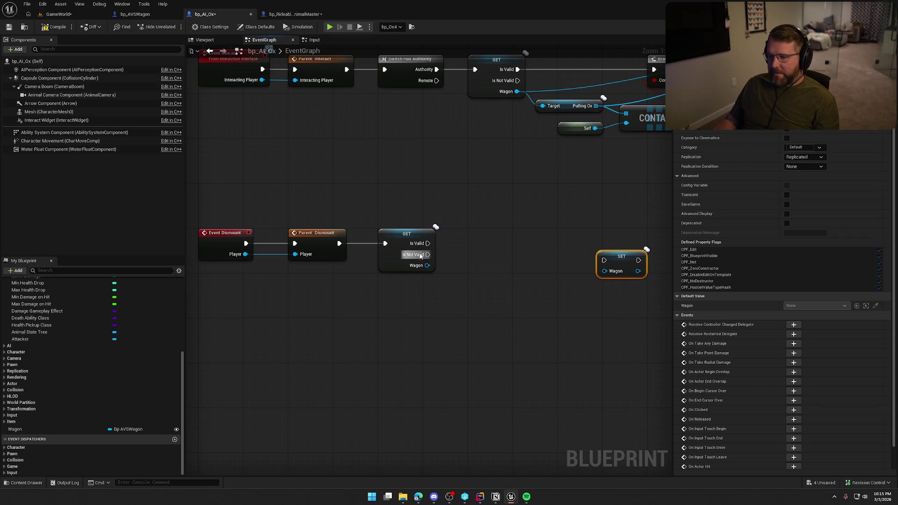
{"action": "mouse_move", "coordinate": [425, 255]}
{"action": "left_mouse_down"}
{"action": "mouse_move", "coordinate": [601, 262]}
{"action": "mouse_move", "coordinate": [552, 280]}
{"action": "left_mouse_up"}
{"action": "left_click", "coordinate": [505, 237]}
{"action": "mouse_move", "coordinate": [427, 244]}
{"action": "left_mouse_down"}
{"action": "mouse_move", "coordinate": [580, 267]}
{"action": "mouse_move", "coordinate": [507, 289]}
{"action": "mouse_move", "coordinate": [428, 265]}
{"action": "mouse_move", "coordinate": [460, 283]}
{"action": "left_mouse_up"}
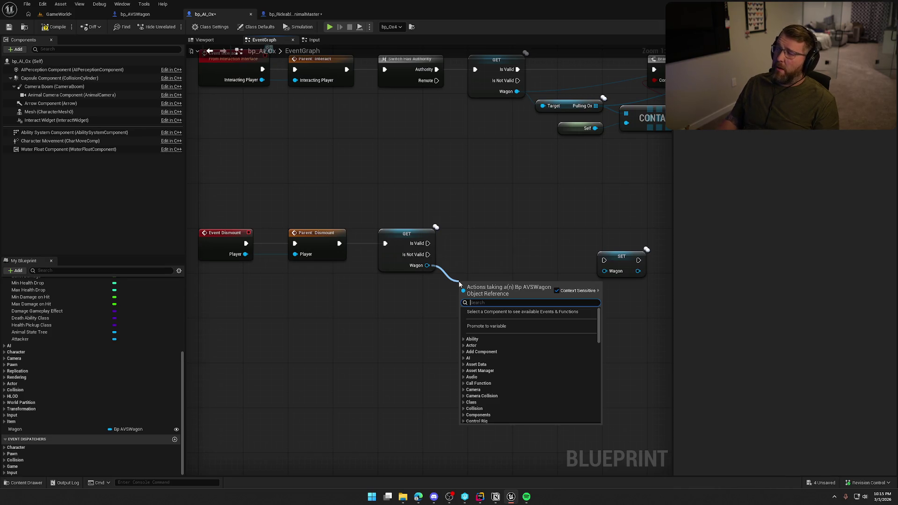
{"action": "left_click", "coordinate": [468, 245]}
Wire Parent: Dismount directly into SET Wagon and delete the validated Wagon get.
{"action": "left_click_drag", "start_coordinate": [604, 261], "coordinate": [340, 243]}
{"action": "left_click", "coordinate": [407, 234]}
{"action": "key", "text": "Delete"}
{"action": "left_click_drag", "start_coordinate": [620, 262], "coordinate": [402, 245]}
{"action": "left_click", "coordinate": [401, 190]}
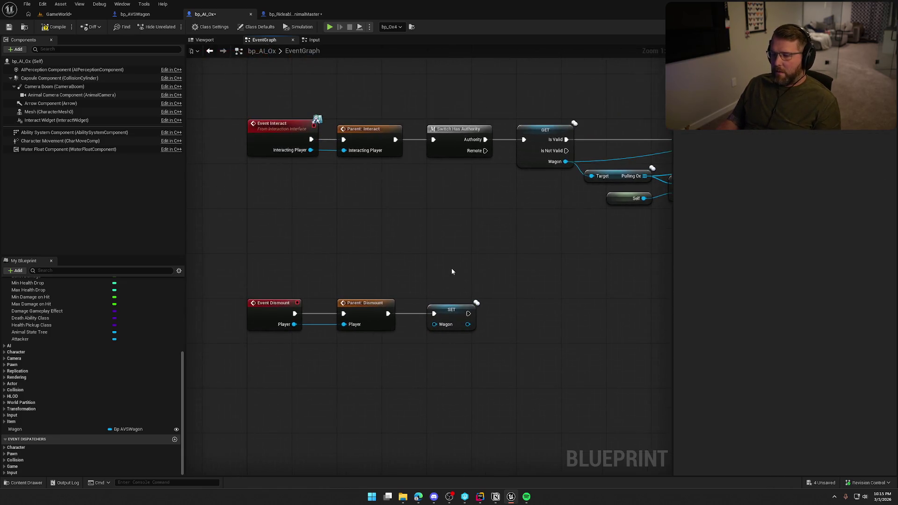
Inspect the interact chain's Branch, CONTAINS, REMOVE and Setup Ox Attachments nodes, then open Setup Ox Attachments.
{"action": "left_click_drag", "start_coordinate": [451, 271], "coordinate": [448, 319]}
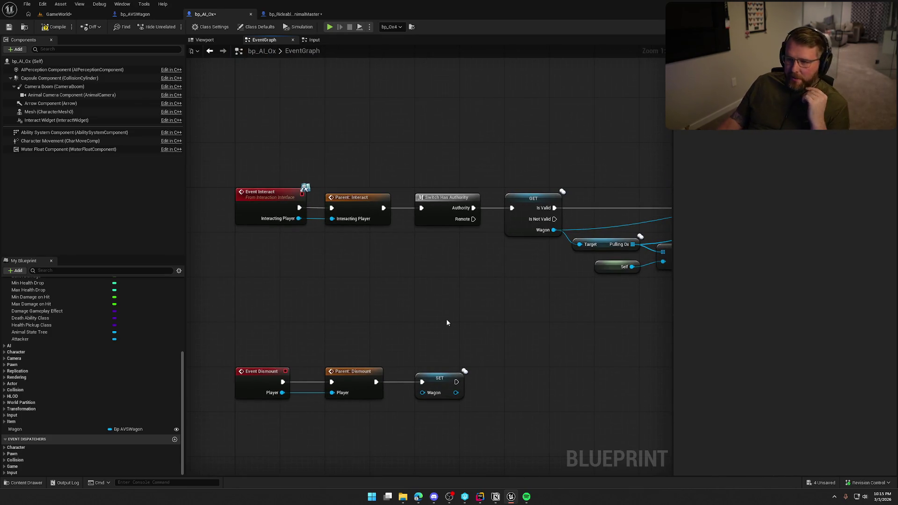
{"action": "left_click_drag", "start_coordinate": [413, 273], "coordinate": [373, 269]}
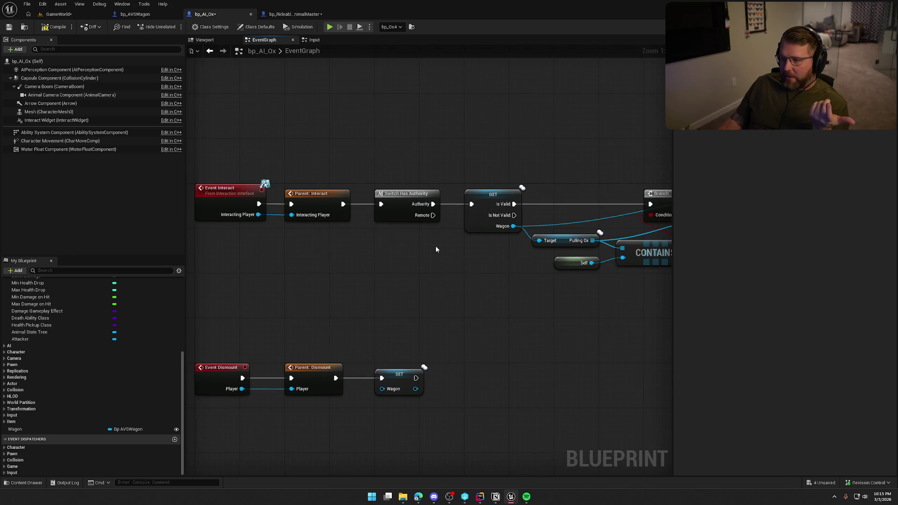
{"action": "left_click_drag", "start_coordinate": [420, 236], "coordinate": [315, 266]}
{"action": "left_click_drag", "start_coordinate": [427, 307], "coordinate": [308, 292]}
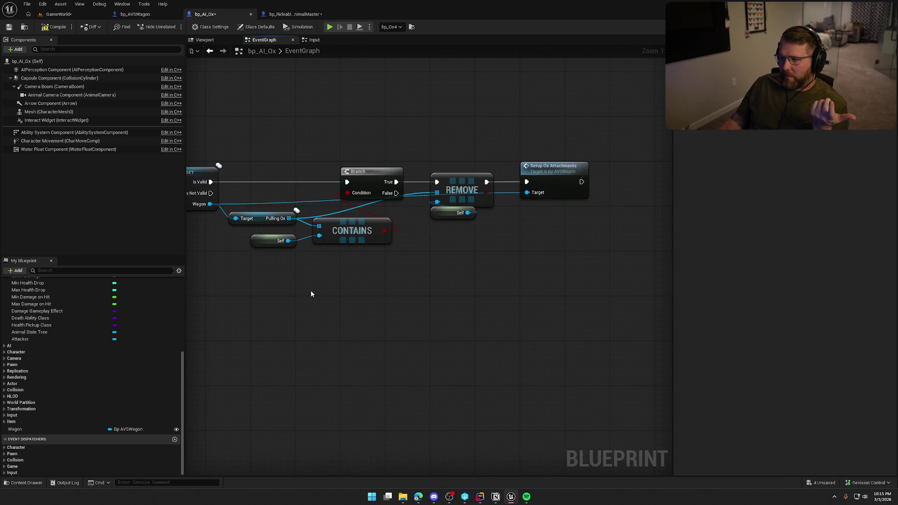
{"action": "left_click_drag", "start_coordinate": [587, 269], "coordinate": [232, 149]}
{"action": "mouse_move", "coordinate": [505, 253]}
{"action": "left_mouse_down"}
{"action": "mouse_move", "coordinate": [430, 266]}
{"action": "mouse_move", "coordinate": [566, 254]}
{"action": "left_mouse_up"}
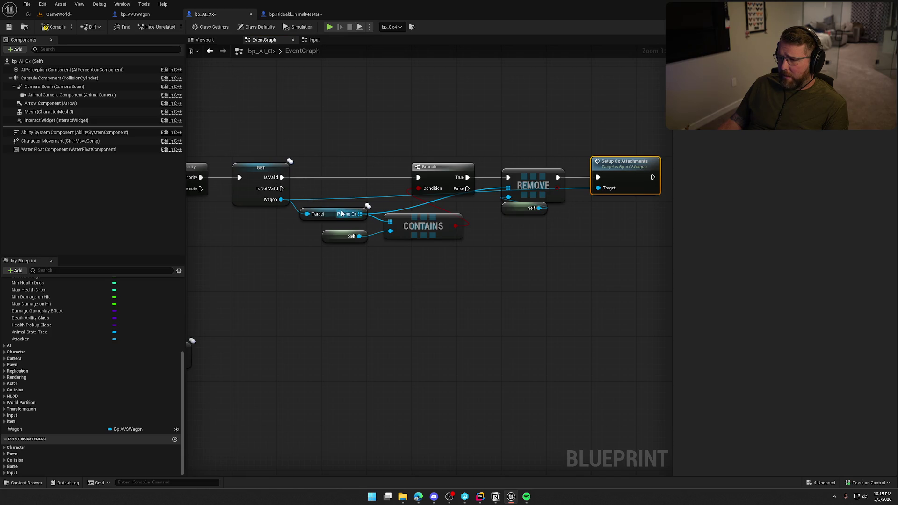
{"action": "left_click_drag", "start_coordinate": [569, 242], "coordinate": [543, 182]}
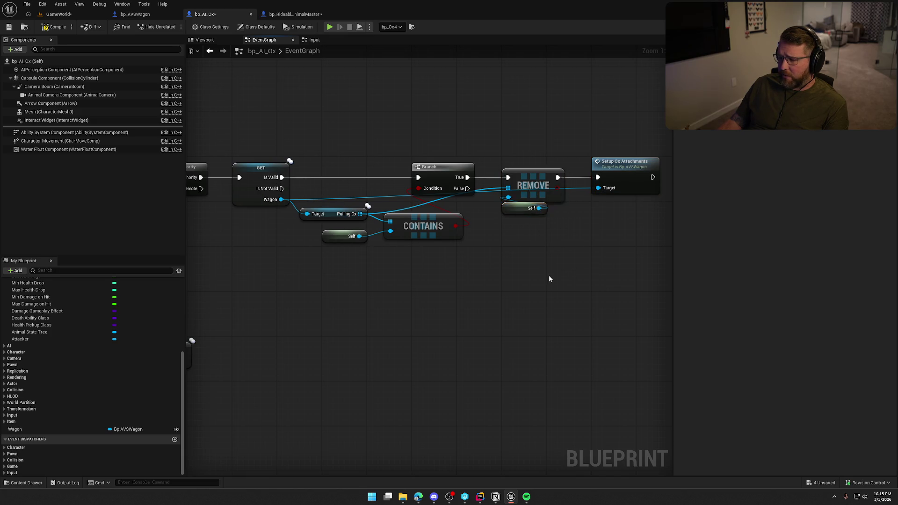
{"action": "left_click_drag", "start_coordinate": [553, 278], "coordinate": [433, 234]}
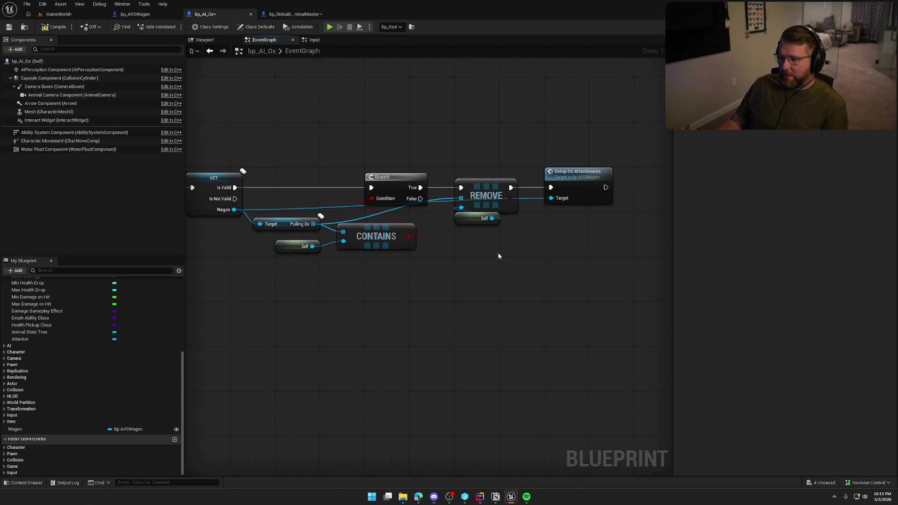
{"action": "left_click_drag", "start_coordinate": [499, 256], "coordinate": [435, 257]}
{"action": "double_click", "coordinate": [473, 182]}
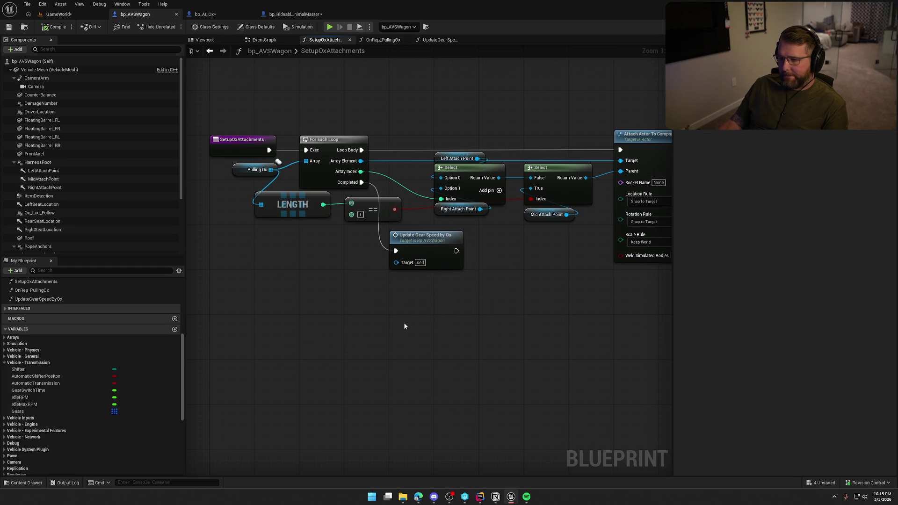
Check Update Gear Speed by Ox's LENGTH and Pulling Ox nodes, then return to GameWorld.
{"action": "double_click", "coordinate": [421, 238]}
{"action": "left_click_drag", "start_coordinate": [285, 300], "coordinate": [247, 239]}
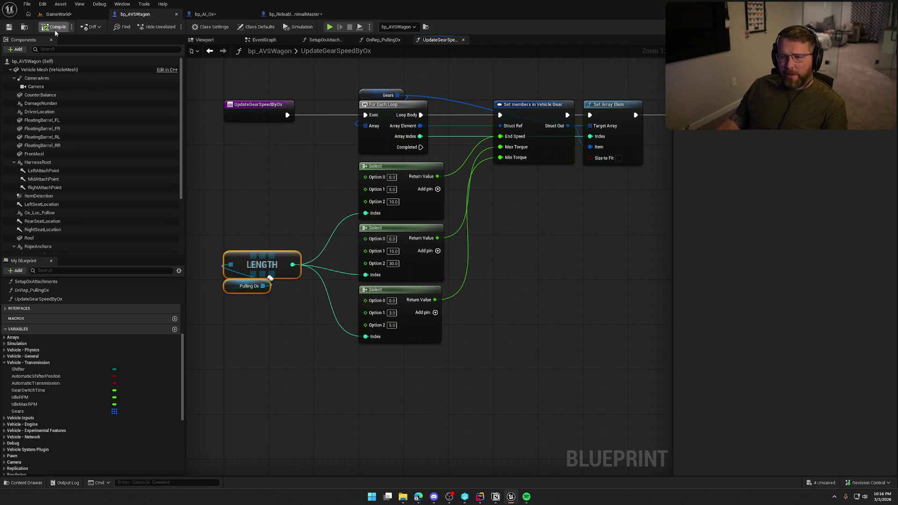
{"action": "left_click", "coordinate": [63, 16]}
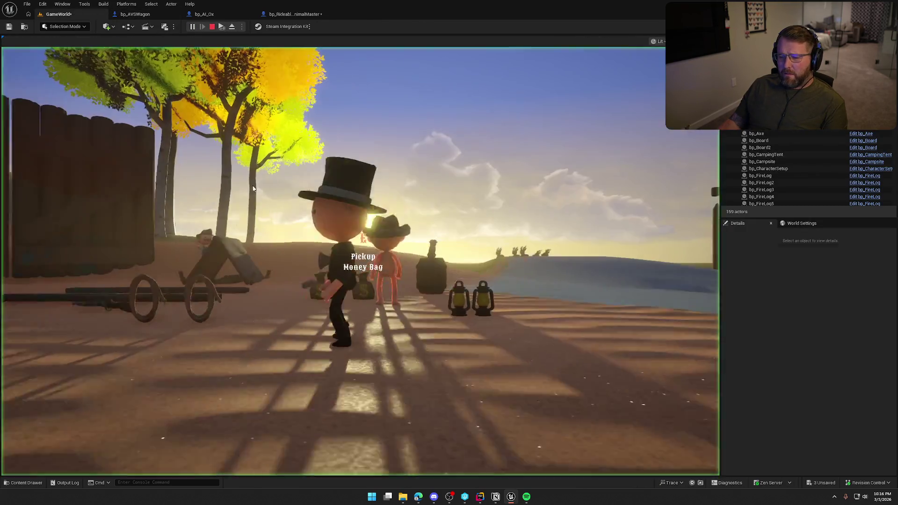
In the running game, ride an ox to the wagon and dismount to hitch it.
{"action": "left_click", "coordinate": [253, 188]}
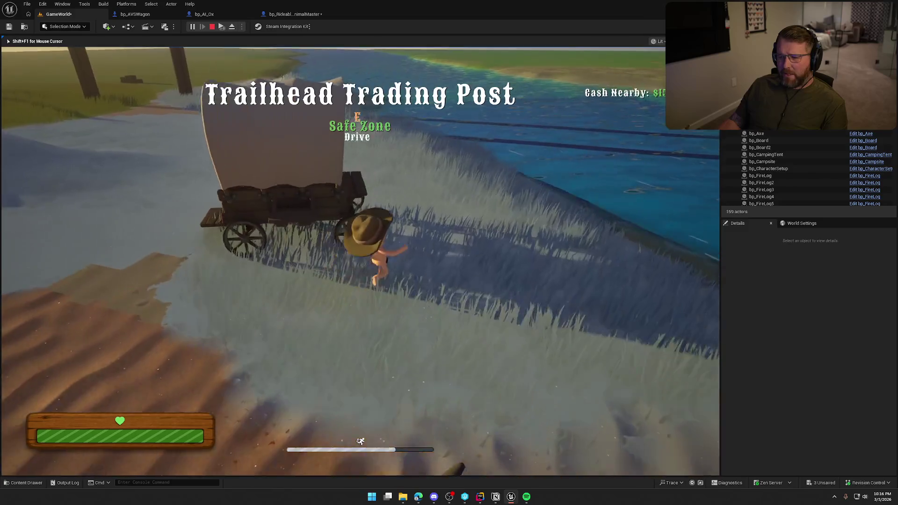
{"action": "key", "text": "e"}
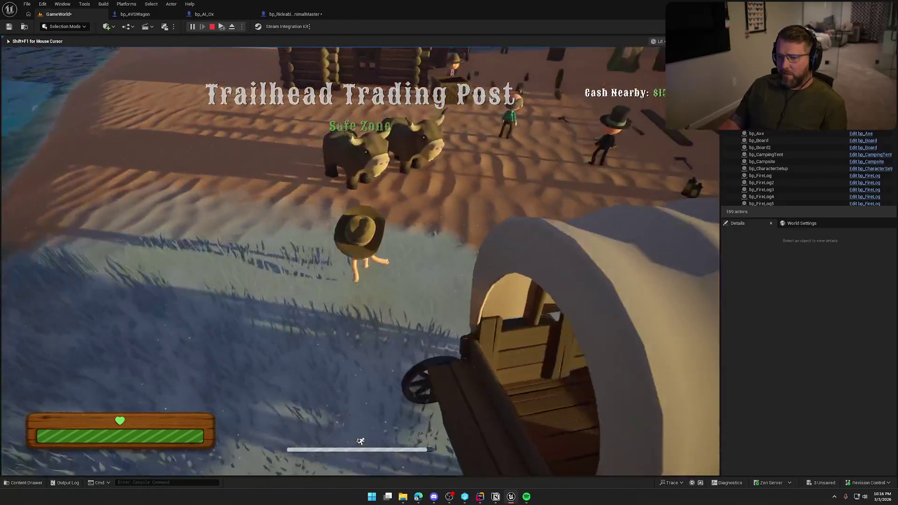
{"action": "key", "text": "e"}
{"action": "key", "text": "w"}
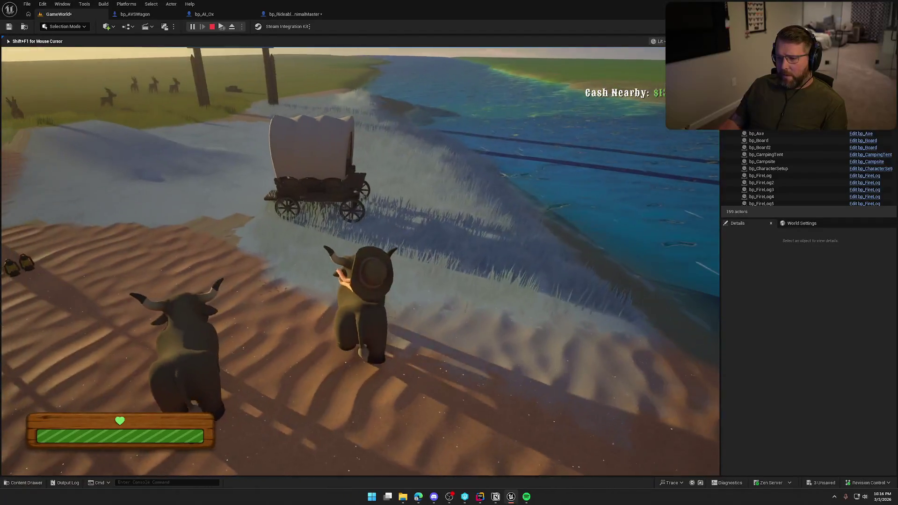
{"action": "key", "text": "w"}
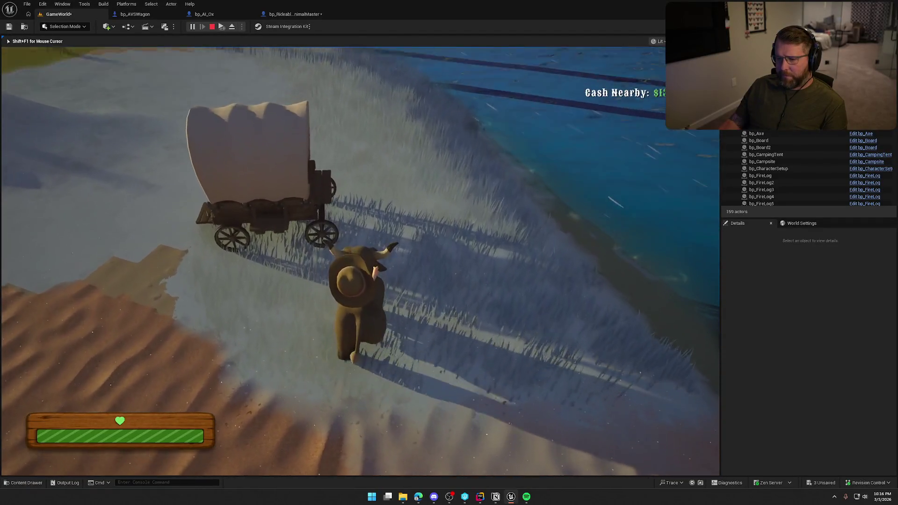
{"action": "key", "text": "e"}
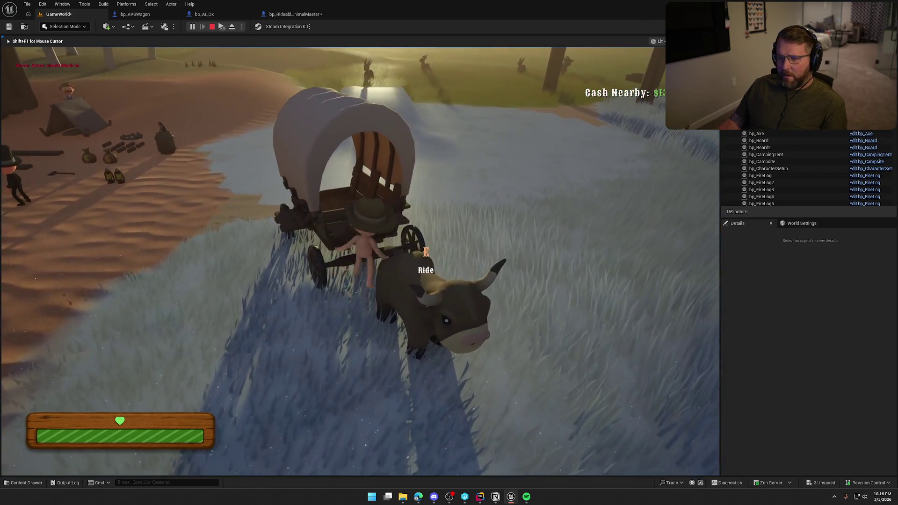
{"action": "key", "text": "w"}
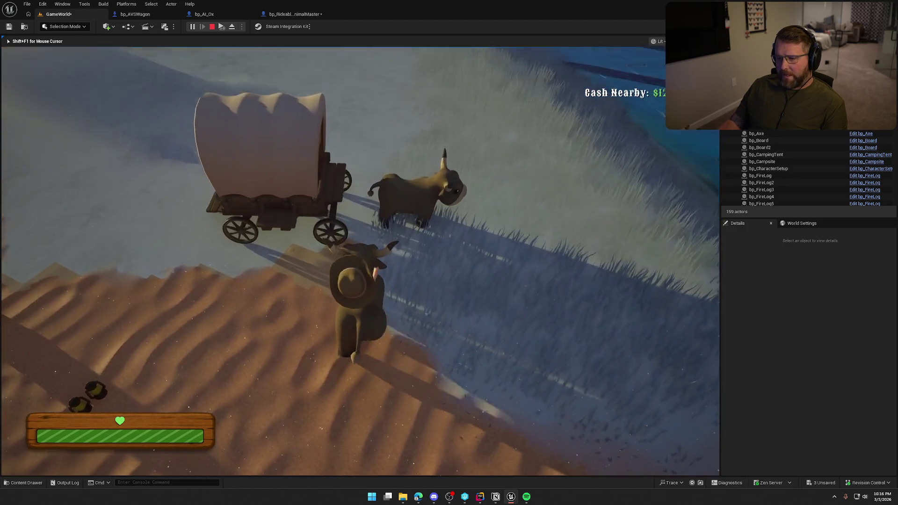
Dismount the ox, board the moving wagon as a passenger, and stop the session.
{"action": "key", "text": "e"}
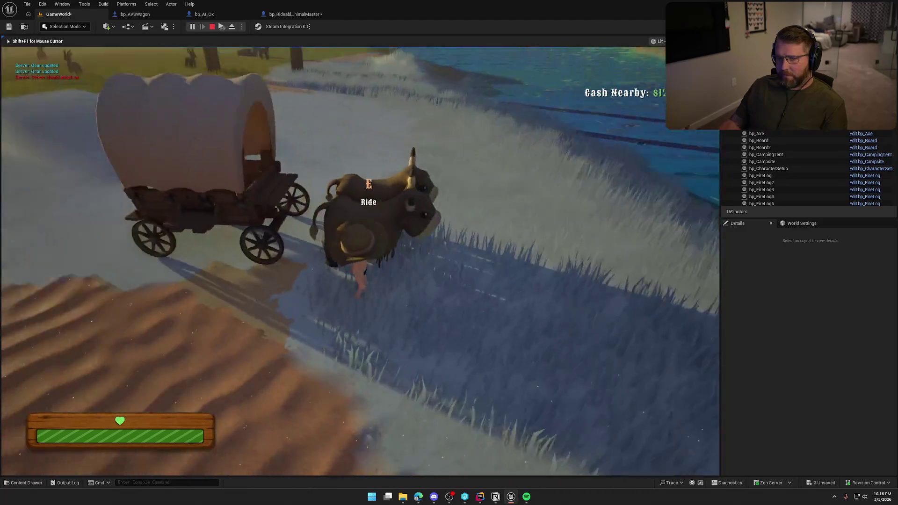
{"action": "key", "text": "e"}
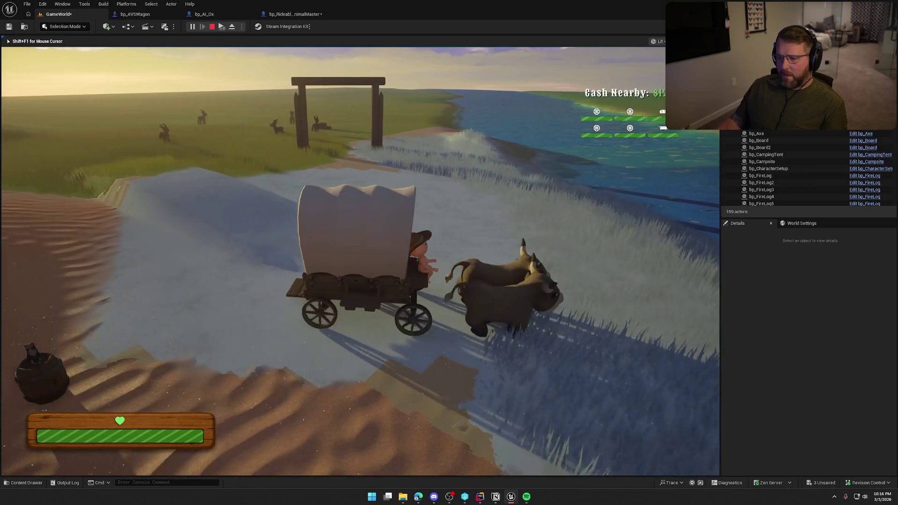
{"action": "key", "text": "Escape"}
{"action": "key", "text": "ctrl+space"}
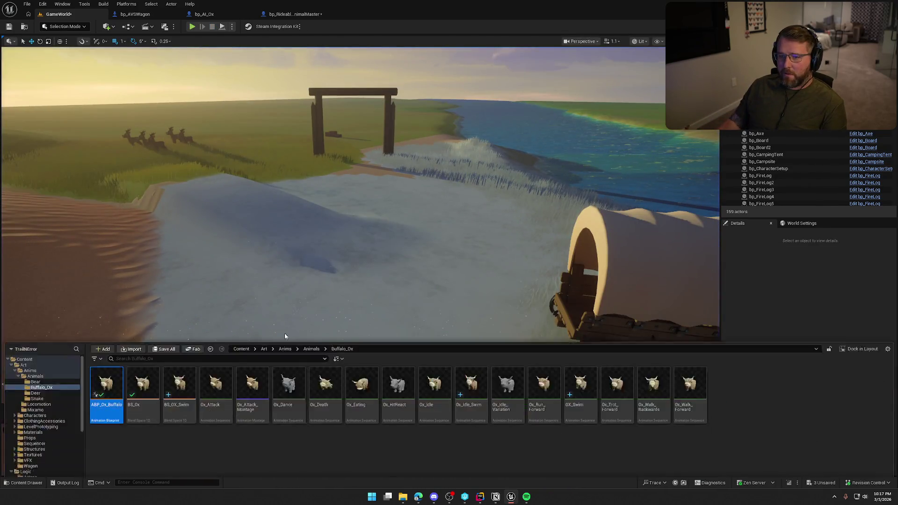
Move BS_Ox's Ox_Trot_Forward sample to Speed 481.25 and save the blend space.
{"action": "double_click", "coordinate": [141, 367]}
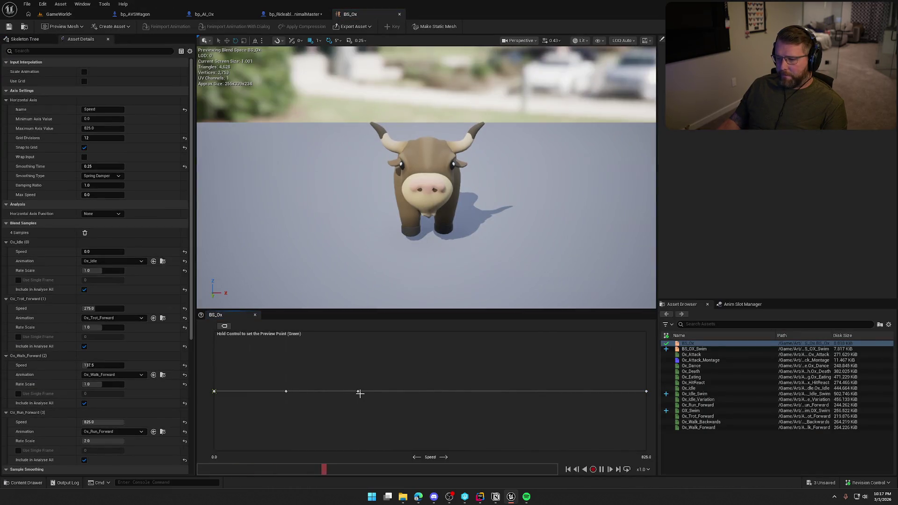
{"action": "mouse_move", "coordinate": [359, 392]}
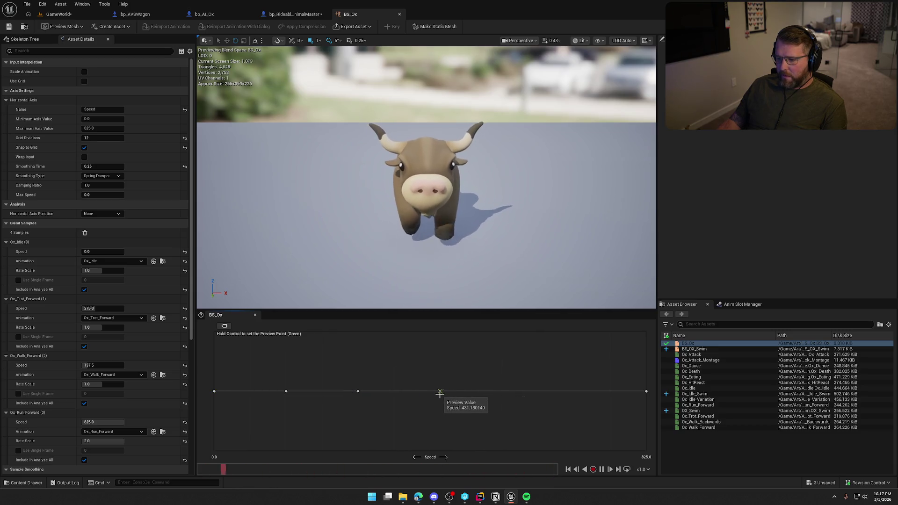
{"action": "left_click_drag", "start_coordinate": [421, 210], "coordinate": [327, 210]}
{"action": "left_click_drag", "start_coordinate": [454, 178], "coordinate": [454, 188]}
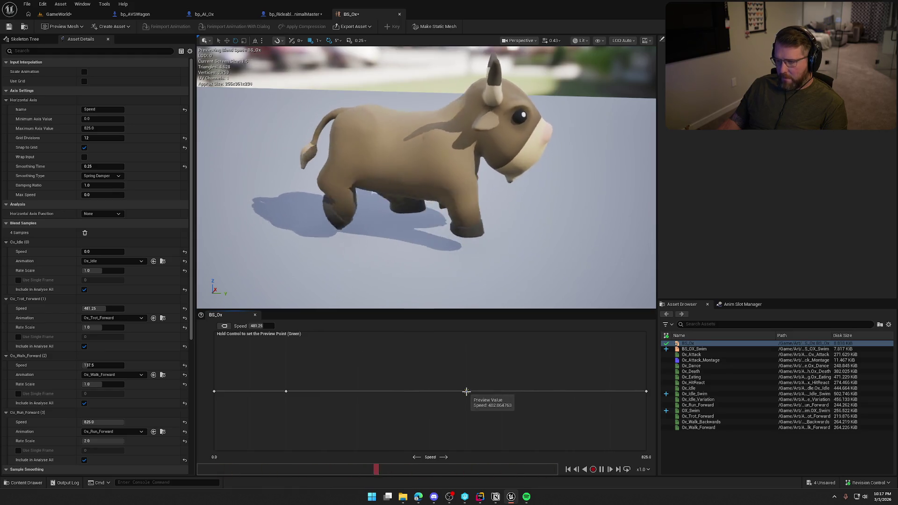
{"action": "key", "text": "ctrl+s"}
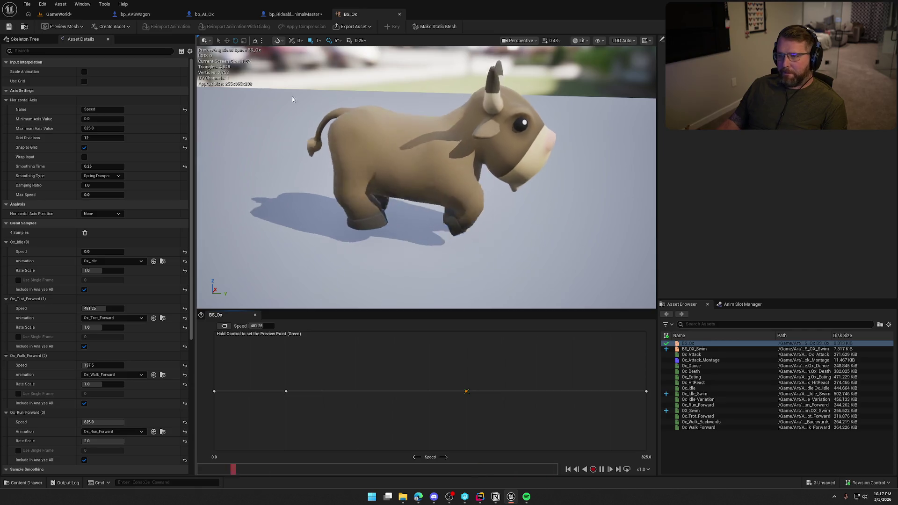
{"action": "left_click", "coordinate": [301, 15]}
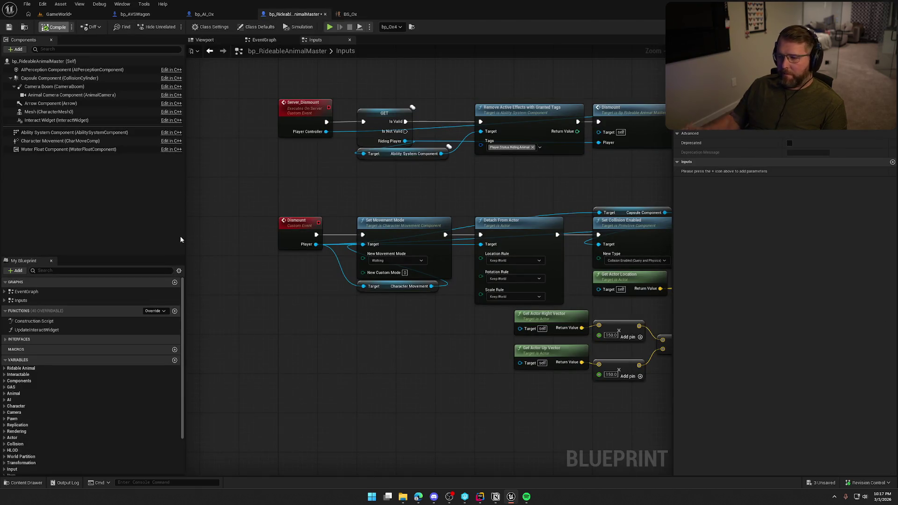
Save bp_RideableAnimalMaster and return to the GameWorld level.
{"action": "key", "text": "ctrl+s"}
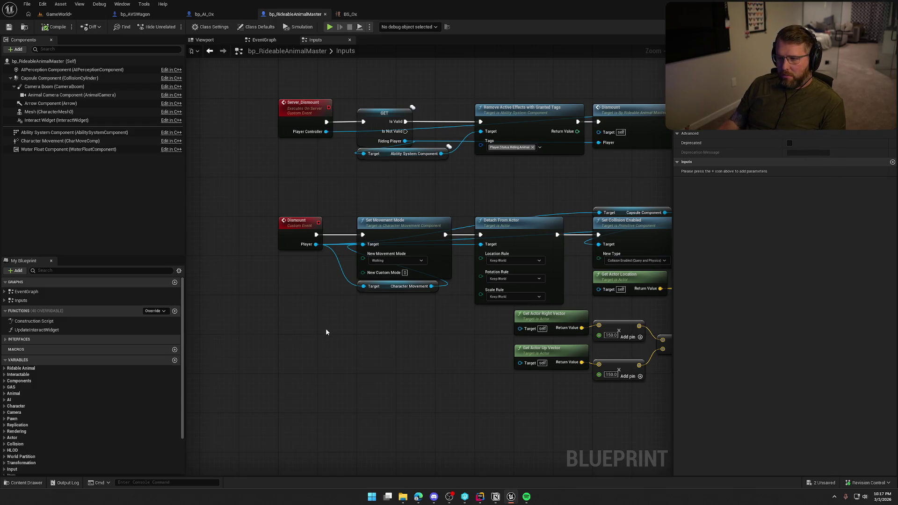
{"action": "left_click_drag", "start_coordinate": [325, 328], "coordinate": [312, 376]}
{"action": "left_click", "coordinate": [59, 14]}
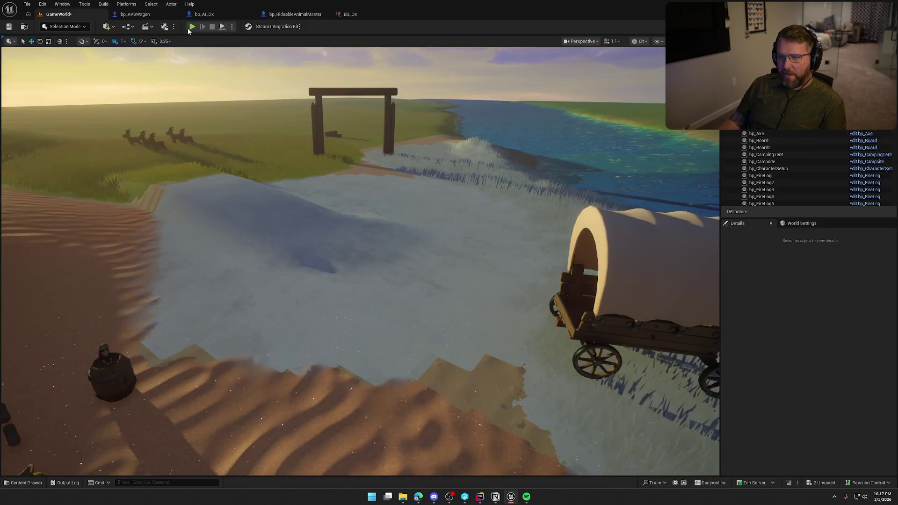
Playtest riding the ox, driving the wagon, then remounting the ox before stopping.
{"action": "left_click", "coordinate": [308, 271]}
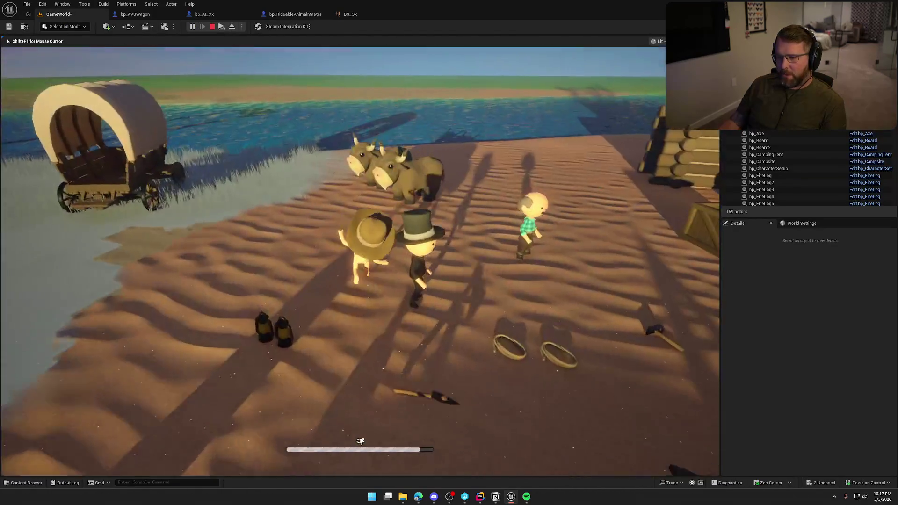
{"action": "key", "text": "e"}
{"action": "key", "text": "w"}
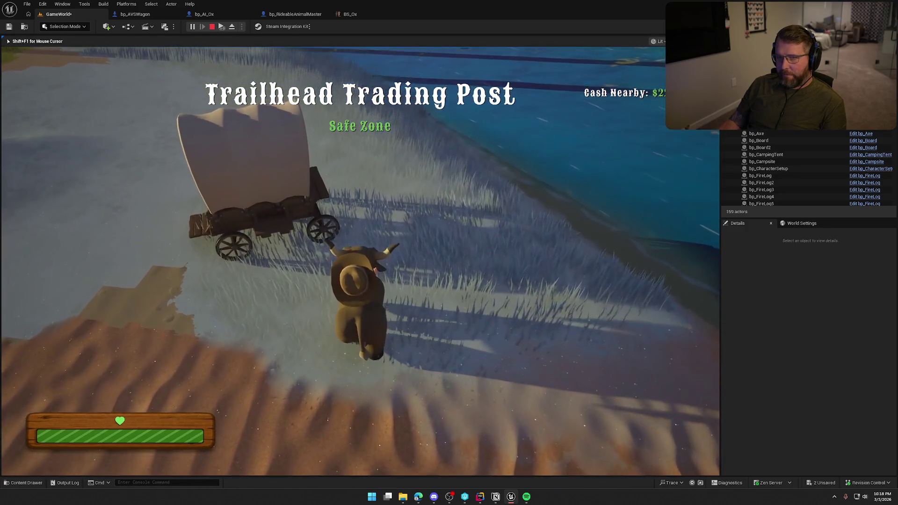
{"action": "key", "text": "e"}
{"action": "key", "text": "w"}
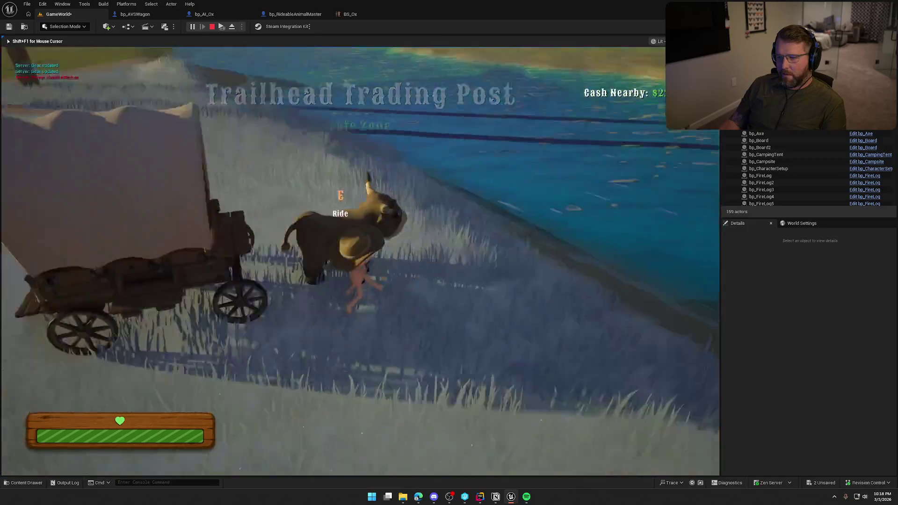
{"action": "key", "text": "e"}
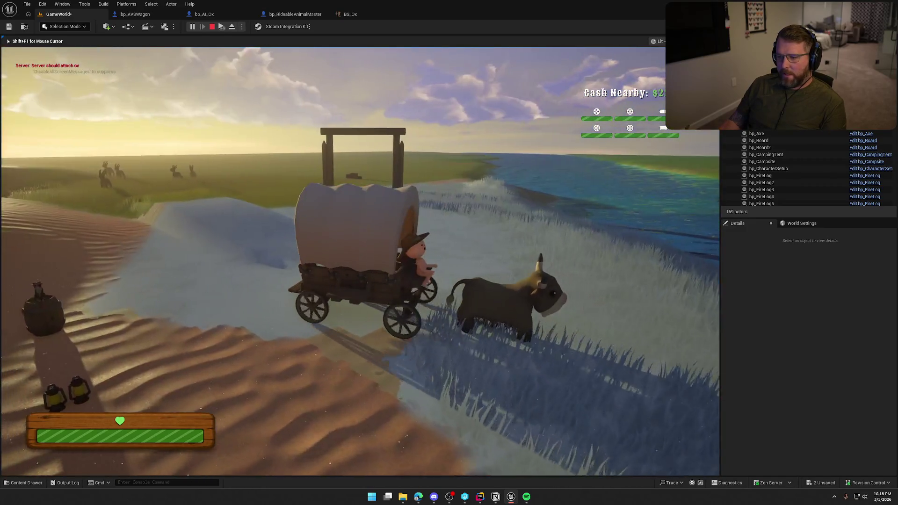
{"action": "key", "text": "e"}
{"action": "key", "text": "w"}
{"action": "key", "text": "e"}
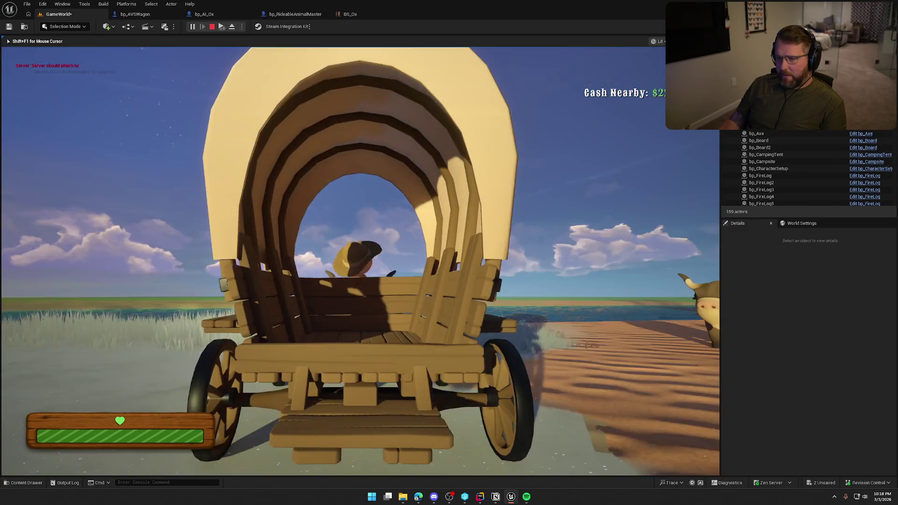
{"action": "key", "text": "a"}
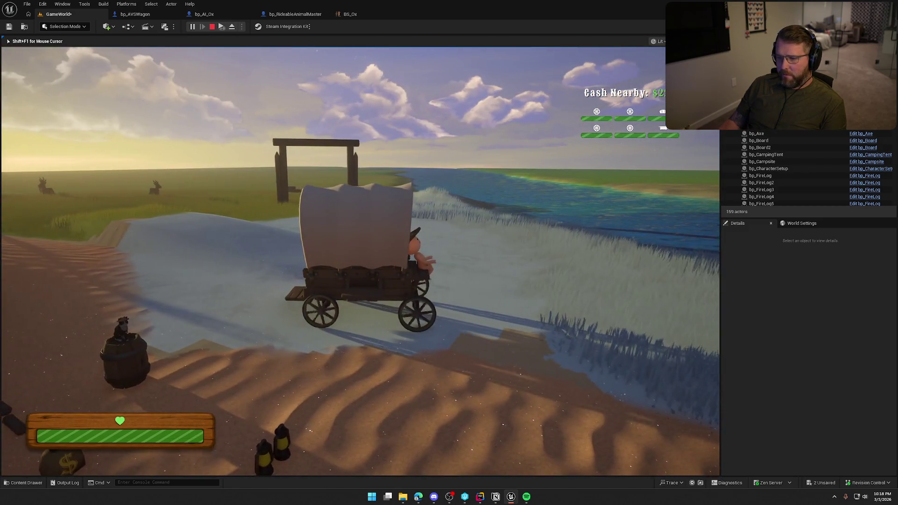
{"action": "key", "text": "d"}
{"action": "key", "text": "Escape"}
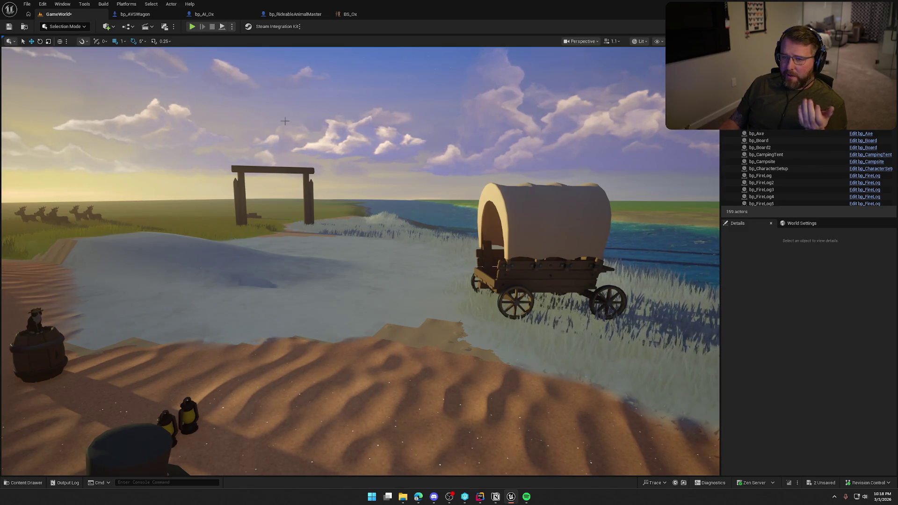
Playtest again: ride the ox toward the water, dismount, and sit in the wagon.
{"action": "left_click", "coordinate": [192, 27]}
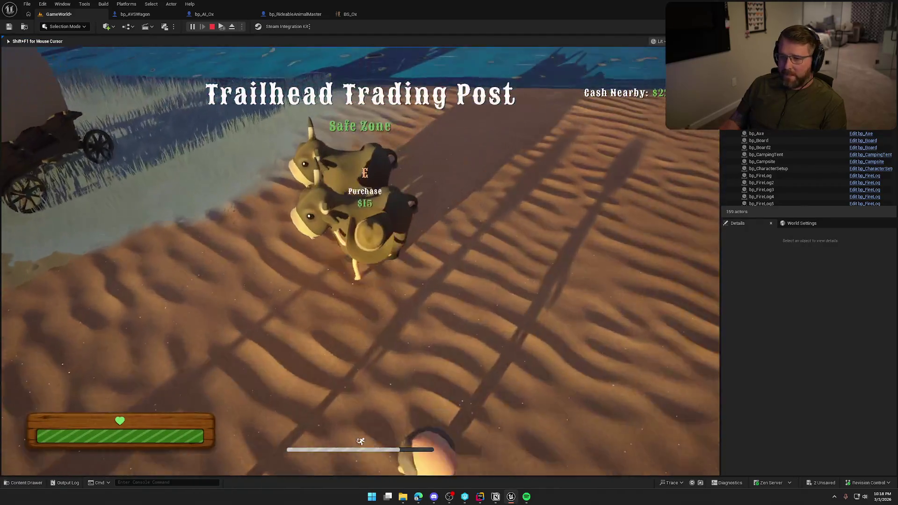
{"action": "key", "text": "w"}
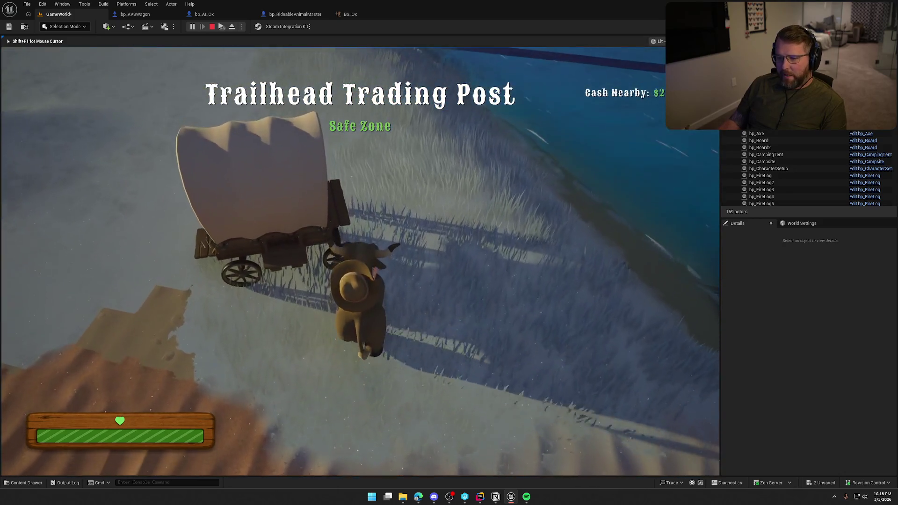
{"action": "key", "text": "e"}
{"action": "key", "text": "e"}
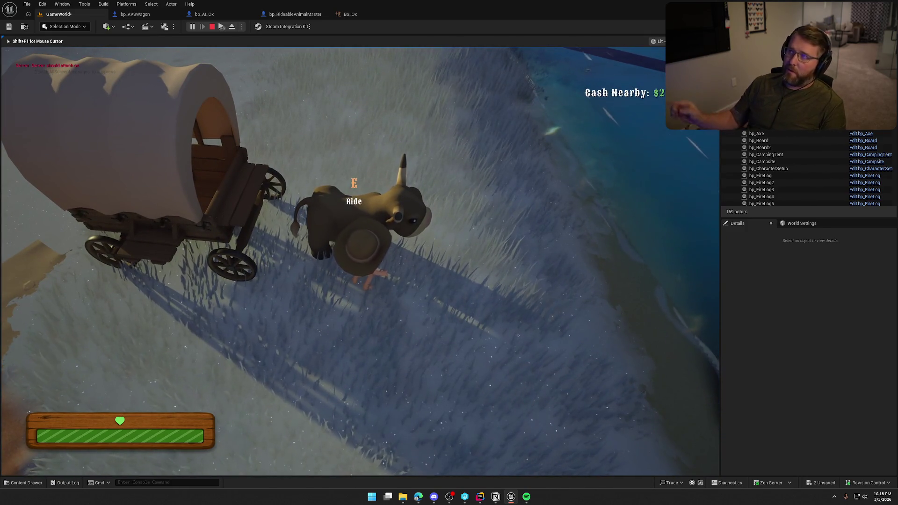
{"action": "key", "text": "e"}
{"action": "key", "text": "e"}
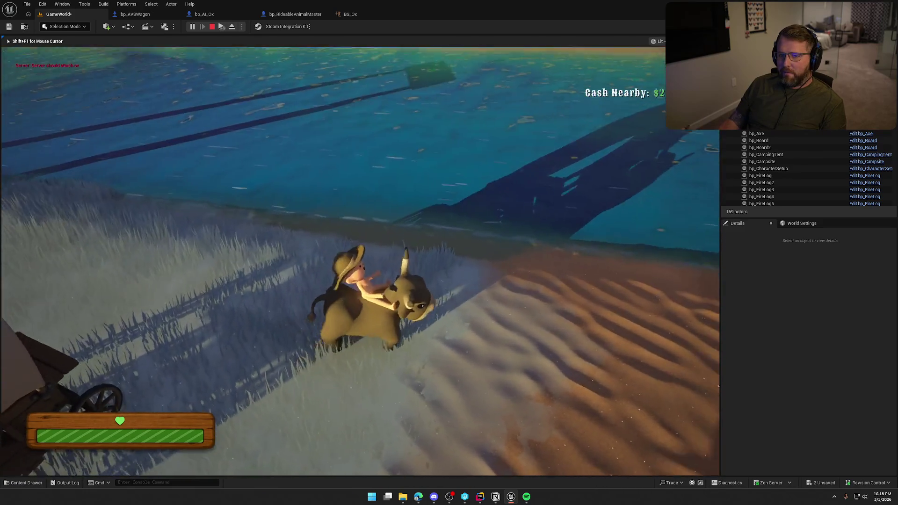
{"action": "key", "text": "Escape"}
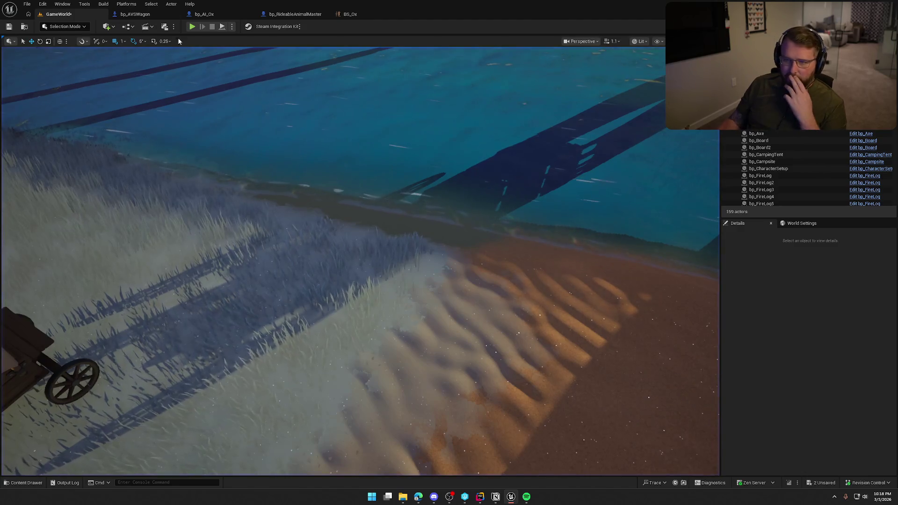
Inspect bp_AI_Ox's interact chain Branch, Contains and Remove nodes, then close the blueprint.
{"action": "left_click", "coordinate": [217, 15]}
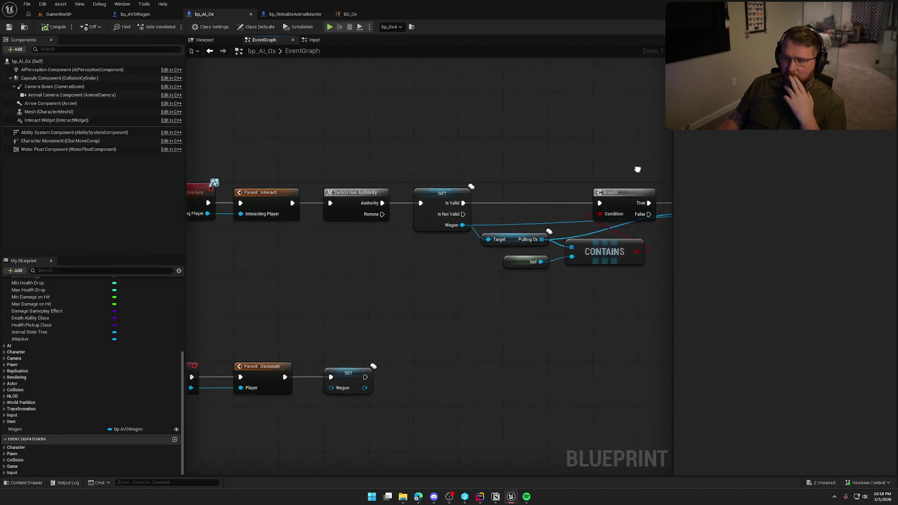
{"action": "left_click_drag", "start_coordinate": [232, 156], "coordinate": [529, 272]}
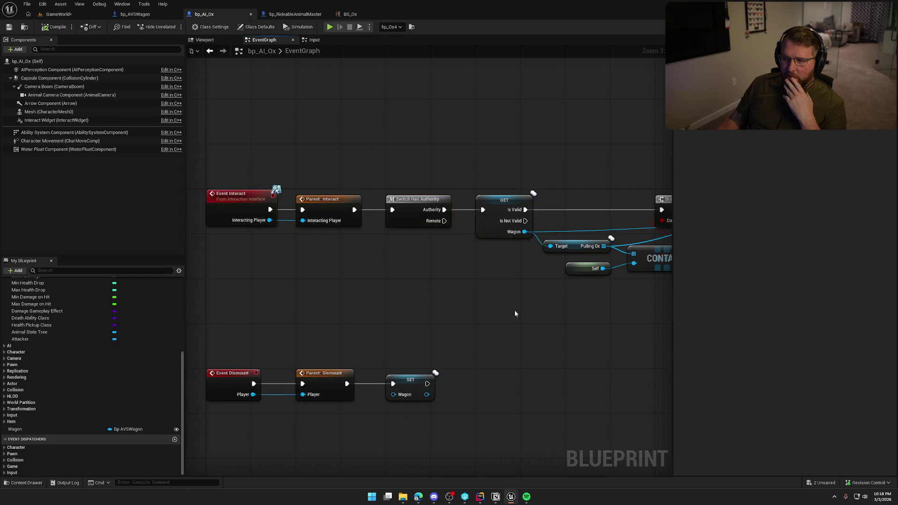
{"action": "left_click_drag", "start_coordinate": [514, 309], "coordinate": [327, 294]}
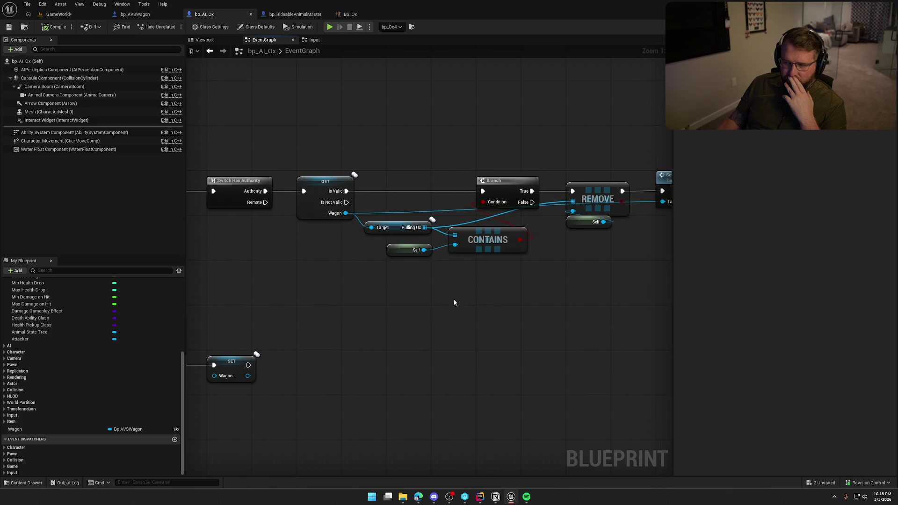
{"action": "left_click_drag", "start_coordinate": [442, 302], "coordinate": [391, 287]}
{"action": "scroll", "coordinate": [401, 284], "scroll_direction": "down", "scroll_amount": 1}
{"action": "left_click", "coordinate": [251, 14]}
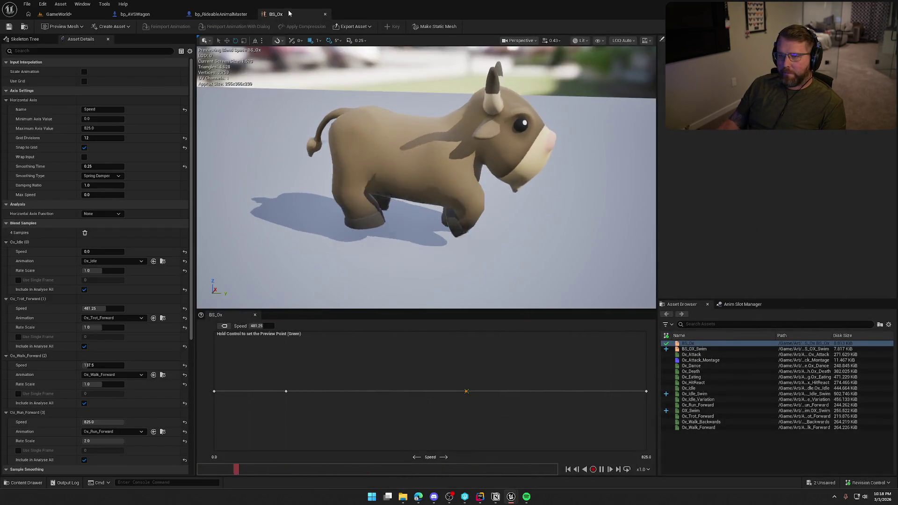
Close the BS_Ox blend space, start a play session, buy and mount an ox, and inspect it ejected.
{"action": "left_click", "coordinate": [325, 14]}
{"action": "key", "text": "alt+p"}
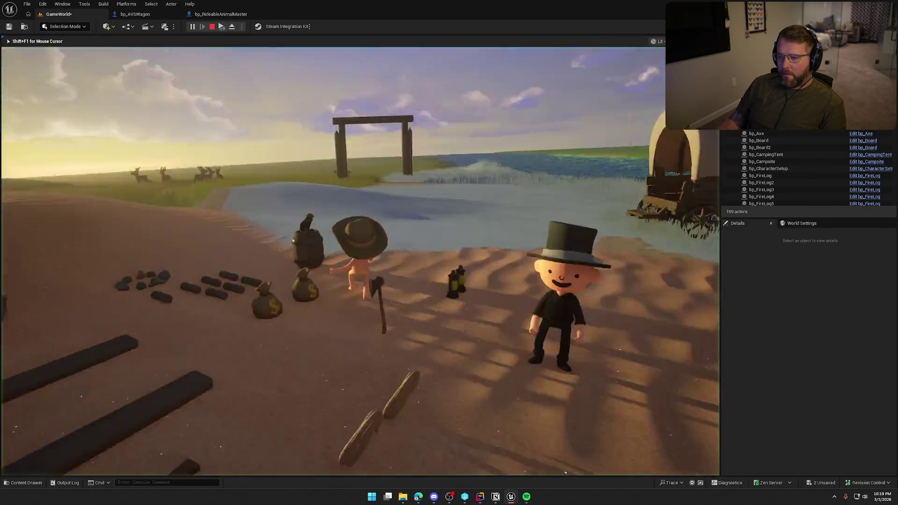
{"action": "key", "text": "w"}
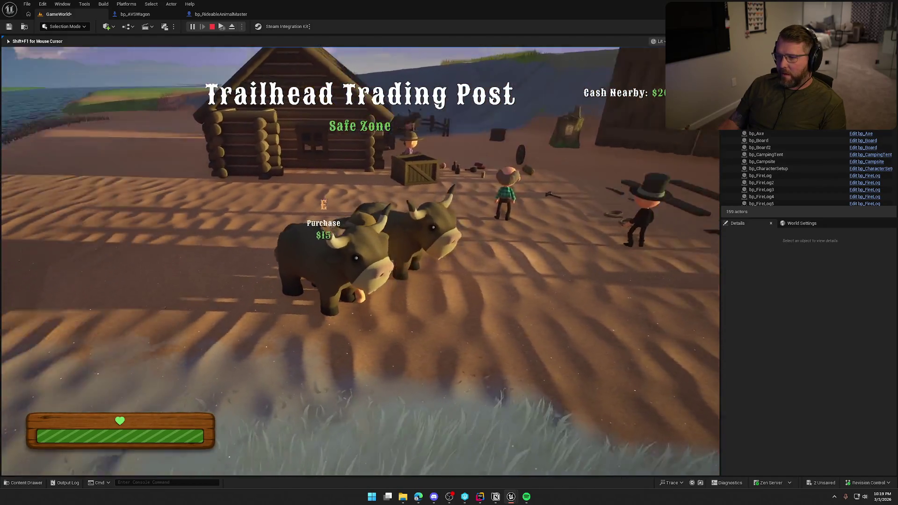
{"action": "key", "text": "e"}
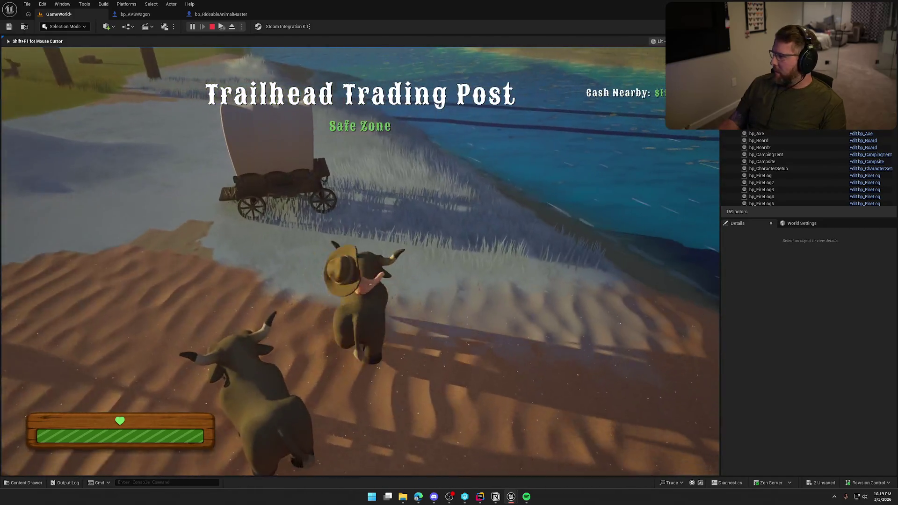
{"action": "key", "text": "super"}
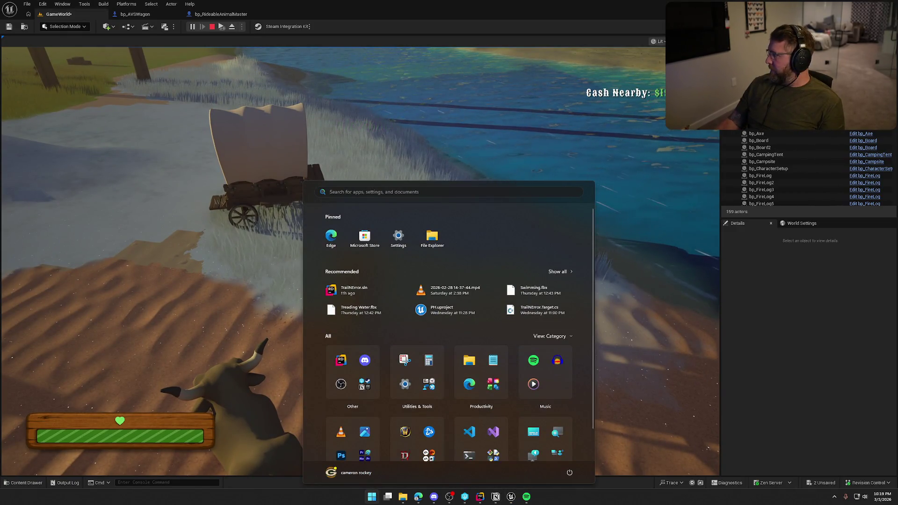
{"action": "key", "text": "Escape"}
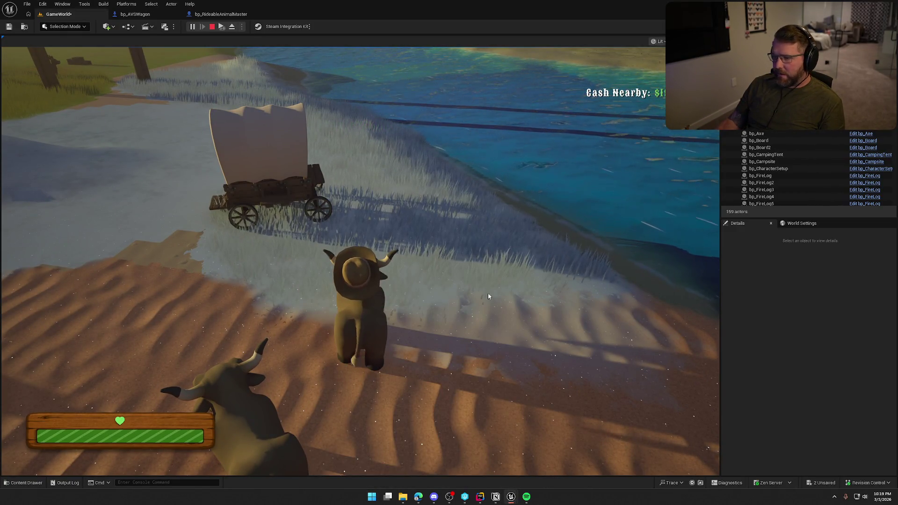
{"action": "key", "text": "F8"}
{"action": "left_click", "coordinate": [377, 324]}
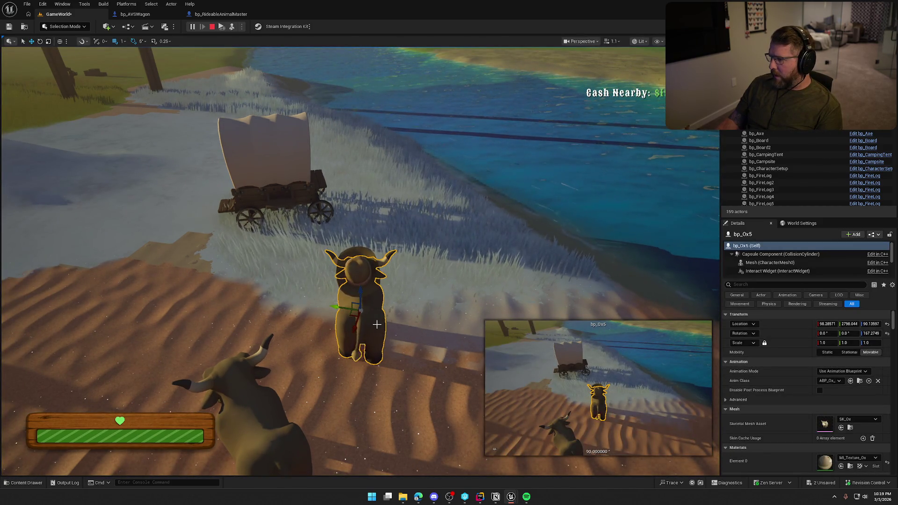
{"action": "key", "text": "F8"}
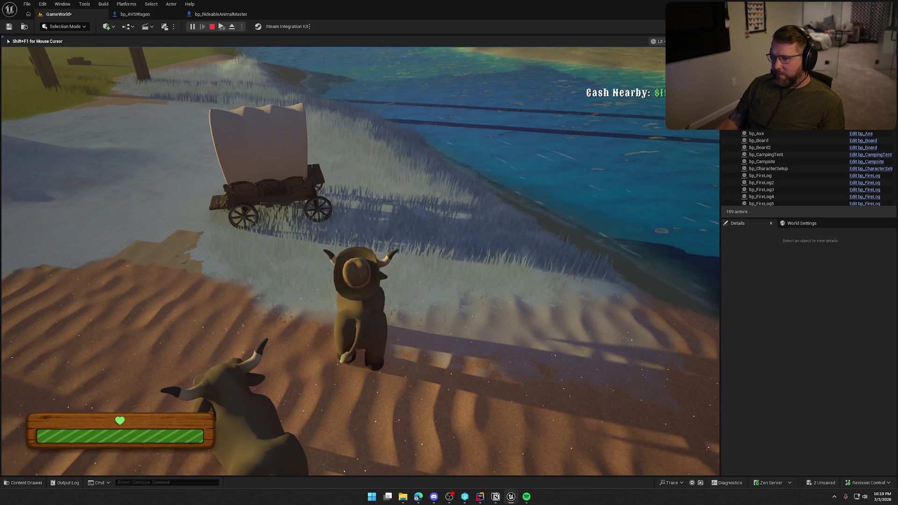
Dismount and remount the ox beside the wagon, steer the wagon left and right, then stop.
{"action": "key", "text": "e"}
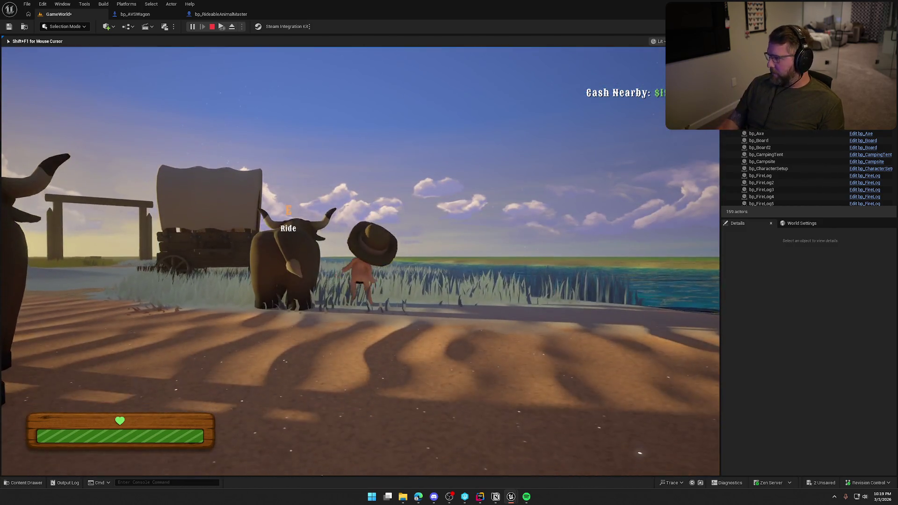
{"action": "key", "text": "e"}
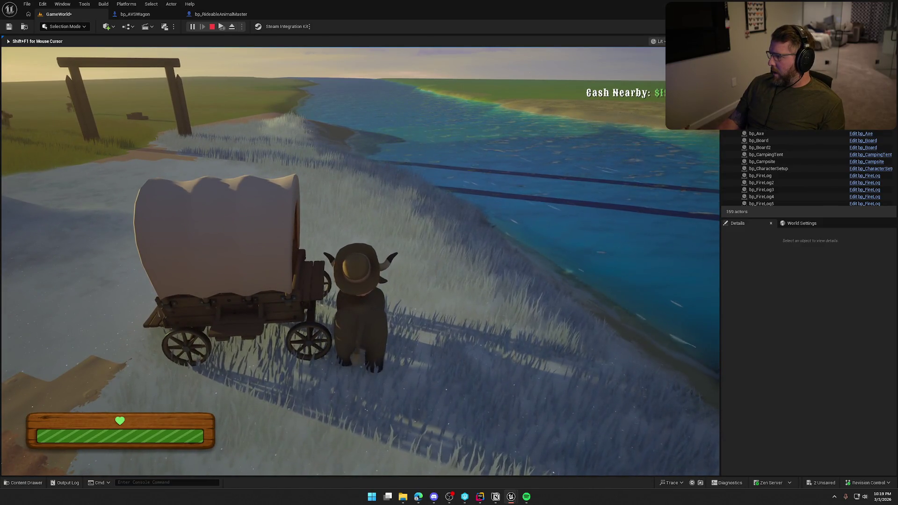
{"action": "key", "text": "e"}
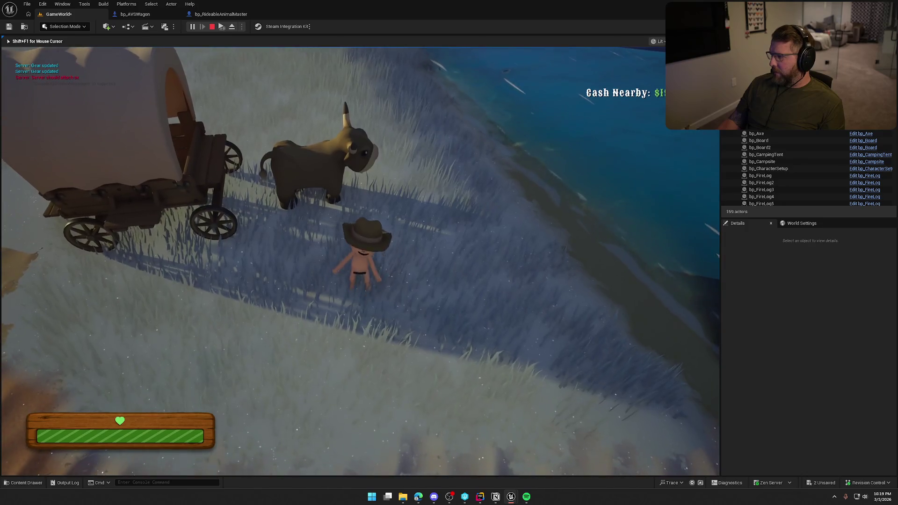
{"action": "key", "text": "w"}
{"action": "key", "text": "e"}
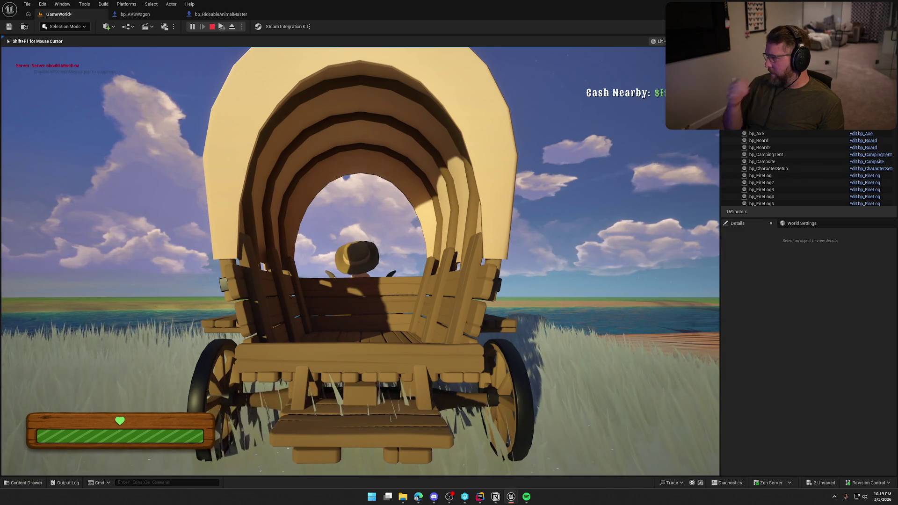
{"action": "key", "text": "a"}
{"action": "key", "text": "d"}
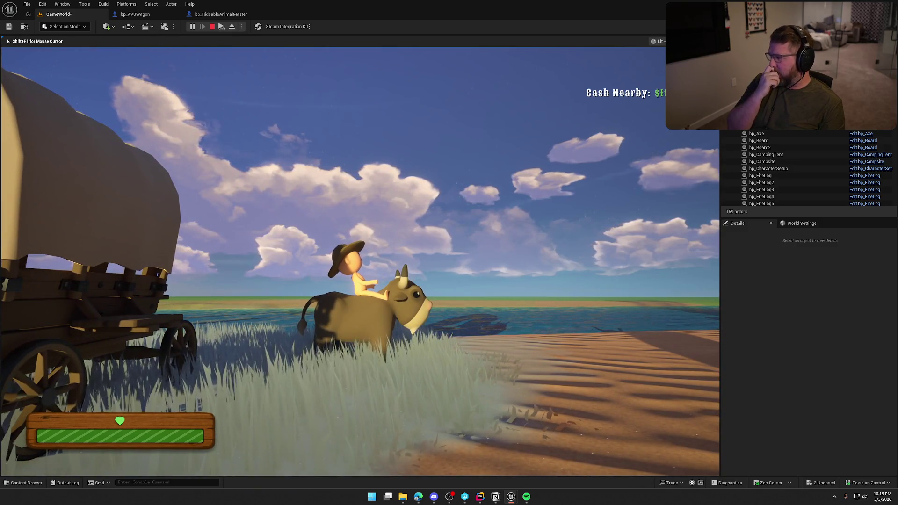
{"action": "key", "text": "Escape"}
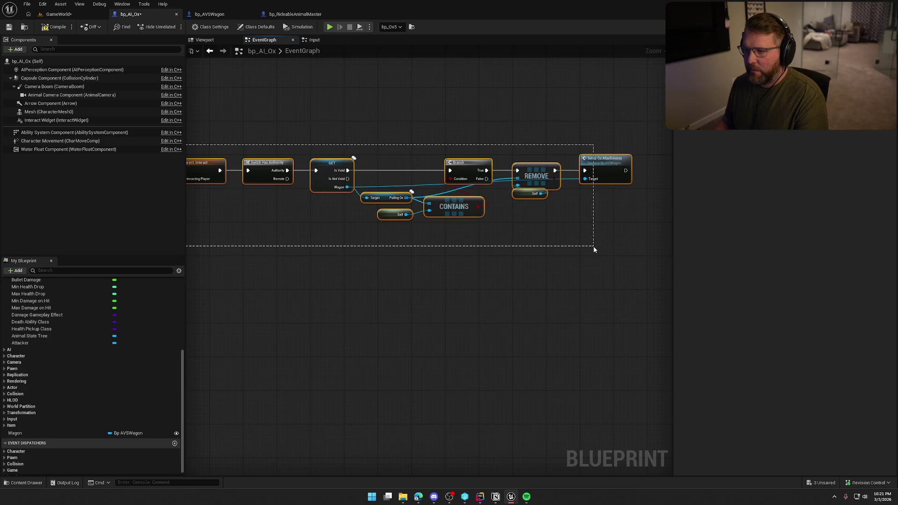
Add a SET Wagon node after Setup Ox Attachments to clear the reference, then return to GameWorld.
{"action": "scroll", "coordinate": [515, 244], "scroll_direction": "up", "scroll_amount": 2}
{"action": "left_click_drag", "start_coordinate": [538, 211], "coordinate": [217, 113]}
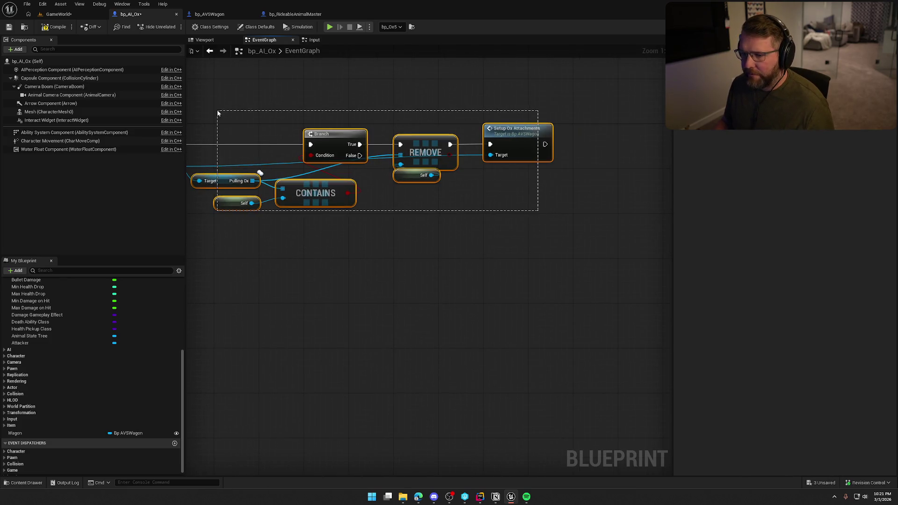
{"action": "left_click", "coordinate": [413, 231]}
{"action": "left_click_drag", "start_coordinate": [420, 231], "coordinate": [539, 235]}
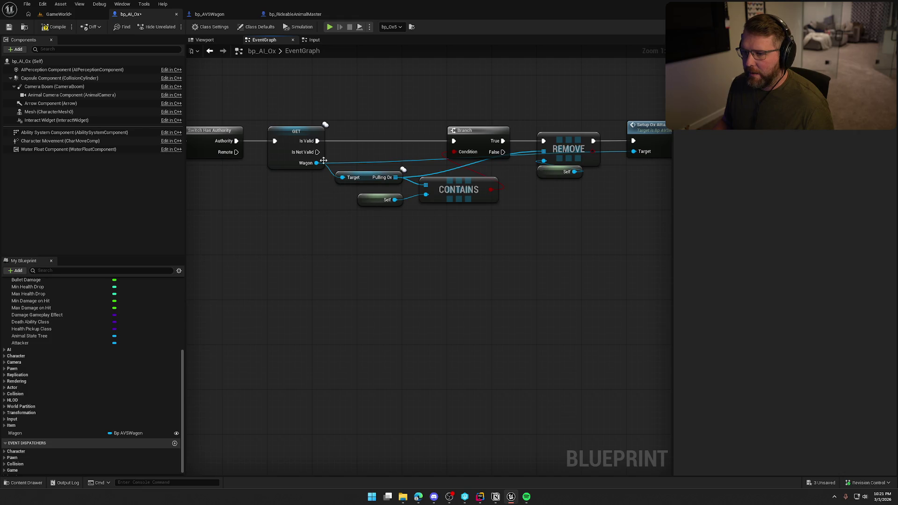
{"action": "mouse_move", "coordinate": [494, 167]}
{"action": "left_mouse_down"}
{"action": "mouse_move", "coordinate": [490, 230]}
{"action": "mouse_move", "coordinate": [432, 237]}
{"action": "mouse_move", "coordinate": [463, 240]}
{"action": "left_mouse_up"}
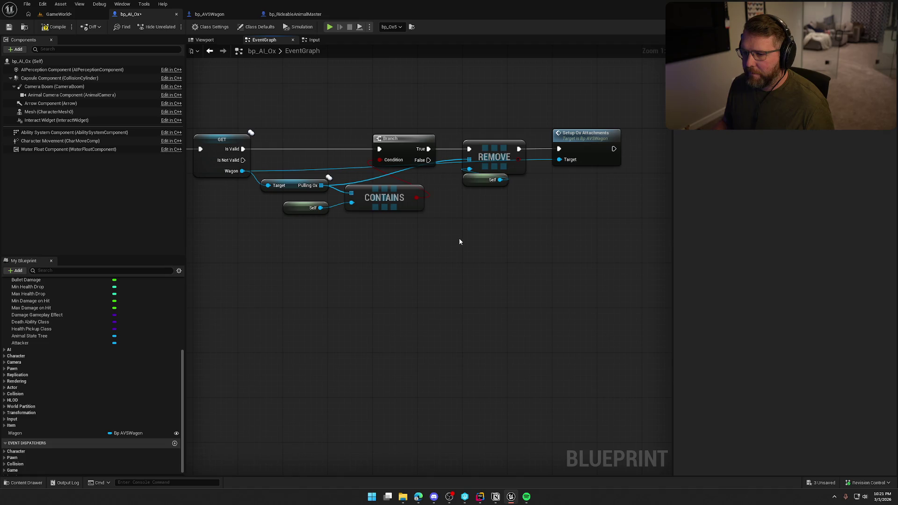
{"action": "left_click_drag", "start_coordinate": [39, 434], "coordinate": [543, 250]}
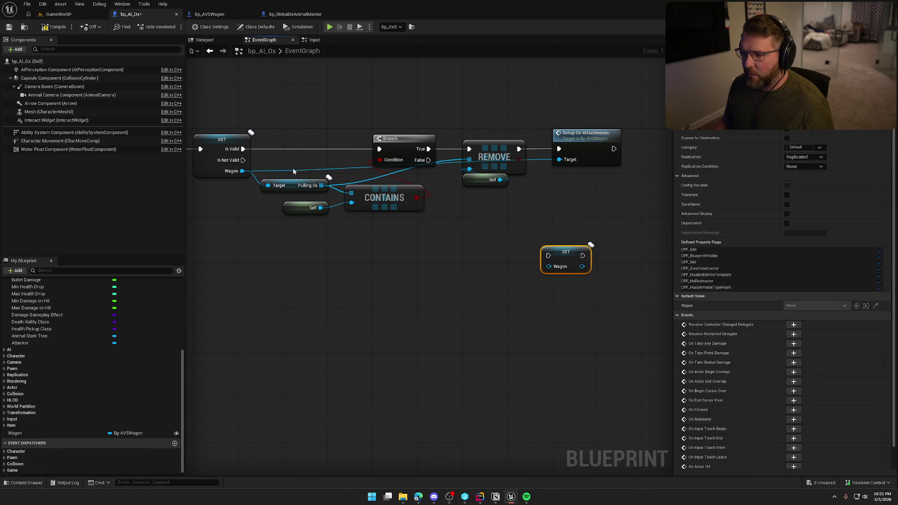
{"action": "mouse_move", "coordinate": [386, 155]}
{"action": "left_mouse_down"}
{"action": "mouse_move", "coordinate": [535, 187]}
{"action": "mouse_move", "coordinate": [485, 248]}
{"action": "mouse_move", "coordinate": [417, 204]}
{"action": "left_mouse_up"}
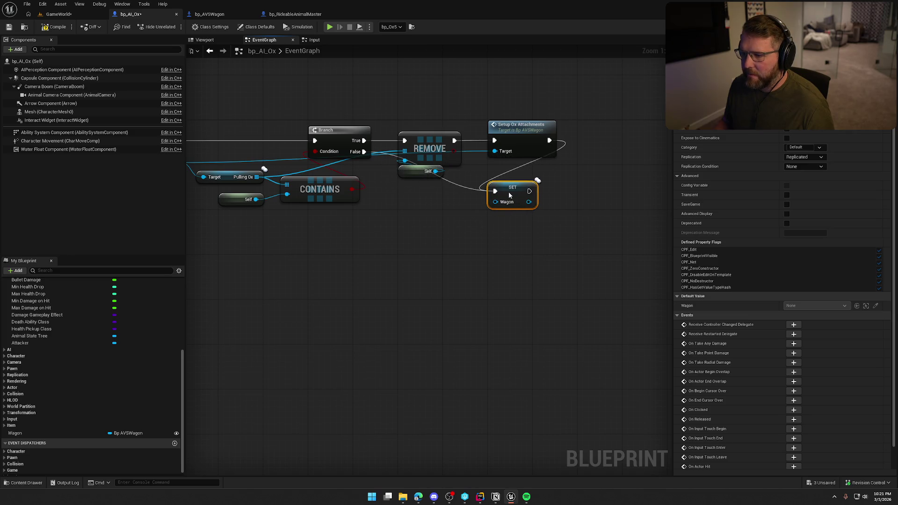
{"action": "left_click", "coordinate": [439, 271]}
{"action": "key", "text": "Home"}
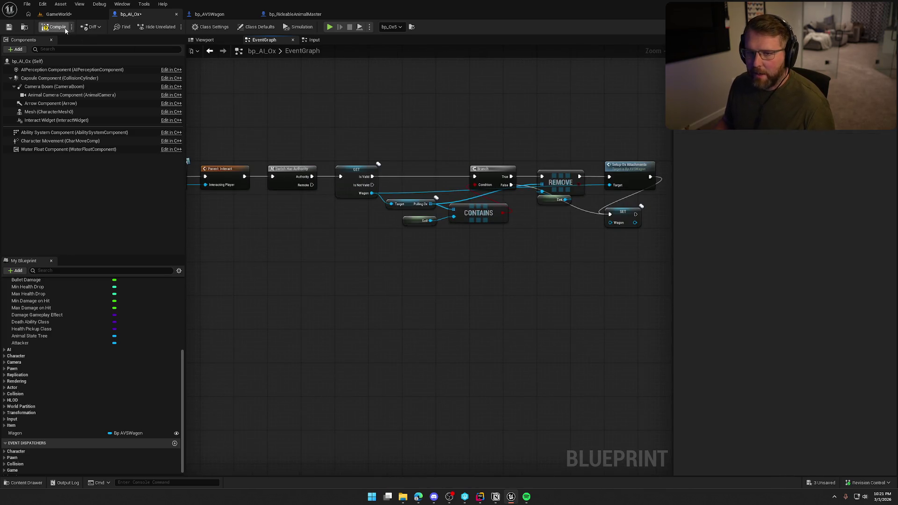
{"action": "left_click", "coordinate": [57, 14]}
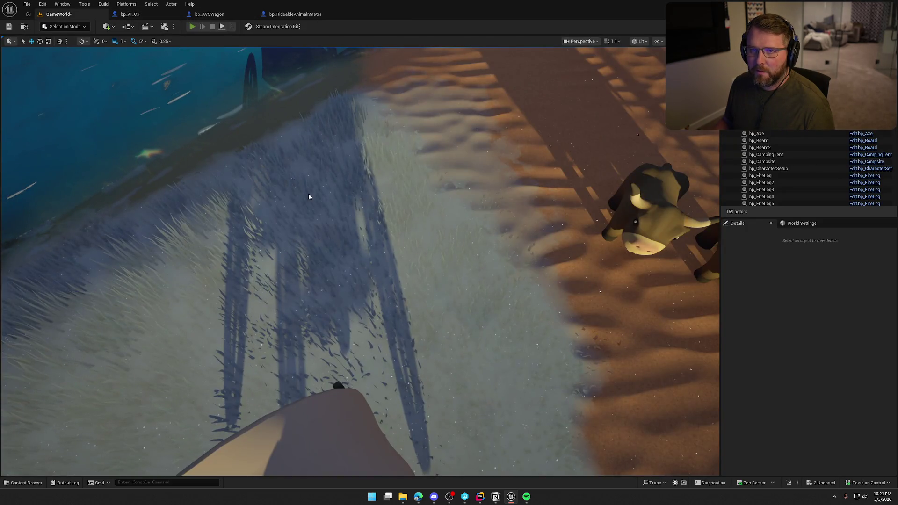
Start a play session, ride an ox to the covered wagon, dismount, and hold E to drive.
{"action": "left_click", "coordinate": [307, 193]}
{"action": "key", "text": "w"}
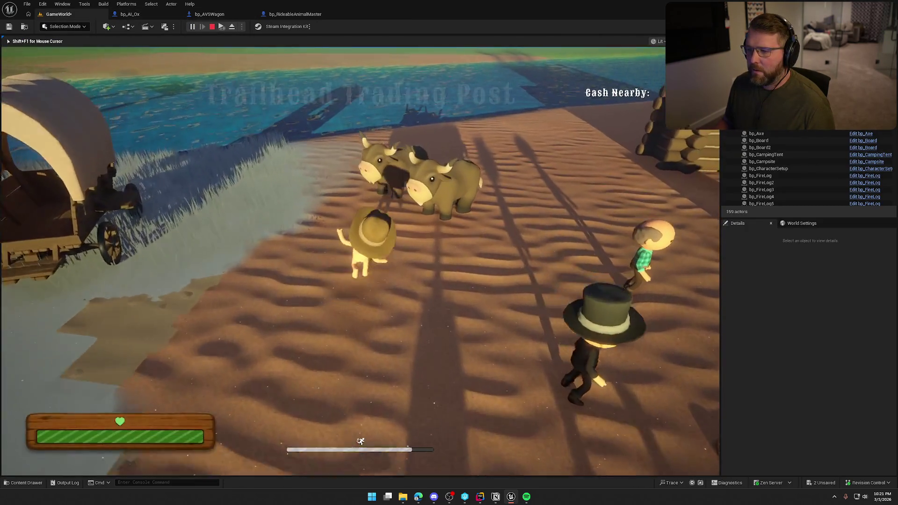
{"action": "key", "text": "w"}
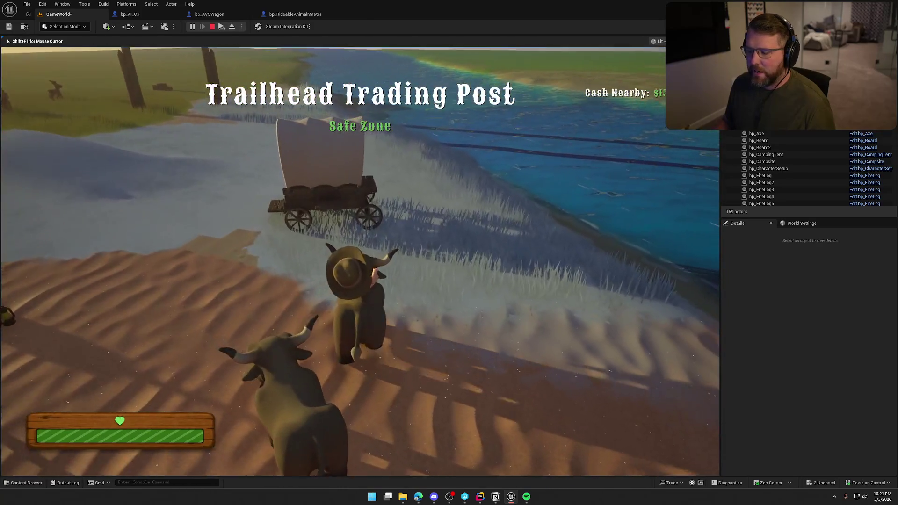
{"action": "key", "text": "e"}
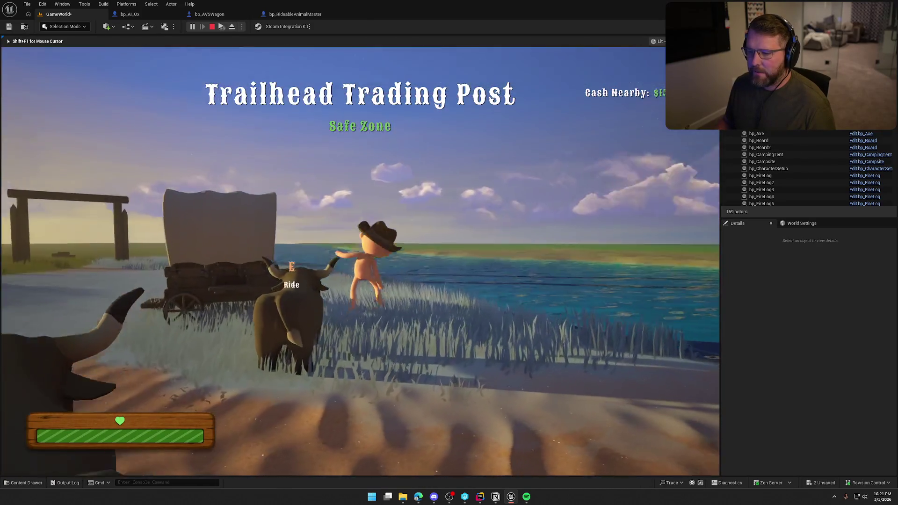
{"action": "key", "text": "w"}
{"action": "key", "text": "e"}
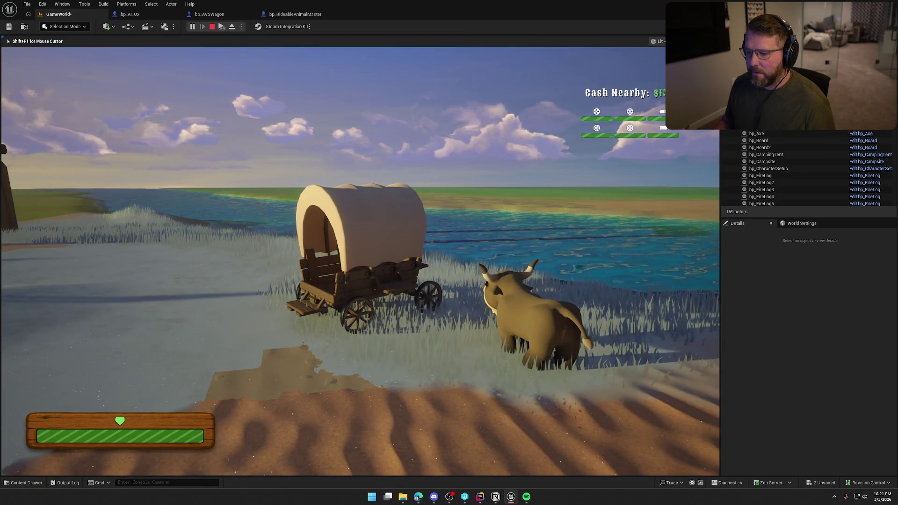
Remount and dismount the ox, hitch it to the wagon, take the driver seat, and stop.
{"action": "key", "text": "e"}
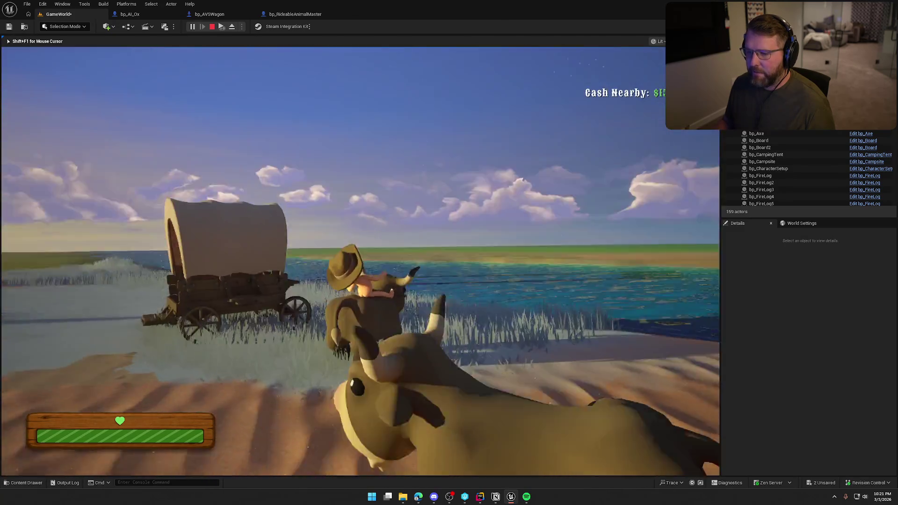
{"action": "key", "text": "e"}
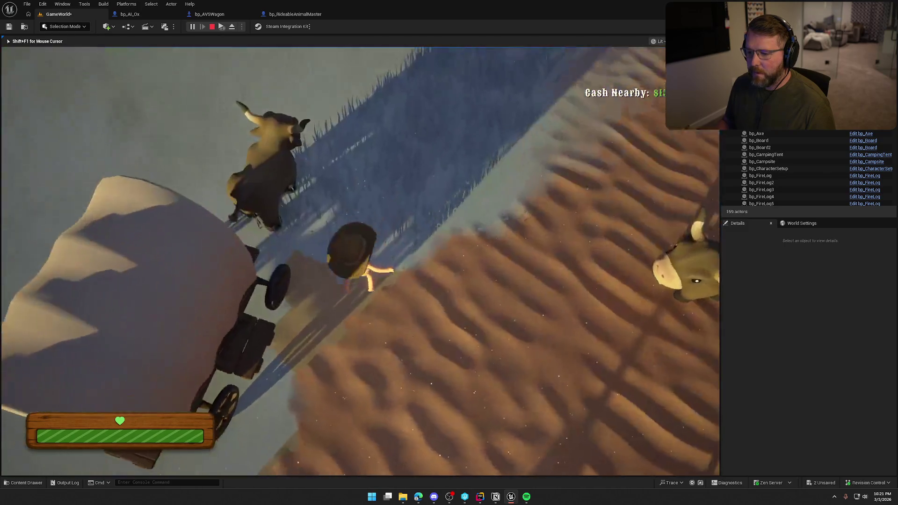
{"action": "key", "text": "e"}
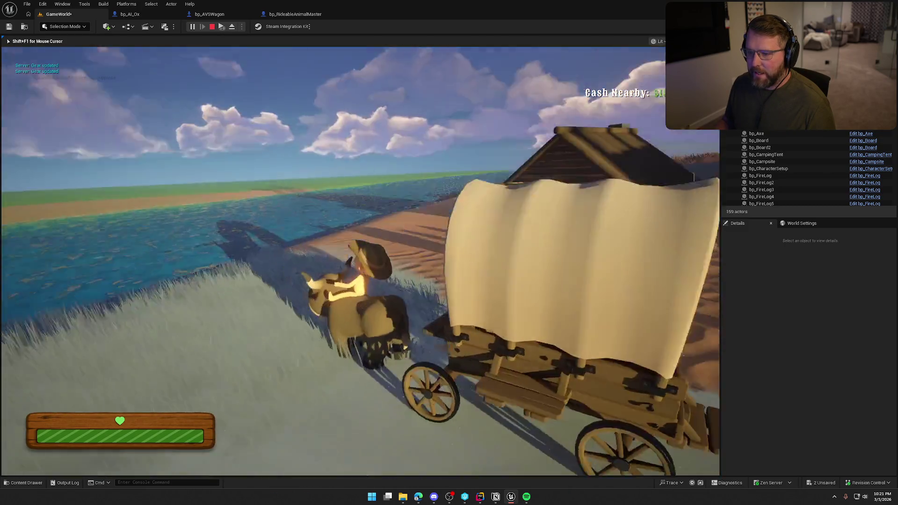
{"action": "key", "text": "e"}
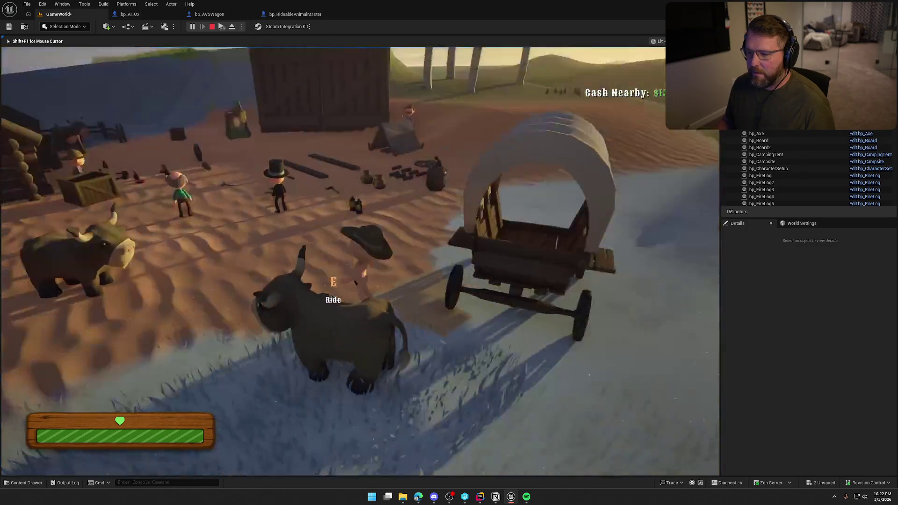
{"action": "key", "text": "e"}
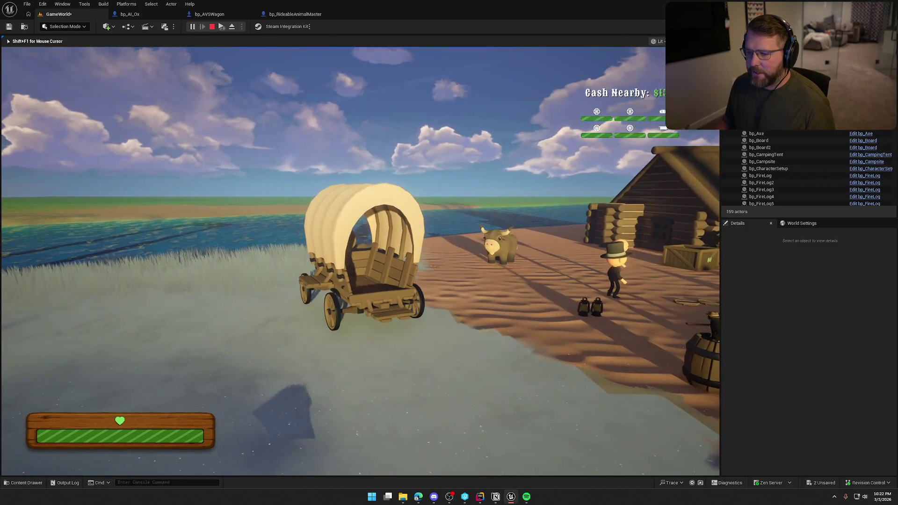
{"action": "key", "text": "e"}
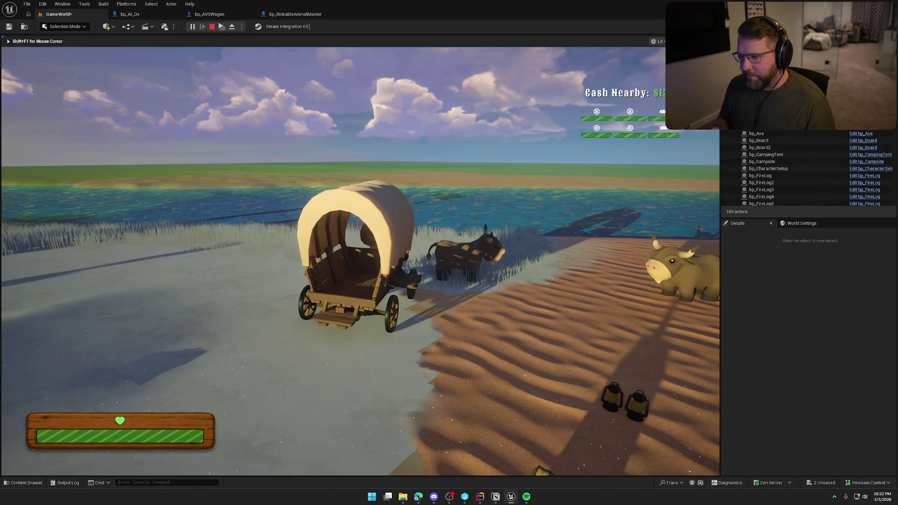
{"action": "key", "text": "e"}
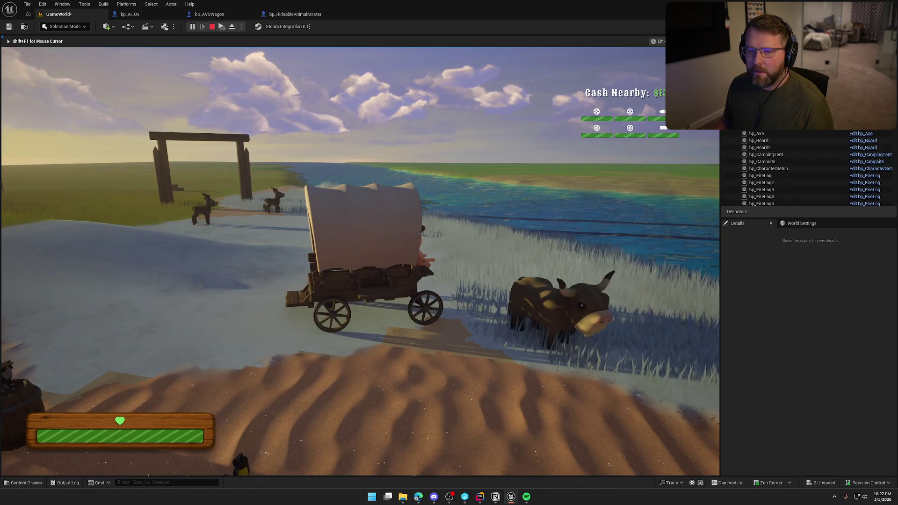
{"action": "key", "text": "Escape"}
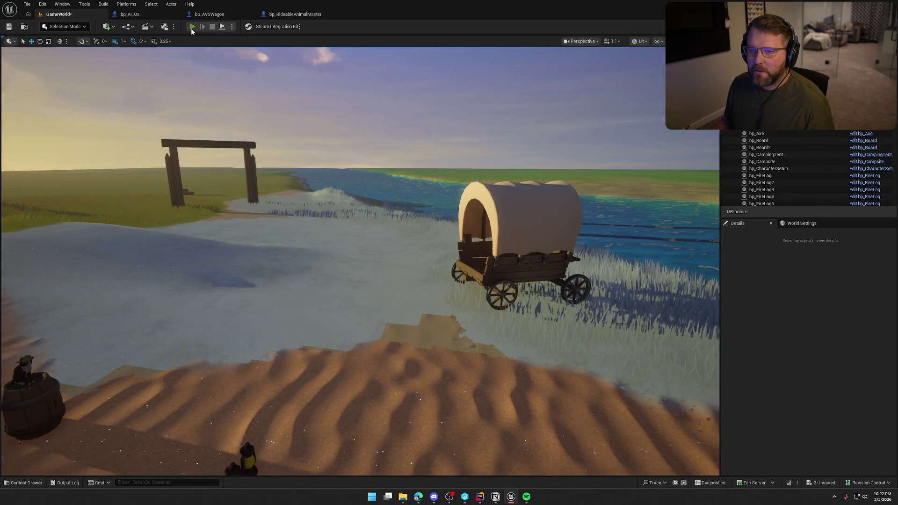
{"action": "left_click", "coordinate": [192, 27]}
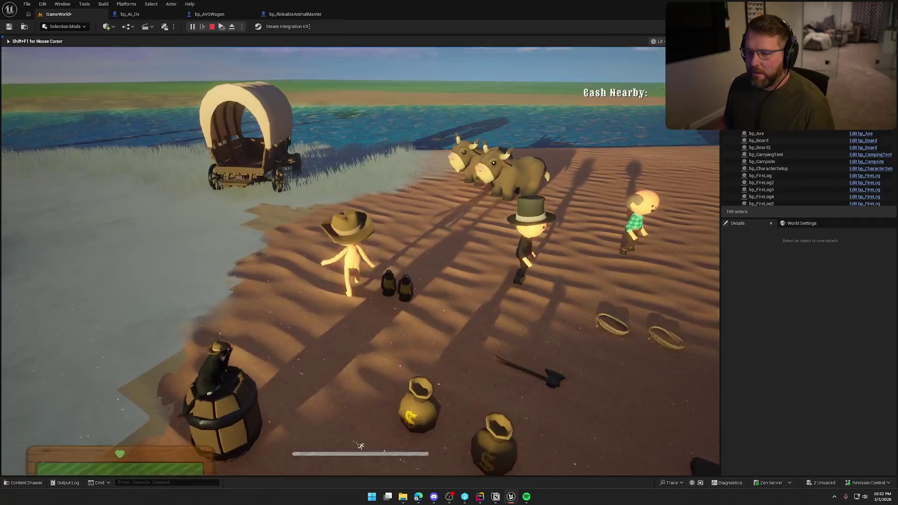
In the multiplayer session, ride the ox to the hitched wagon, dismount, and take a passenger seat.
{"action": "key", "text": "super"}
{"action": "key", "text": "Escape"}
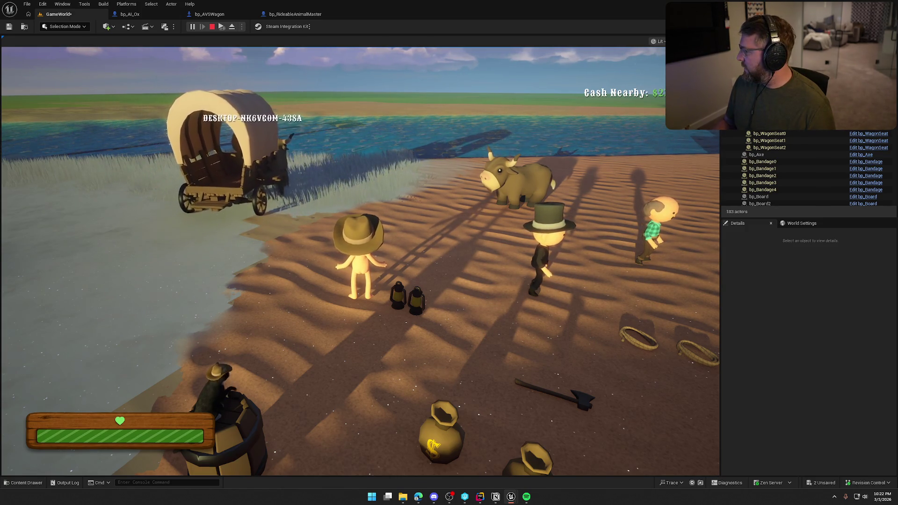
{"action": "key", "text": "super"}
{"action": "key", "text": "super"}
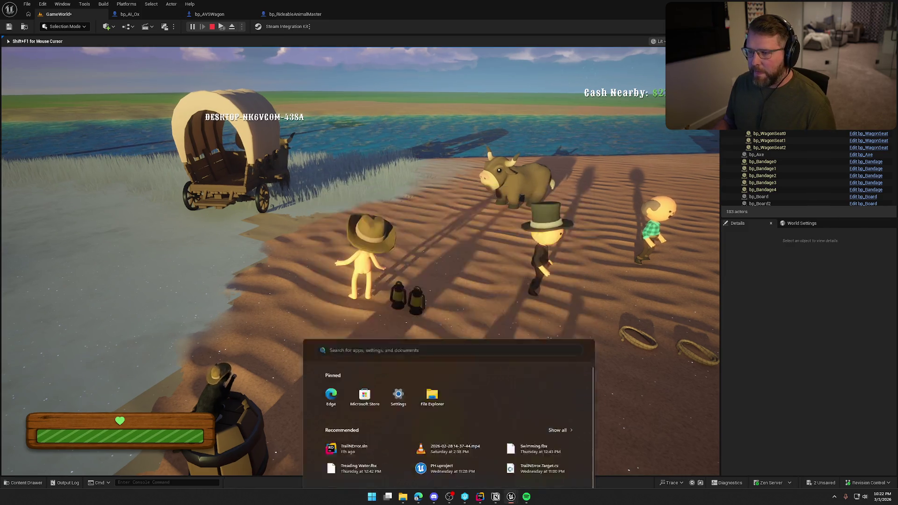
{"action": "left_click", "coordinate": [339, 430]}
{"action": "key", "text": "e"}
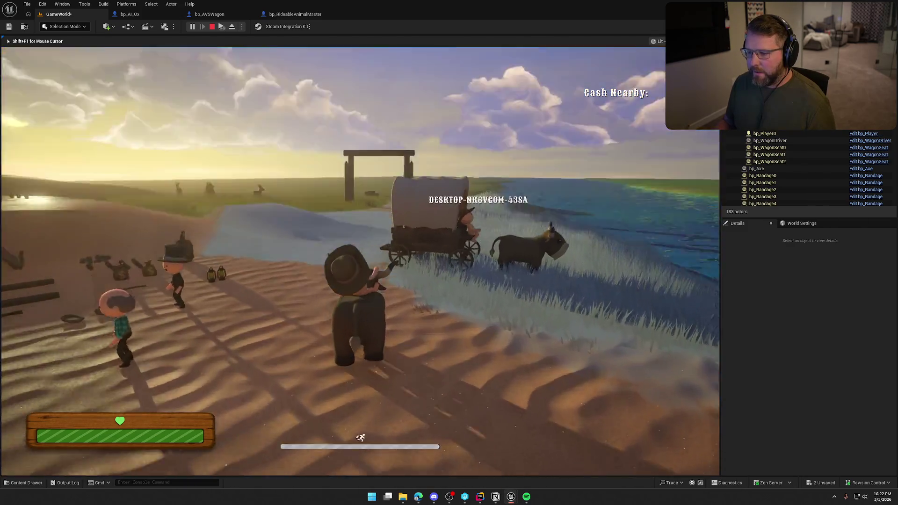
{"action": "key", "text": "w"}
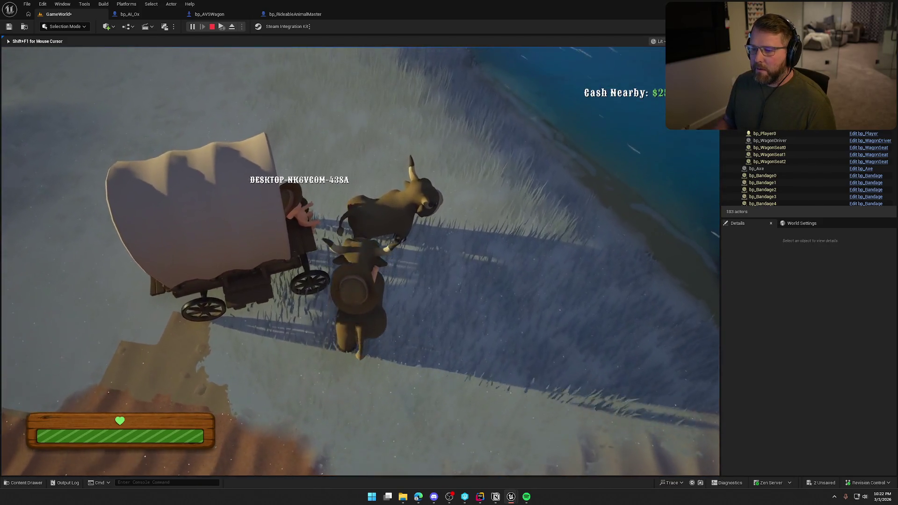
{"action": "key", "text": "e"}
{"action": "key", "text": "w"}
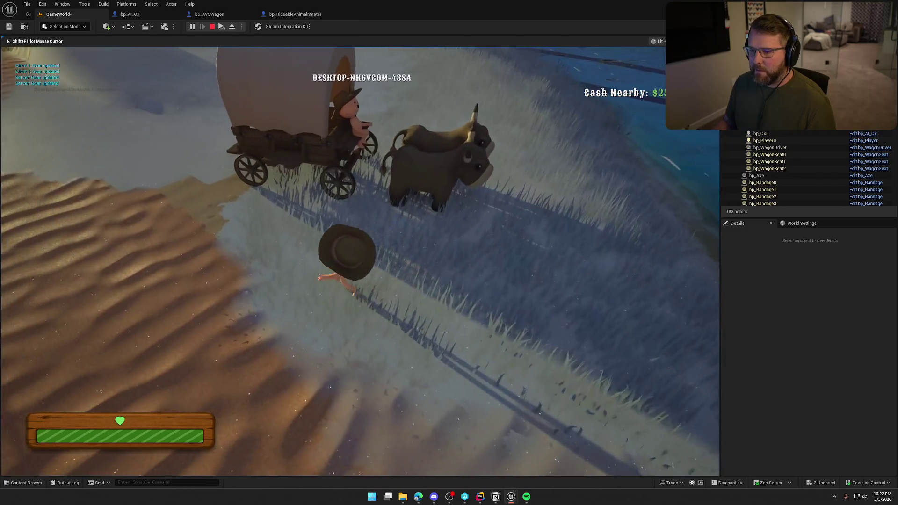
{"action": "key", "text": "e"}
{"action": "key", "text": "super"}
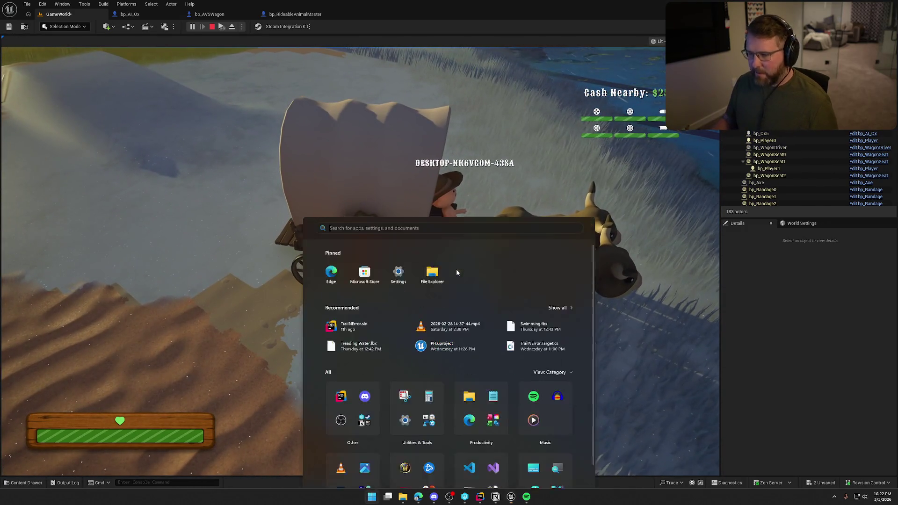
{"action": "key", "text": "super"}
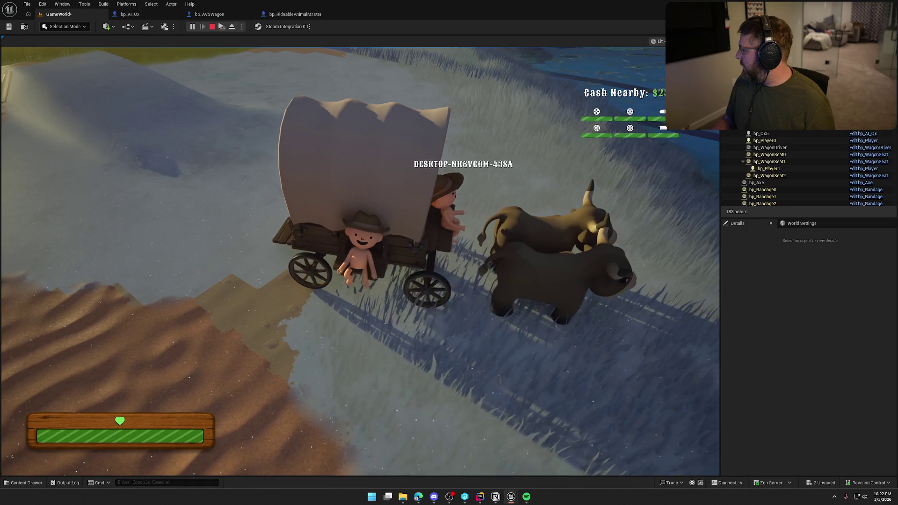
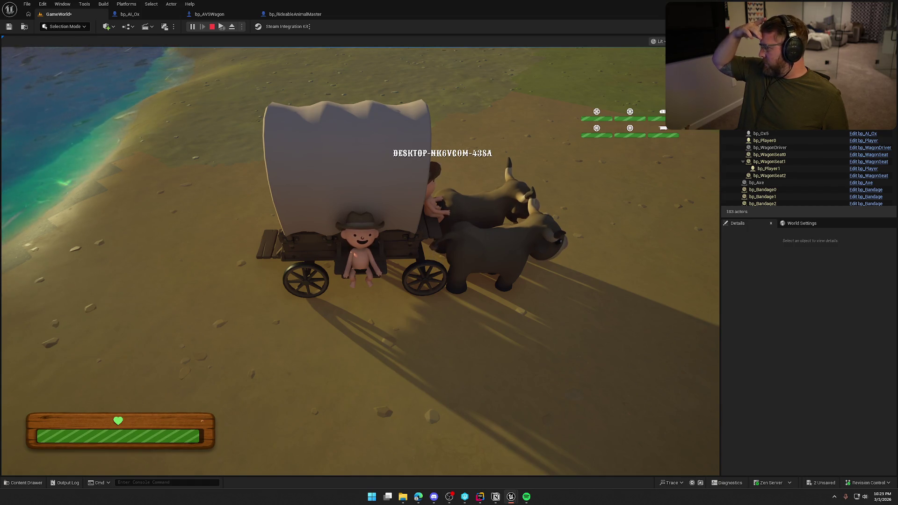
Watch the wagon in the fullscreen Client 1 window, then end the Play In Editor session.
{"action": "key", "text": "super"}
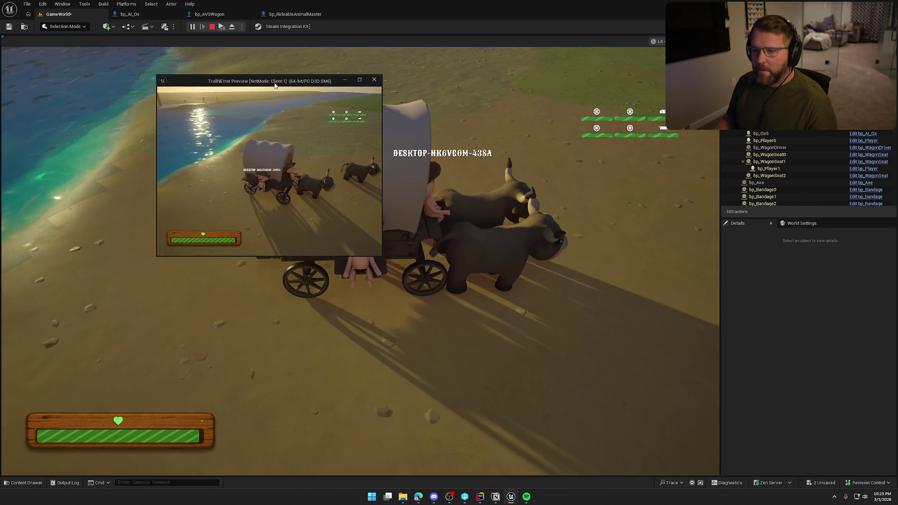
{"action": "double_click", "coordinate": [275, 83]}
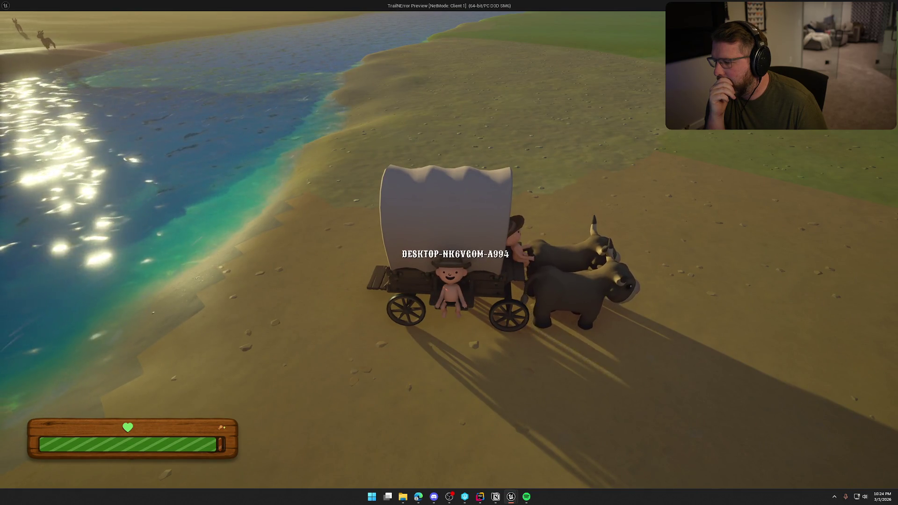
{"action": "key", "text": "alt+Tab"}
{"action": "key", "text": "Escape"}
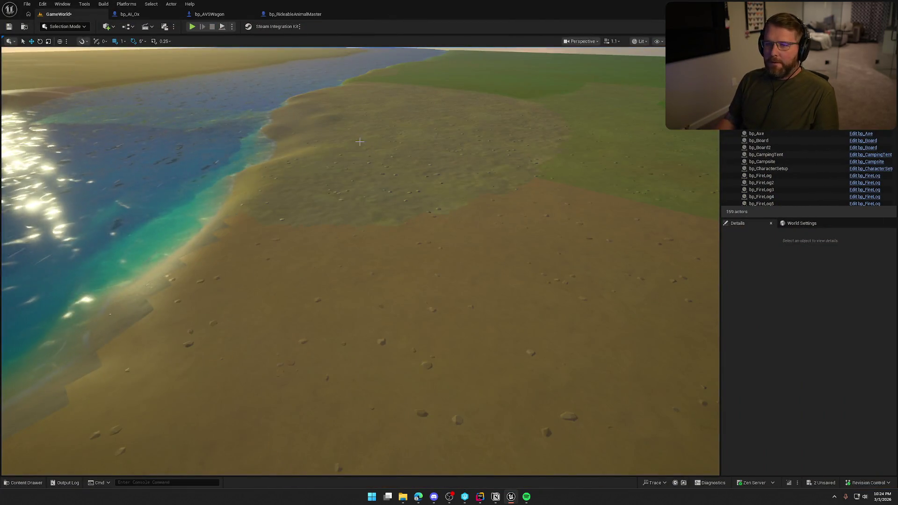
Inspect the wagon's SetupOxAttachments graph: For Each Loop, LENGTH and Attach Actor To Component rules.
{"action": "left_click", "coordinate": [128, 14]}
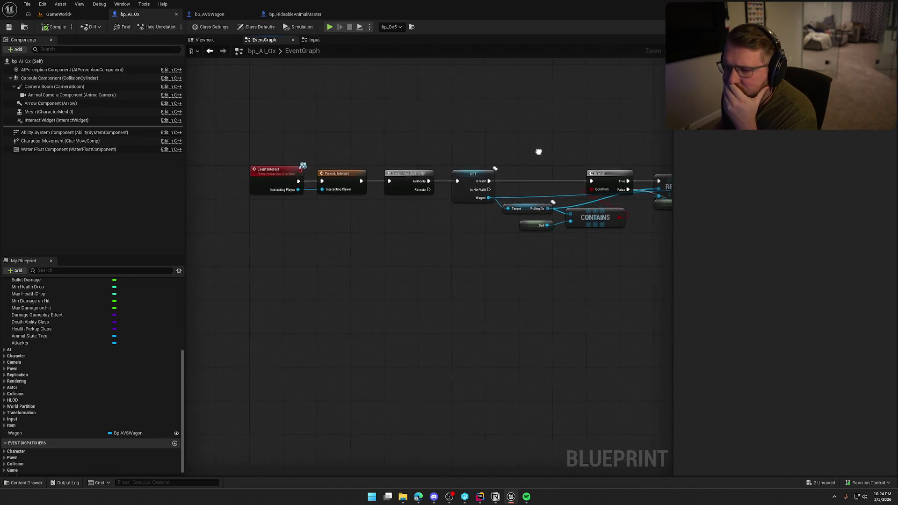
{"action": "left_click", "coordinate": [209, 14]}
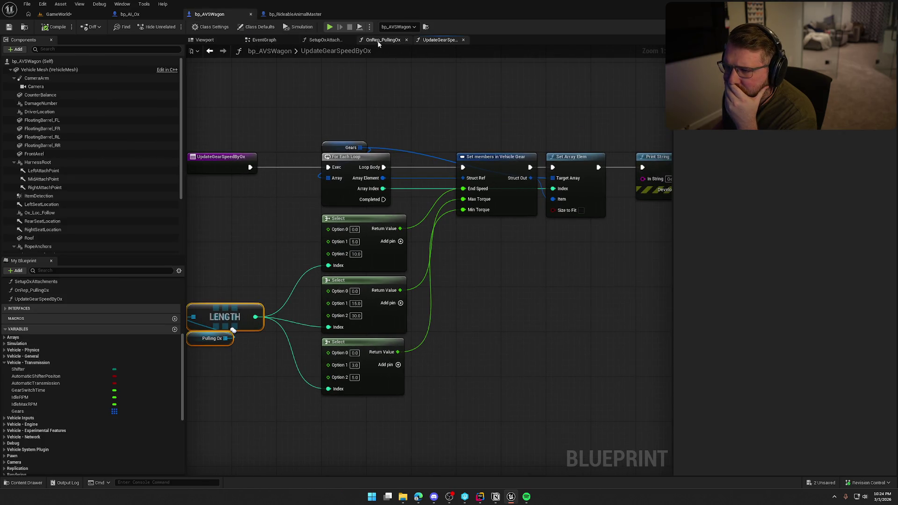
{"action": "left_click", "coordinate": [325, 40]}
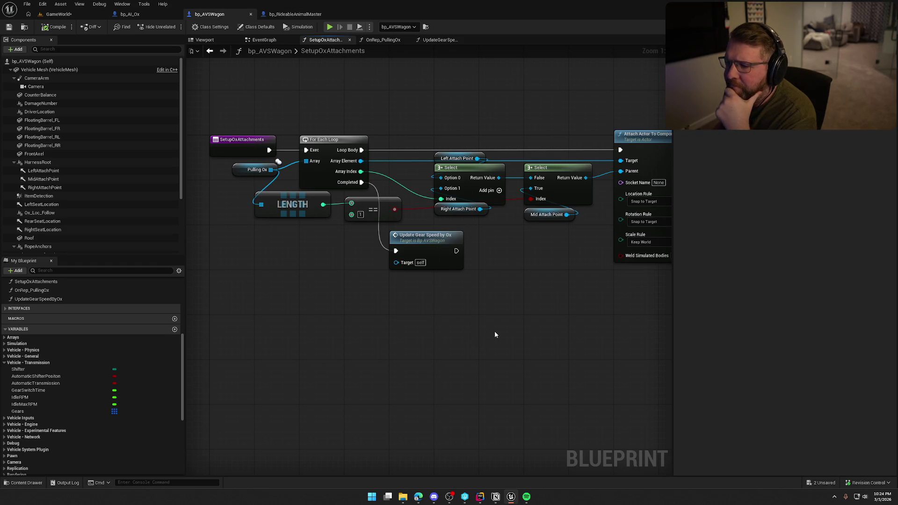
{"action": "left_click_drag", "start_coordinate": [512, 321], "coordinate": [450, 304]}
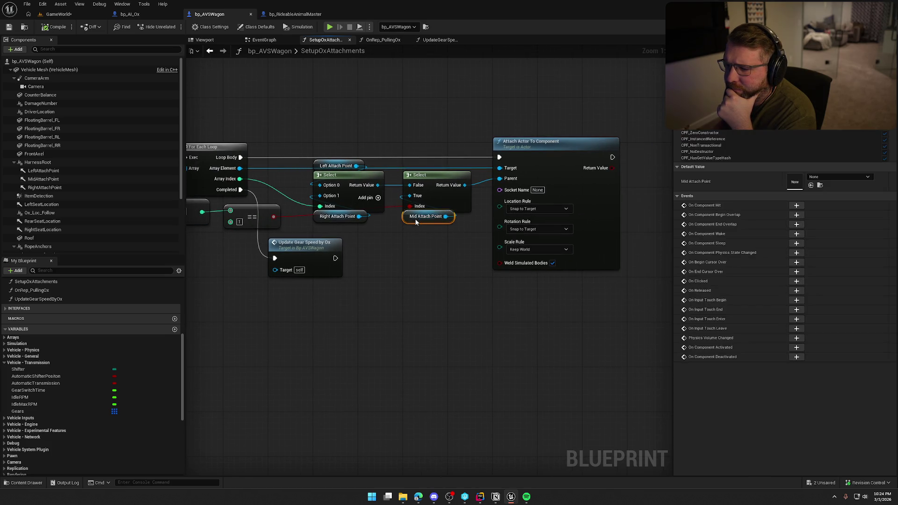
{"action": "left_click_drag", "start_coordinate": [444, 272], "coordinate": [346, 257]}
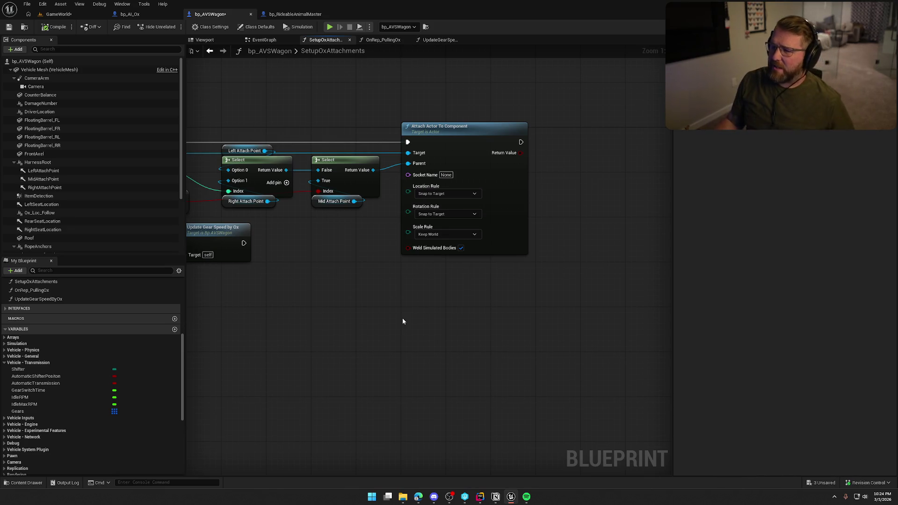
{"action": "mouse_move", "coordinate": [387, 361]}
{"action": "left_mouse_down"}
{"action": "mouse_move", "coordinate": [534, 319]}
{"action": "mouse_move", "coordinate": [537, 291]}
{"action": "mouse_move", "coordinate": [548, 290]}
{"action": "left_mouse_up"}
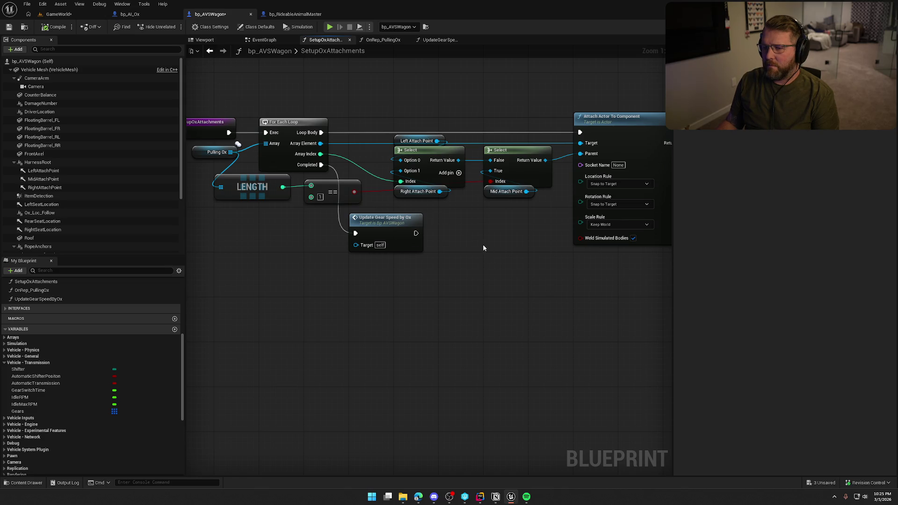
{"action": "mouse_move", "coordinate": [439, 98]}
{"action": "left_mouse_down"}
{"action": "mouse_move", "coordinate": [473, 106]}
{"action": "mouse_move", "coordinate": [218, 91]}
{"action": "left_mouse_up"}
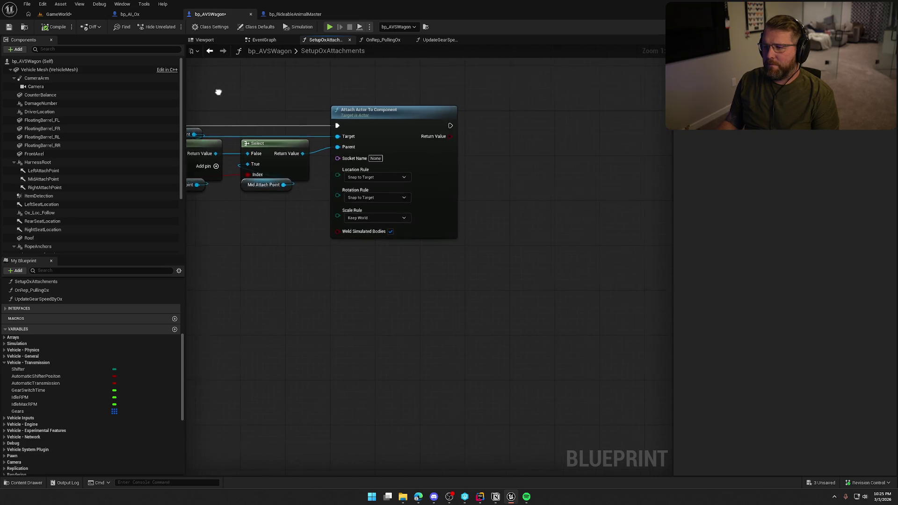
{"action": "left_click_drag", "start_coordinate": [293, 230], "coordinate": [411, 246]}
{"action": "scroll", "coordinate": [410, 247], "scroll_direction": "down", "scroll_amount": 1}
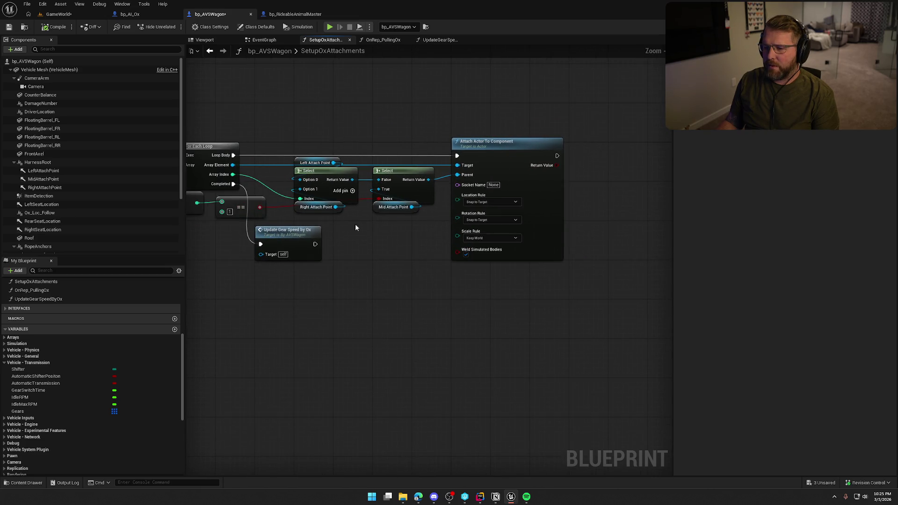
Cancel a 'get' search from the ox array element, then select the ox's Capsule Component.
{"action": "left_click_drag", "start_coordinate": [232, 164], "coordinate": [587, 169]}
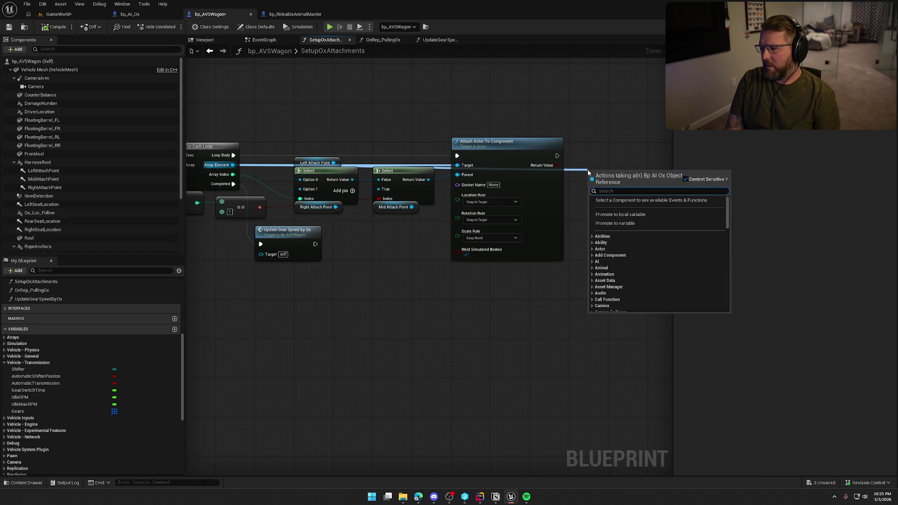
{"action": "type", "text": "get"}
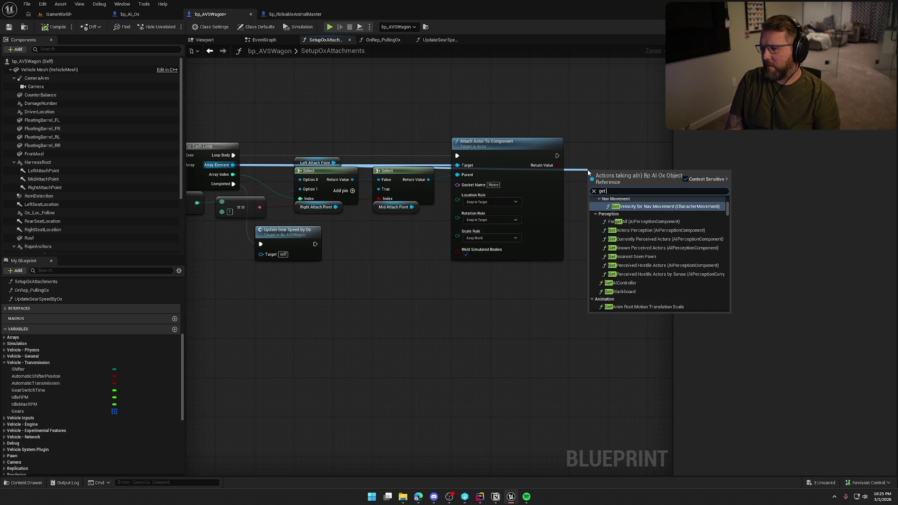
{"action": "key", "text": "BackSpace"}
{"action": "key", "text": "BackSpace"}
{"action": "key", "text": "BackSpace"}
{"action": "key", "text": "Escape"}
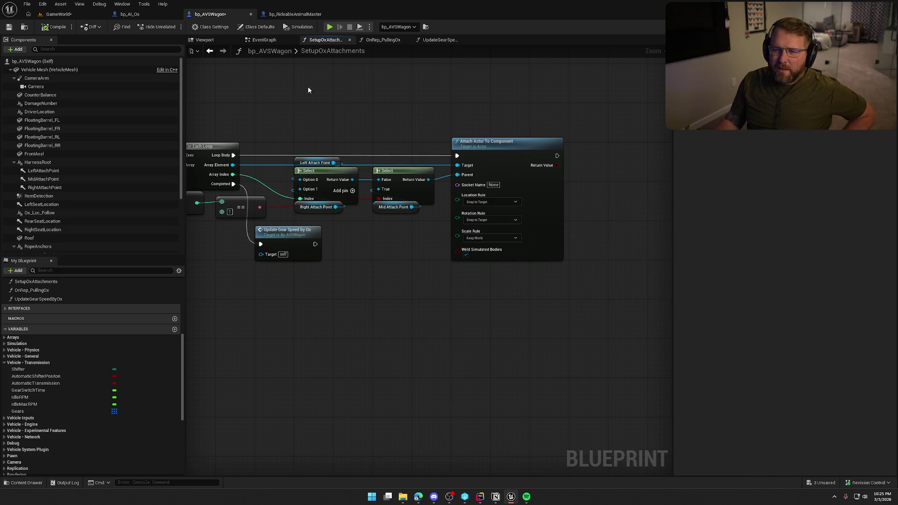
{"action": "left_click", "coordinate": [149, 15]}
{"action": "left_click", "coordinate": [59, 79]}
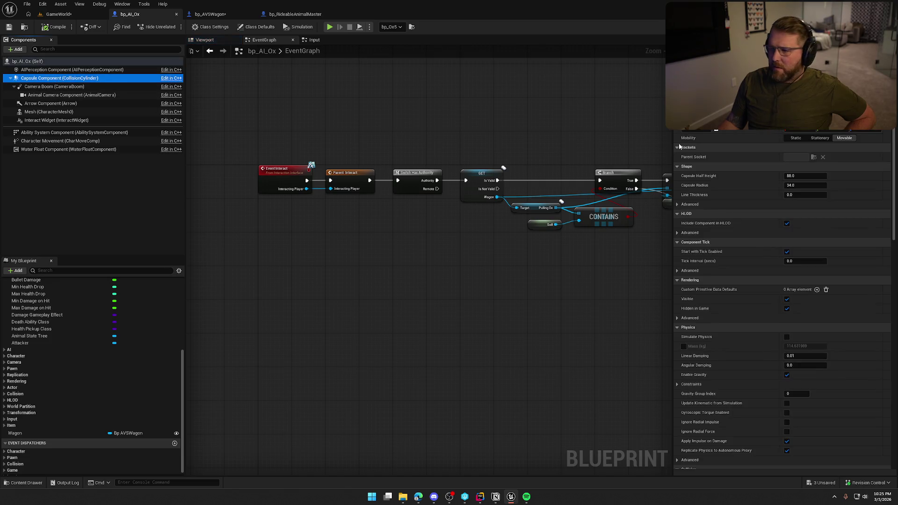
Check the ox's Mesh and Character Movement details and its REMOVE/Setup Ox Attachments nodes, then return to the wagon.
{"action": "scroll", "coordinate": [752, 273], "scroll_direction": "down", "scroll_amount": 3}
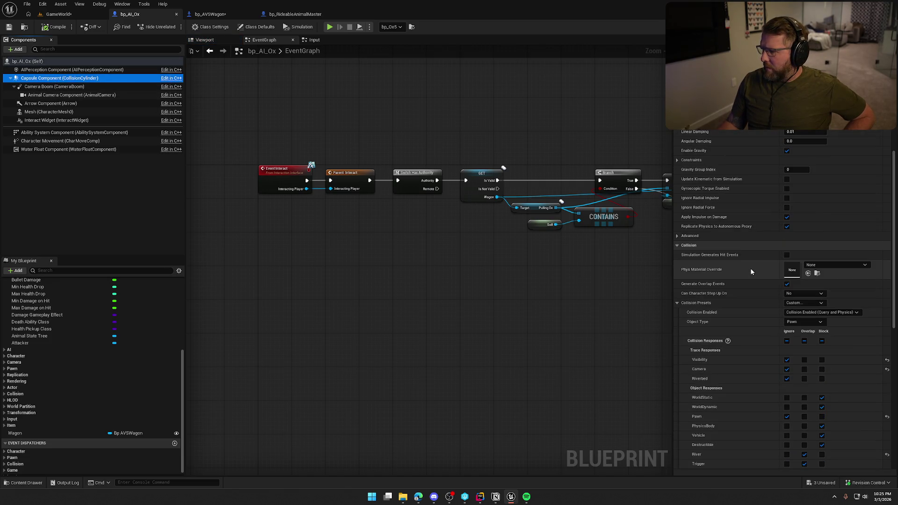
{"action": "left_click", "coordinate": [49, 111]}
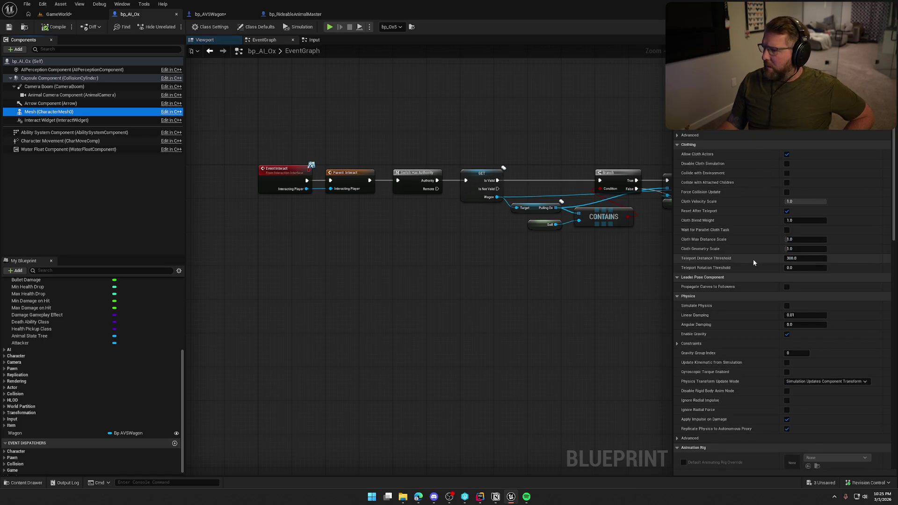
{"action": "scroll", "coordinate": [753, 259], "scroll_direction": "down", "scroll_amount": 1}
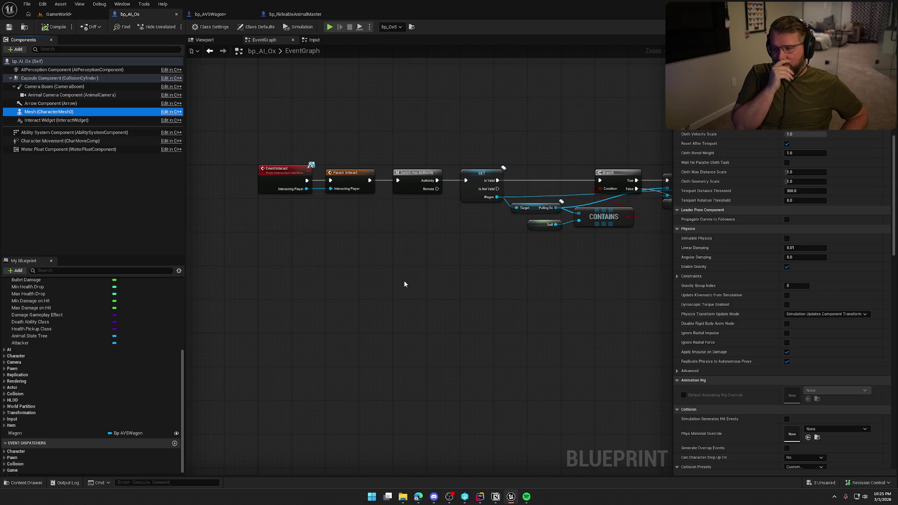
{"action": "left_click", "coordinate": [61, 140]}
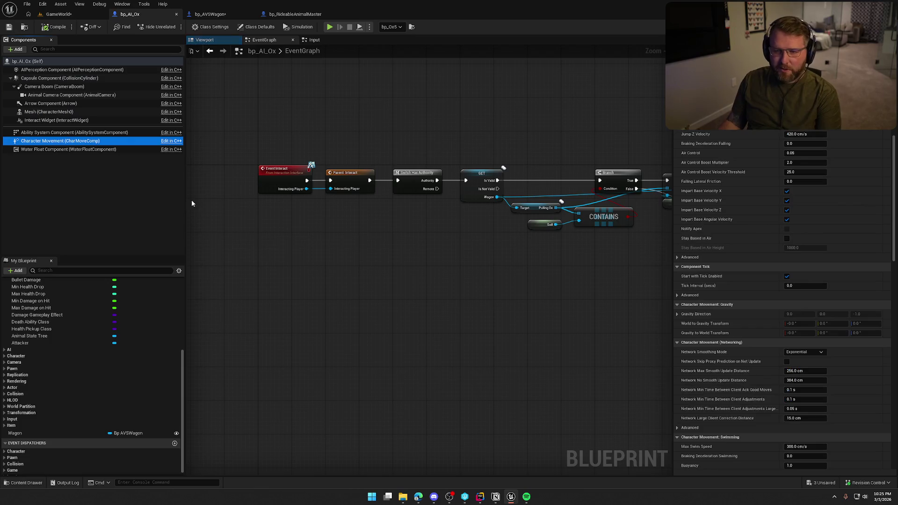
{"action": "mouse_move", "coordinate": [290, 236]}
{"action": "left_mouse_down"}
{"action": "mouse_move", "coordinate": [341, 256]}
{"action": "mouse_move", "coordinate": [230, 249]}
{"action": "mouse_move", "coordinate": [305, 261]}
{"action": "mouse_move", "coordinate": [360, 245]}
{"action": "left_mouse_up"}
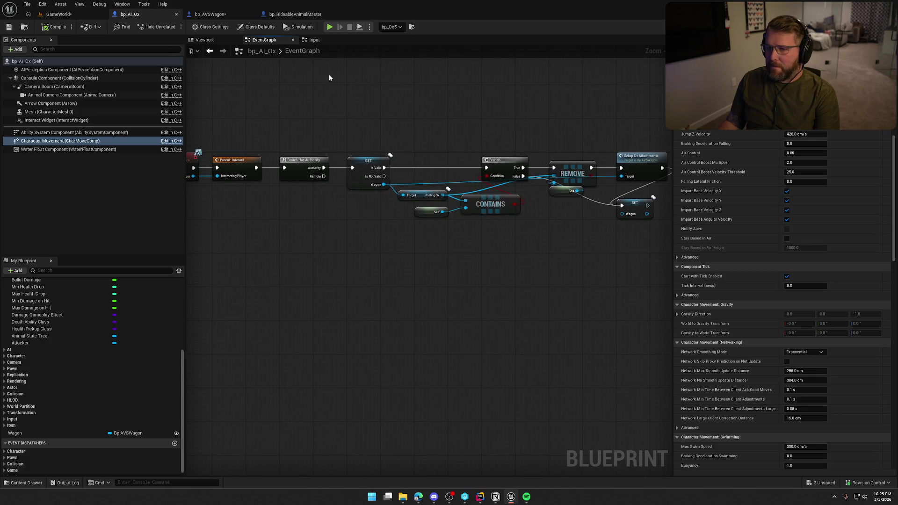
{"action": "left_click", "coordinate": [210, 14]}
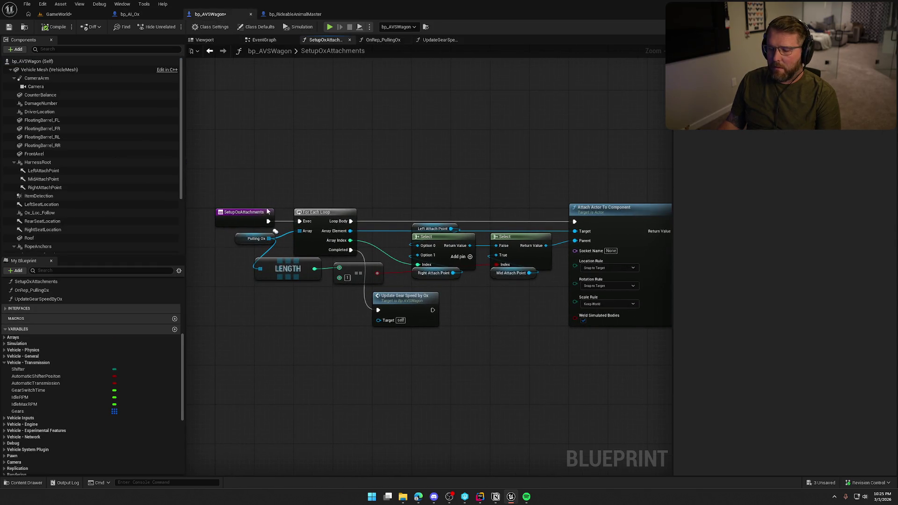
Jump to the wagon's EjectAllPlayers event and view its Eject Driver and Do Once nodes.
{"action": "scroll", "coordinate": [120, 341], "scroll_direction": "up", "scroll_amount": 10}
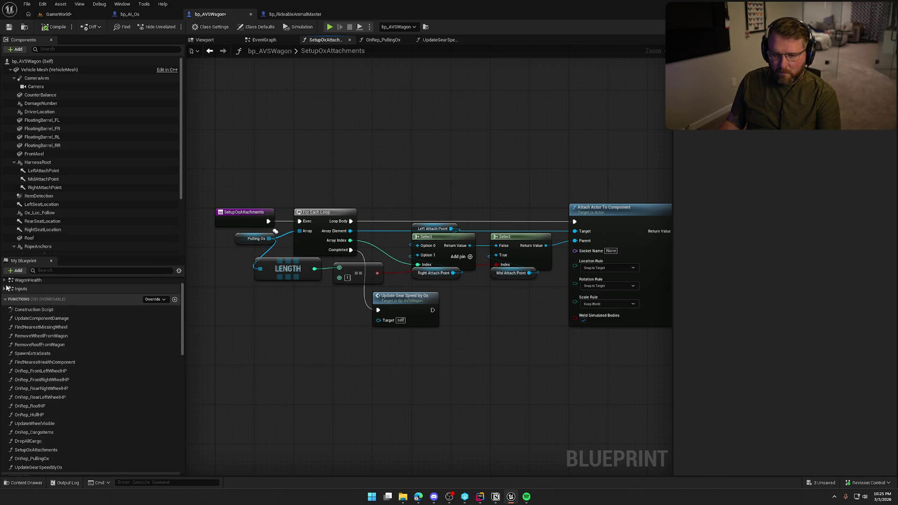
{"action": "scroll", "coordinate": [6, 288], "scroll_direction": "up", "scroll_amount": 5}
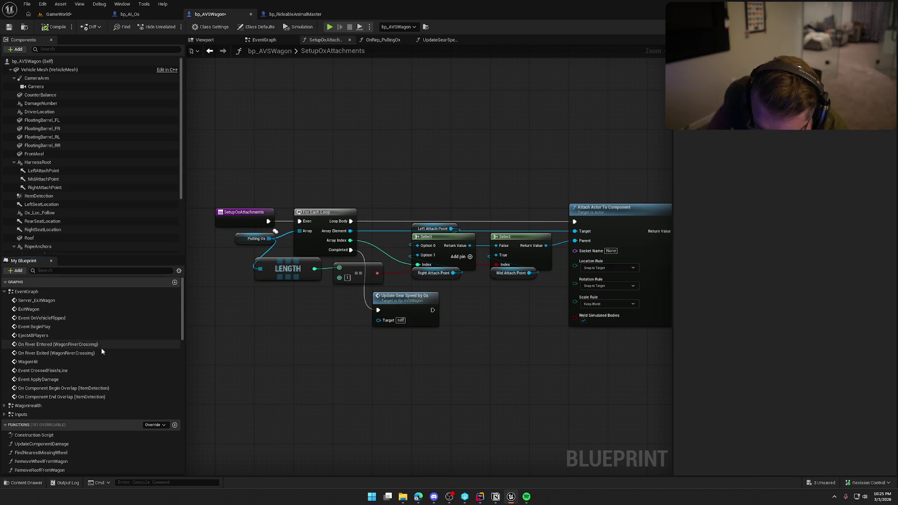
{"action": "left_click", "coordinate": [71, 336]}
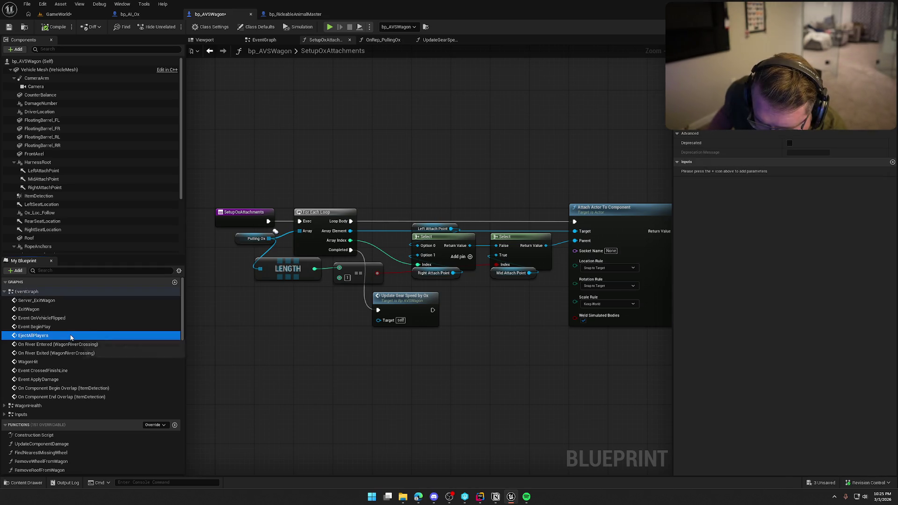
{"action": "double_click", "coordinate": [70, 336]}
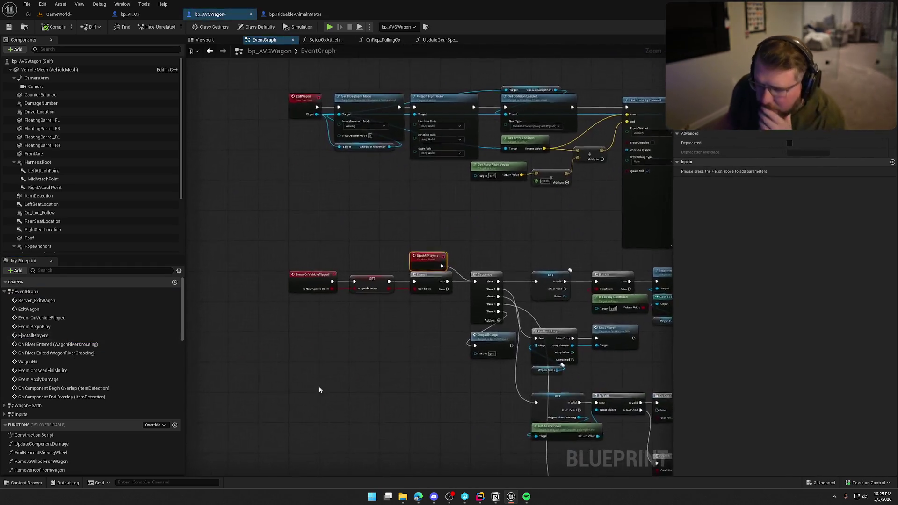
{"action": "scroll", "coordinate": [319, 390], "scroll_direction": "up", "scroll_amount": 3}
{"action": "scroll", "coordinate": [294, 322], "scroll_direction": "up", "scroll_amount": 1}
{"action": "mouse_move", "coordinate": [293, 322]}
{"action": "left_mouse_down"}
{"action": "mouse_move", "coordinate": [138, 298]}
{"action": "mouse_move", "coordinate": [98, 269]}
{"action": "left_mouse_up"}
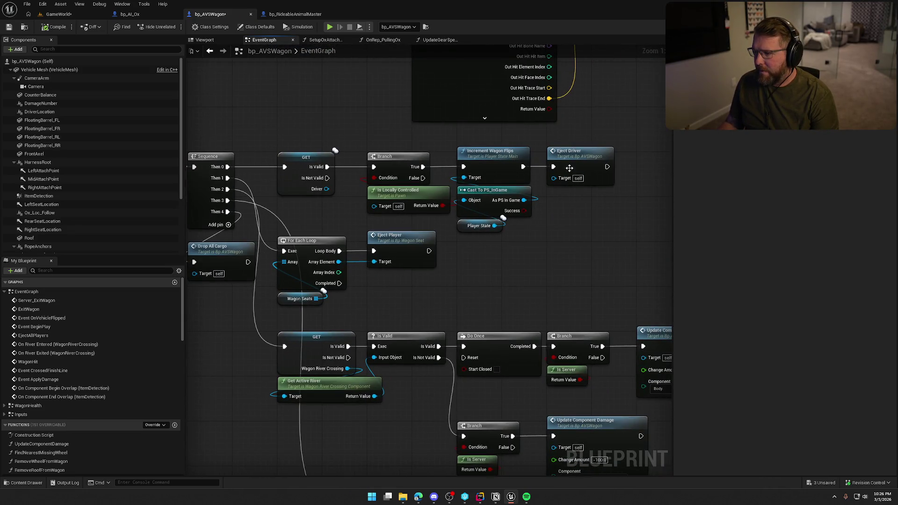
Follow EjectDriver into Server_ExitWagon and ExitWagon to inspect the Walking movement mode chain.
{"action": "double_click", "coordinate": [570, 172]}
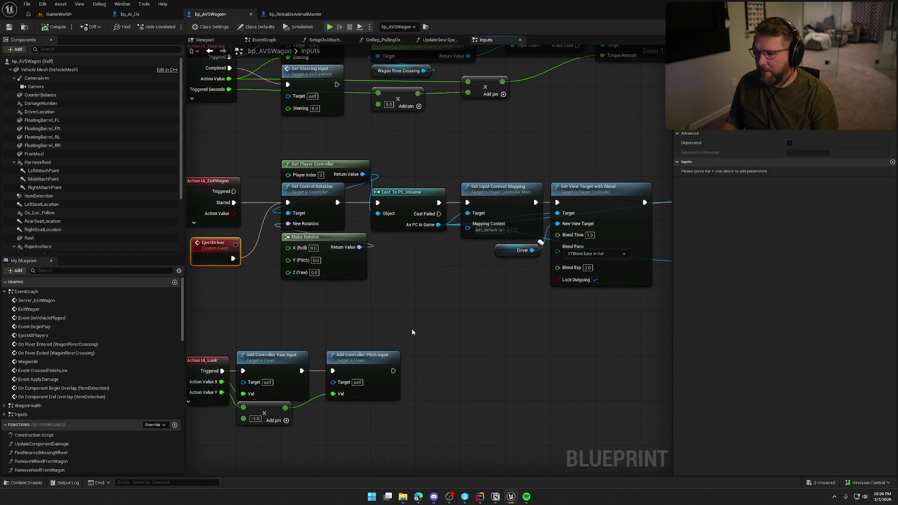
{"action": "mouse_move", "coordinate": [501, 337]}
{"action": "left_mouse_down"}
{"action": "mouse_move", "coordinate": [355, 309]}
{"action": "mouse_move", "coordinate": [251, 308]}
{"action": "mouse_move", "coordinate": [532, 246]}
{"action": "mouse_move", "coordinate": [564, 259]}
{"action": "mouse_move", "coordinate": [553, 220]}
{"action": "left_mouse_up"}
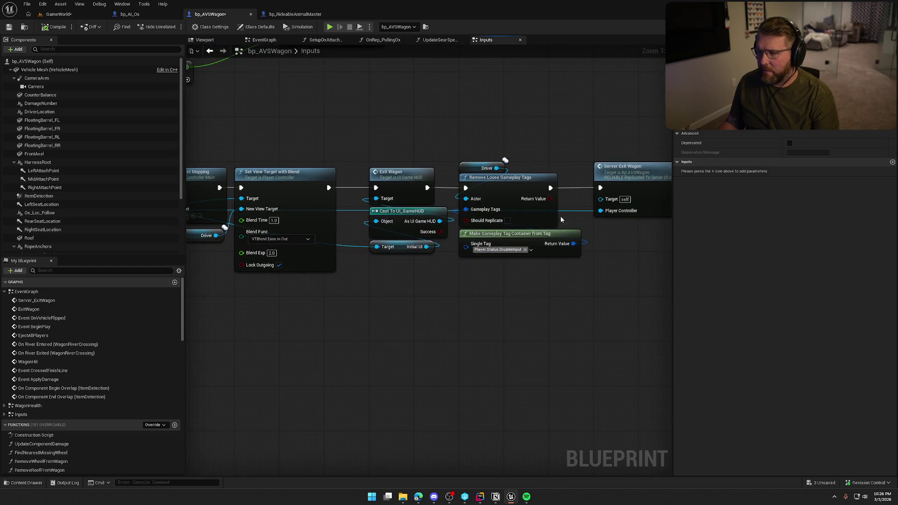
{"action": "double_click", "coordinate": [630, 178]}
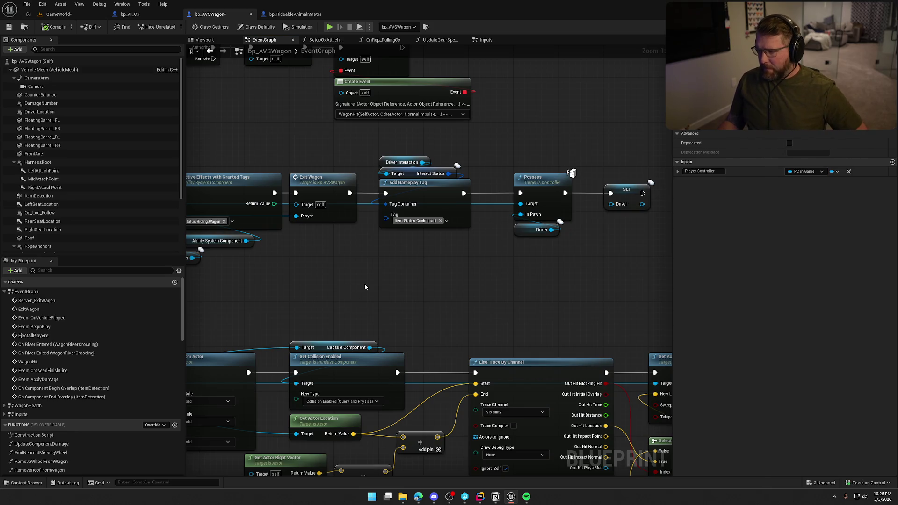
{"action": "left_click_drag", "start_coordinate": [365, 287], "coordinate": [570, 231]}
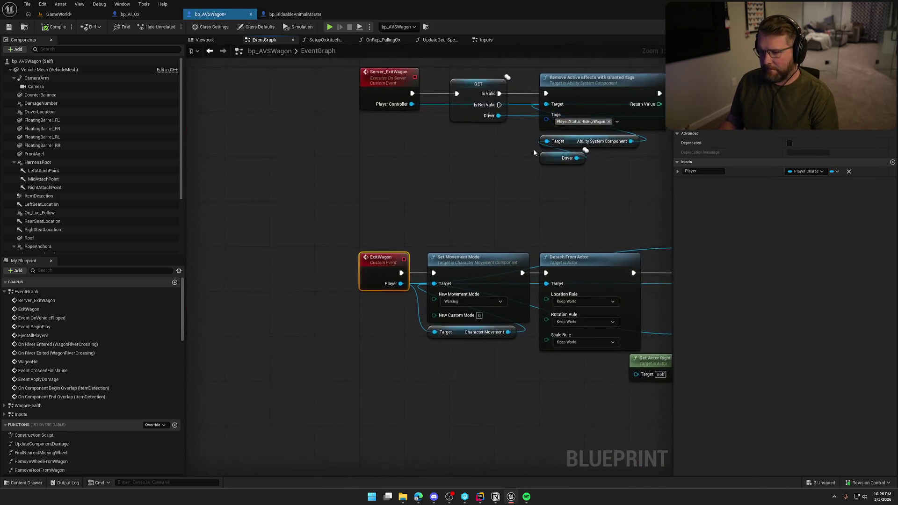
{"action": "mouse_move", "coordinate": [461, 374]}
{"action": "left_mouse_down"}
{"action": "mouse_move", "coordinate": [356, 296]}
{"action": "mouse_move", "coordinate": [304, 121]}
{"action": "left_mouse_up"}
{"action": "left_click_drag", "start_coordinate": [373, 289], "coordinate": [380, 417]}
{"action": "left_click", "coordinate": [131, 14]}
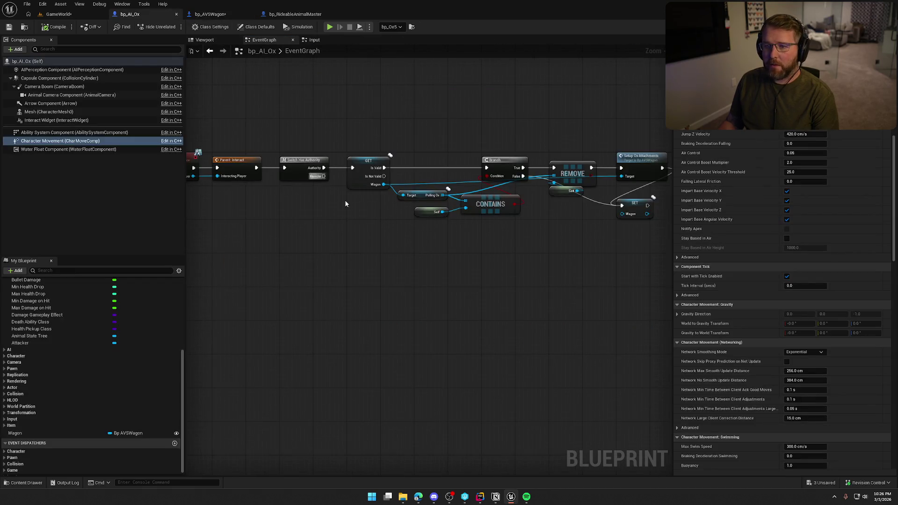
In the ox's input graph, locate the Setup Ox Attachments call beside Get Controller.
{"action": "mouse_move", "coordinate": [543, 304]}
{"action": "left_mouse_down"}
{"action": "mouse_move", "coordinate": [575, 303]}
{"action": "mouse_move", "coordinate": [570, 336]}
{"action": "left_mouse_up"}
{"action": "left_click", "coordinate": [313, 40]}
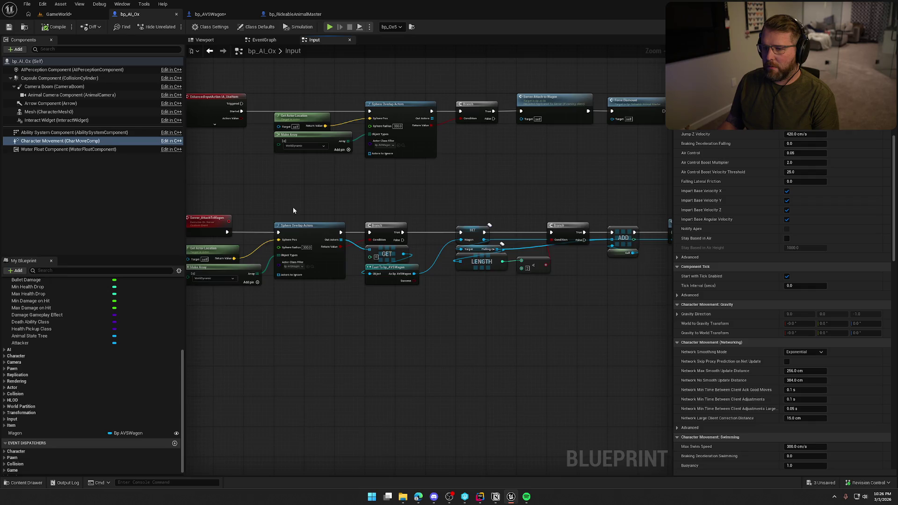
{"action": "scroll", "coordinate": [370, 197], "scroll_direction": "up", "scroll_amount": 2}
{"action": "mouse_move", "coordinate": [484, 245]}
{"action": "left_mouse_down"}
{"action": "mouse_move", "coordinate": [468, 321]}
{"action": "mouse_move", "coordinate": [397, 293]}
{"action": "mouse_move", "coordinate": [256, 285]}
{"action": "mouse_move", "coordinate": [565, 260]}
{"action": "mouse_move", "coordinate": [451, 248]}
{"action": "left_mouse_up"}
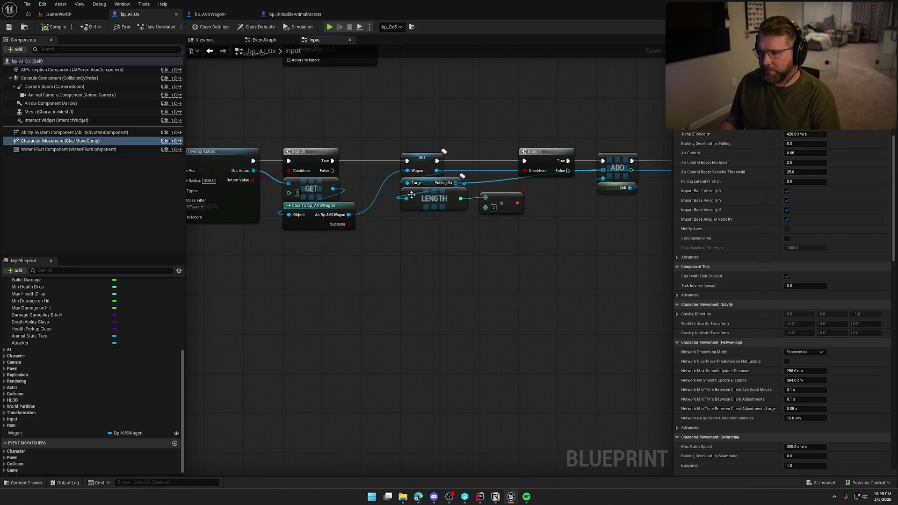
{"action": "mouse_move", "coordinate": [537, 213]}
{"action": "left_mouse_down"}
{"action": "mouse_move", "coordinate": [489, 237]}
{"action": "mouse_move", "coordinate": [429, 233]}
{"action": "left_mouse_up"}
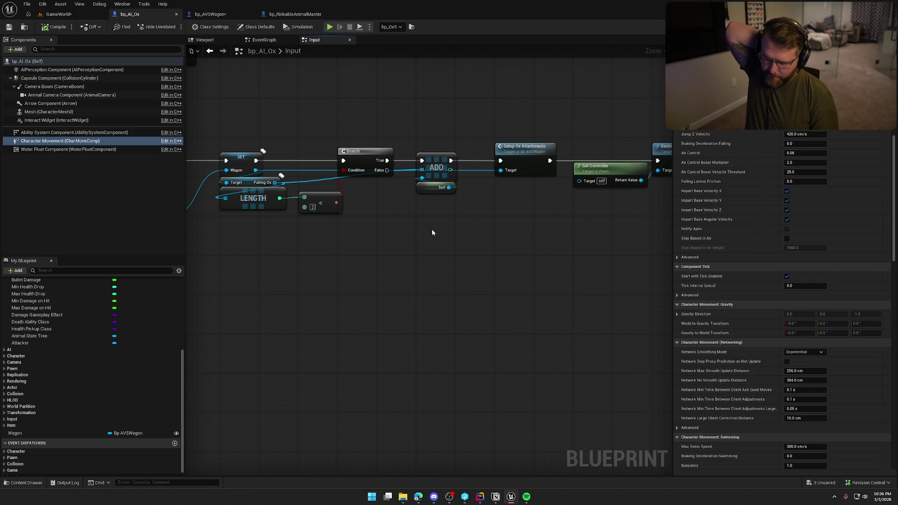
{"action": "left_click_drag", "start_coordinate": [433, 232], "coordinate": [649, 230]}
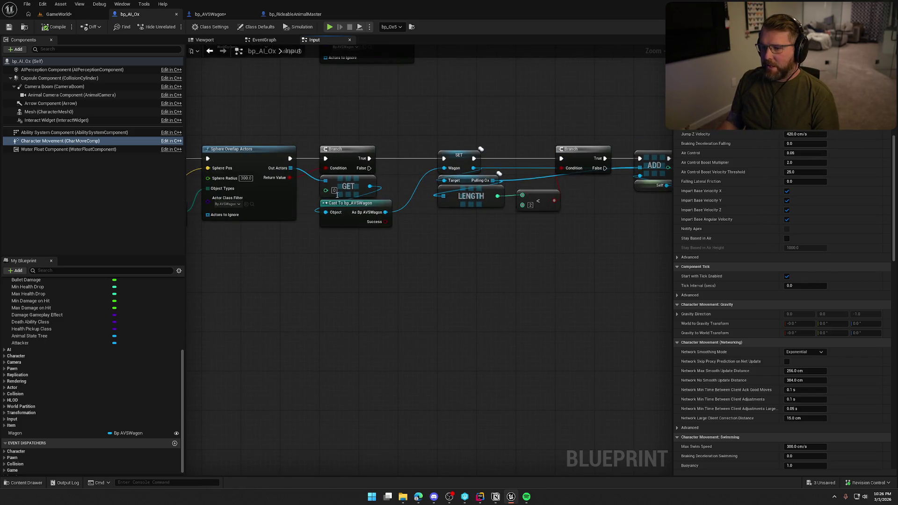
{"action": "mouse_move", "coordinate": [521, 251]}
{"action": "left_mouse_down"}
{"action": "mouse_move", "coordinate": [324, 245]}
{"action": "mouse_move", "coordinate": [482, 255]}
{"action": "mouse_move", "coordinate": [430, 257]}
{"action": "left_mouse_up"}
Open the wagon's SetupOxAttachments function and search 'gett movement comp' from the ox array element.
{"action": "double_click", "coordinate": [550, 144]}
{"action": "mouse_move", "coordinate": [283, 172]}
{"action": "left_mouse_down"}
{"action": "mouse_move", "coordinate": [639, 170]}
{"action": "mouse_move", "coordinate": [621, 189]}
{"action": "left_mouse_up"}
{"action": "type", "text": "gett move"}
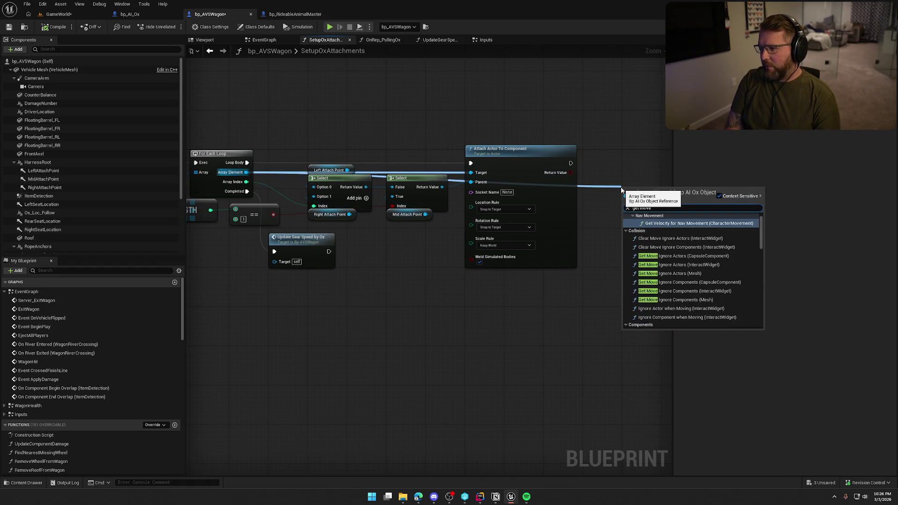
{"action": "type", "text": "ment comp"}
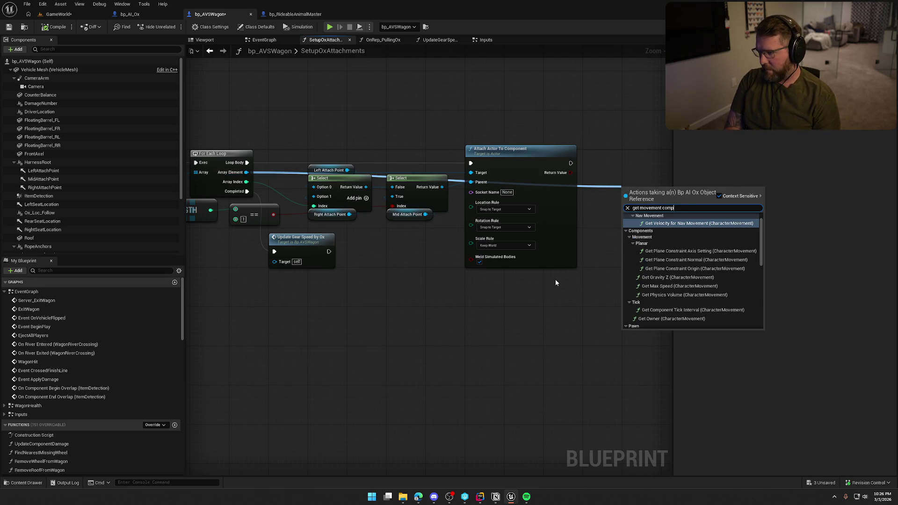
Give the ox array element a Character Movement getter, deleting the unneeded Get Movement Component node.
{"action": "scroll", "coordinate": [693, 290], "scroll_direction": "down", "scroll_amount": 10}
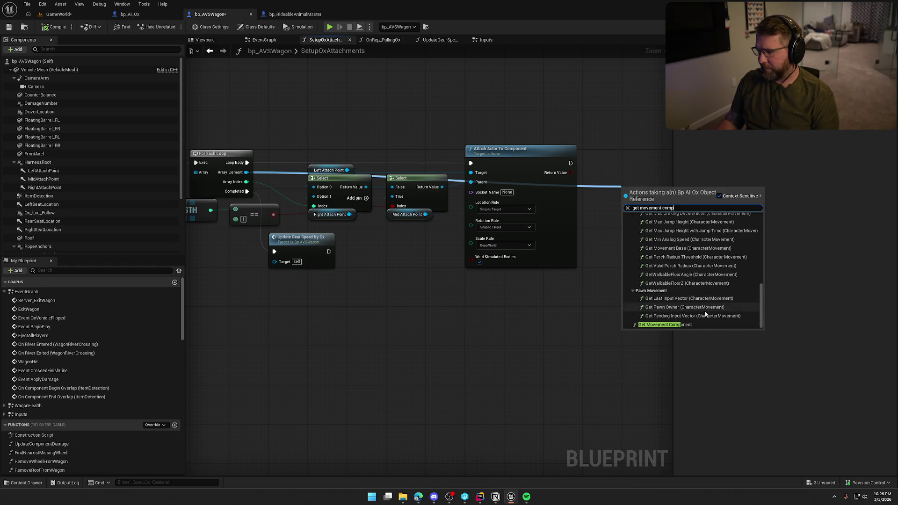
{"action": "left_click", "coordinate": [691, 325]}
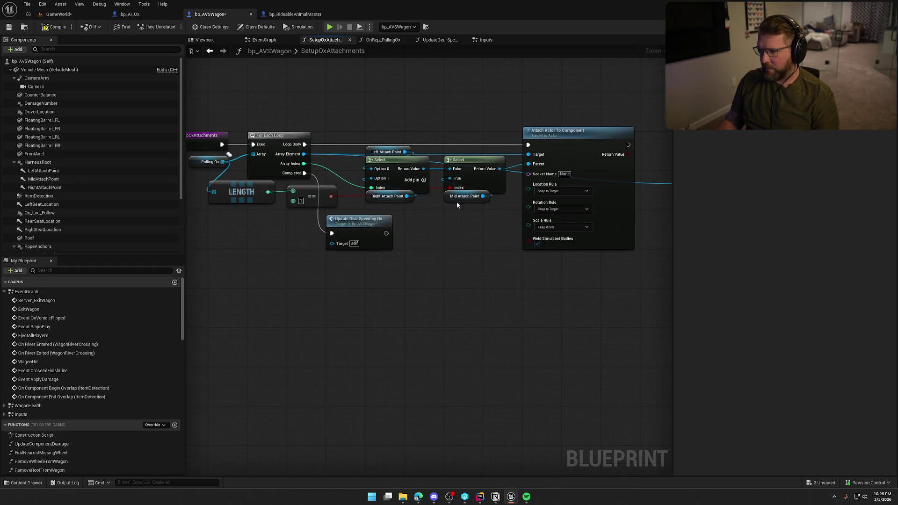
{"action": "mouse_move", "coordinate": [305, 158]}
{"action": "left_mouse_down"}
{"action": "mouse_move", "coordinate": [721, 245]}
{"action": "mouse_move", "coordinate": [252, 240]}
{"action": "mouse_move", "coordinate": [273, 214]}
{"action": "left_mouse_up"}
{"action": "type", "text": "get character move"}
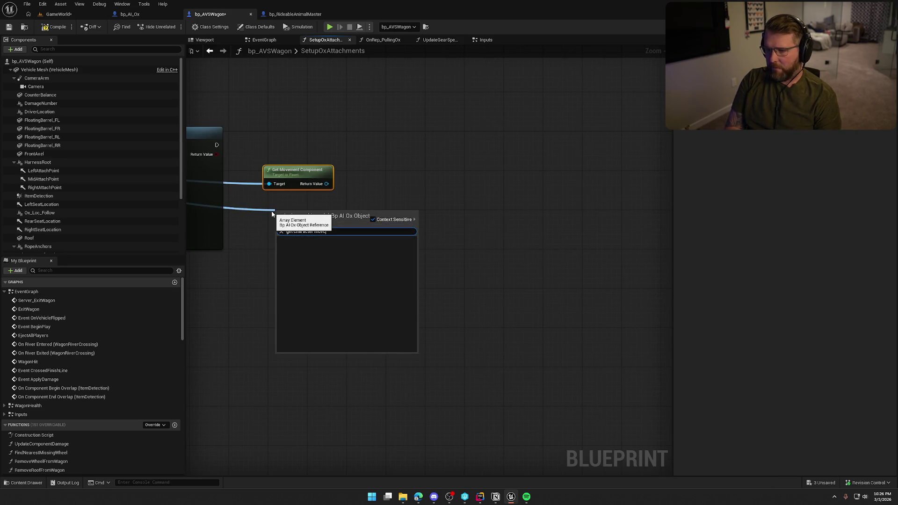
{"action": "scroll", "coordinate": [340, 337], "scroll_direction": "down", "scroll_amount": 6}
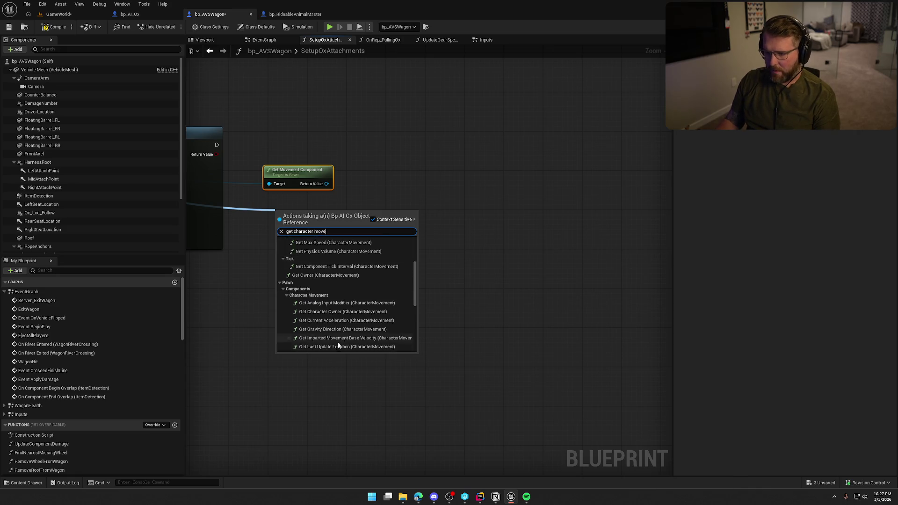
{"action": "scroll", "coordinate": [335, 348], "scroll_direction": "down", "scroll_amount": 2}
{"action": "left_click", "coordinate": [328, 347]}
{"action": "left_click_drag", "start_coordinate": [315, 179], "coordinate": [435, 186]}
{"action": "left_click", "coordinate": [436, 186]}
{"action": "key", "text": "Delete"}
{"action": "mouse_move", "coordinate": [450, 227]}
{"action": "left_mouse_down"}
{"action": "mouse_move", "coordinate": [406, 193]}
{"action": "mouse_move", "coordinate": [469, 189]}
{"action": "left_mouse_up"}
Add Set Movement Mode after Attach Actor To Component and save the wagon blueprint.
{"action": "type", "text": "set"}
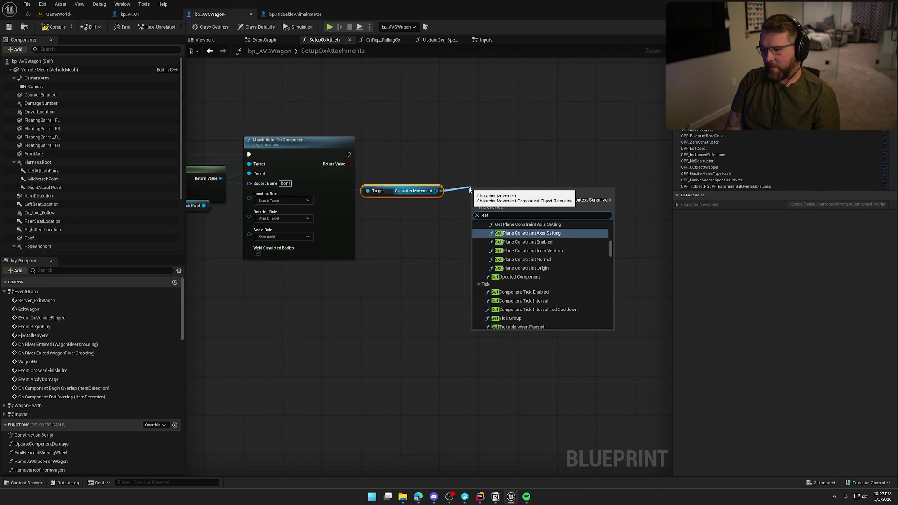
{"action": "type", "text": " movement"}
{"action": "key", "text": "Return"}
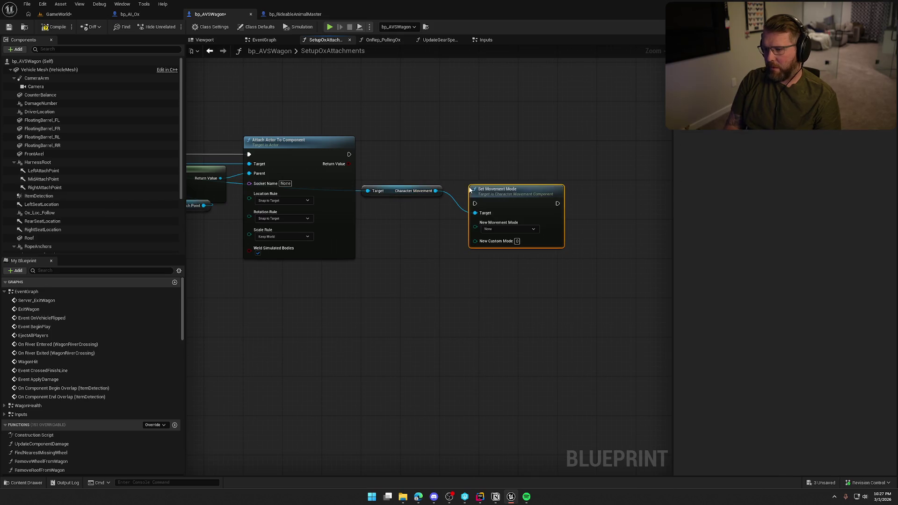
{"action": "mouse_move", "coordinate": [518, 200]}
{"action": "left_mouse_down"}
{"action": "mouse_move", "coordinate": [498, 150]}
{"action": "mouse_move", "coordinate": [487, 151]}
{"action": "mouse_move", "coordinate": [520, 153]}
{"action": "left_mouse_up"}
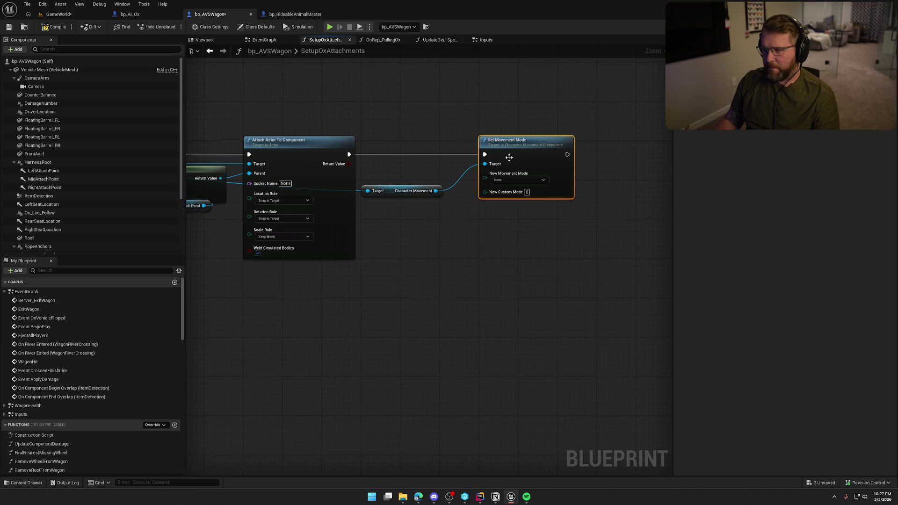
{"action": "left_click_drag", "start_coordinate": [392, 192], "coordinate": [389, 169]}
{"action": "left_click", "coordinate": [520, 198]}
{"action": "left_click_drag", "start_coordinate": [444, 247], "coordinate": [705, 219]}
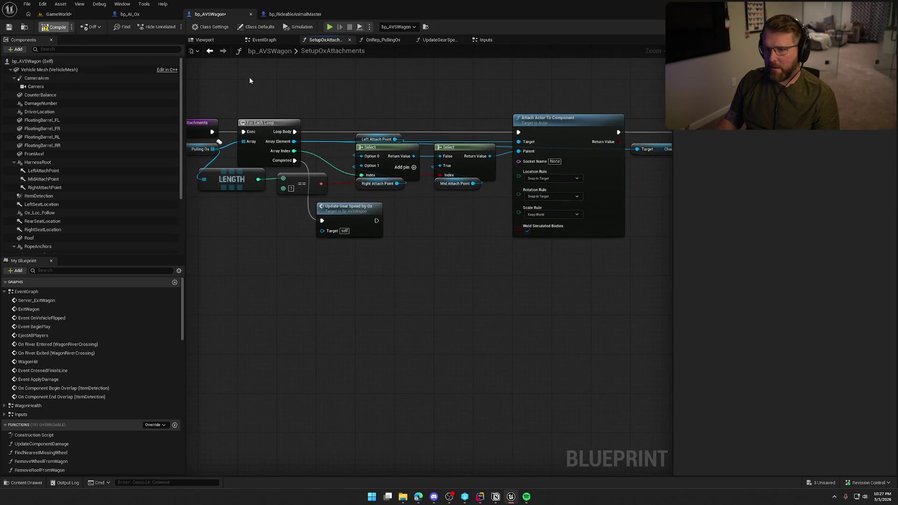
{"action": "key", "text": "ctrl+s"}
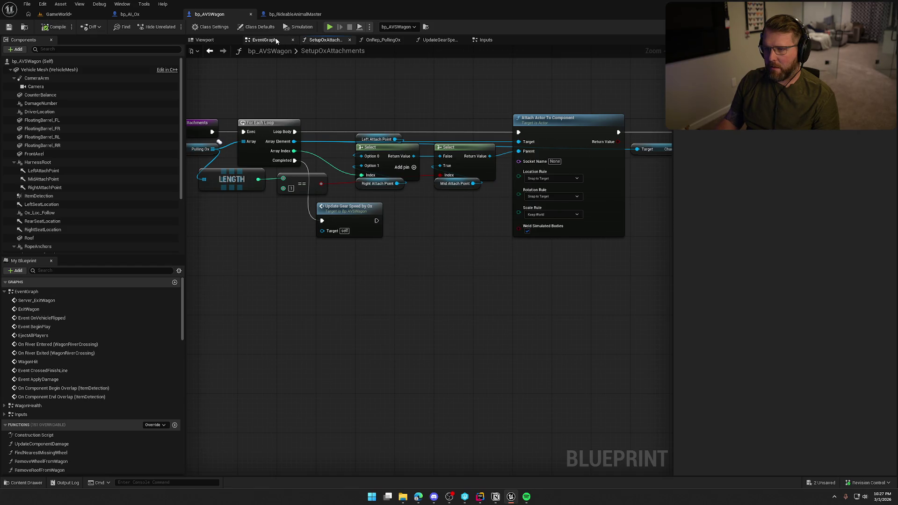
{"action": "left_click", "coordinate": [277, 42]}
Find the ox event graph's interact chain and its Switch Has Authority node.
{"action": "left_click", "coordinate": [316, 41]}
{"action": "left_click", "coordinate": [124, 15]}
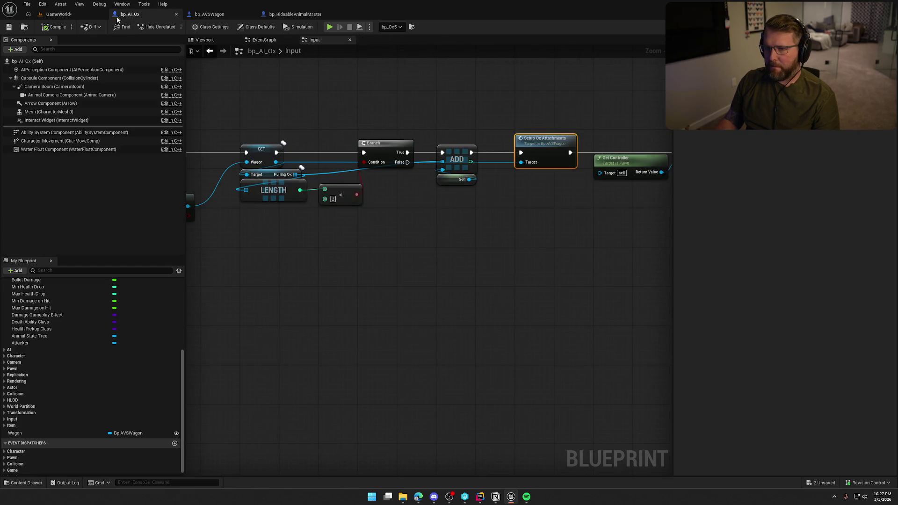
{"action": "mouse_move", "coordinate": [315, 96]}
{"action": "left_mouse_down"}
{"action": "mouse_move", "coordinate": [372, 91]}
{"action": "mouse_move", "coordinate": [546, 110]}
{"action": "mouse_move", "coordinate": [628, 196]}
{"action": "mouse_move", "coordinate": [649, 248]}
{"action": "mouse_move", "coordinate": [602, 242]}
{"action": "left_mouse_up"}
{"action": "mouse_move", "coordinate": [608, 180]}
{"action": "left_mouse_down"}
{"action": "mouse_move", "coordinate": [454, 196]}
{"action": "mouse_move", "coordinate": [524, 193]}
{"action": "mouse_move", "coordinate": [270, 167]}
{"action": "mouse_move", "coordinate": [405, 170]}
{"action": "mouse_move", "coordinate": [607, 140]}
{"action": "mouse_move", "coordinate": [452, 96]}
{"action": "mouse_move", "coordinate": [489, 226]}
{"action": "mouse_move", "coordinate": [490, 208]}
{"action": "left_mouse_up"}
{"action": "left_click", "coordinate": [265, 40]}
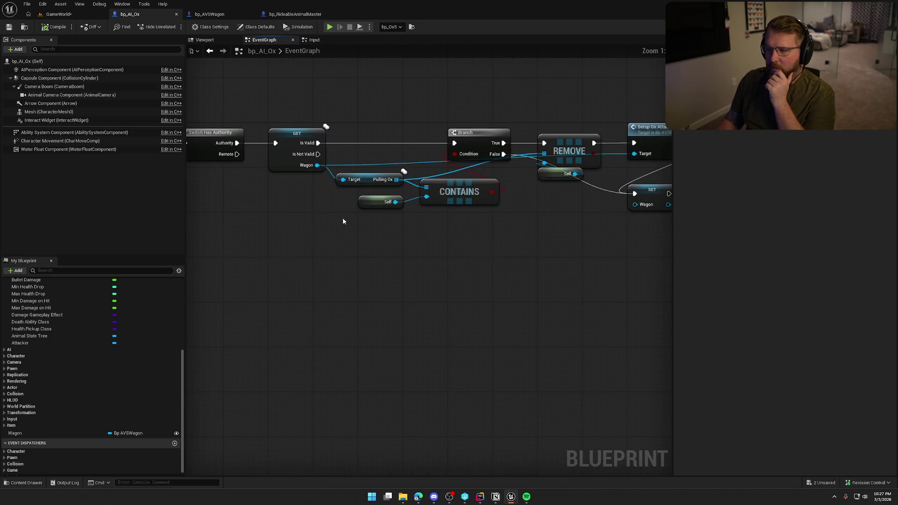
{"action": "scroll", "coordinate": [258, 218], "scroll_direction": "up", "scroll_amount": 1}
{"action": "left_click_drag", "start_coordinate": [258, 218], "coordinate": [383, 267]}
{"action": "mouse_move", "coordinate": [288, 130]}
{"action": "left_mouse_down"}
{"action": "mouse_move", "coordinate": [344, 184]}
{"action": "mouse_move", "coordinate": [587, 276]}
{"action": "mouse_move", "coordinate": [608, 262]}
{"action": "left_mouse_up"}
{"action": "left_click_drag", "start_coordinate": [279, 165], "coordinate": [437, 165]}
Add Set Movement Mode (Walking) on Character Movement after Authority, wired onward to GET.
{"action": "left_click_drag", "start_coordinate": [319, 228], "coordinate": [403, 229]}
{"action": "mouse_move", "coordinate": [60, 140]}
{"action": "left_mouse_down"}
{"action": "mouse_move", "coordinate": [279, 215]}
{"action": "mouse_move", "coordinate": [279, 200]}
{"action": "mouse_move", "coordinate": [337, 207]}
{"action": "left_mouse_up"}
{"action": "type", "text": "set move"}
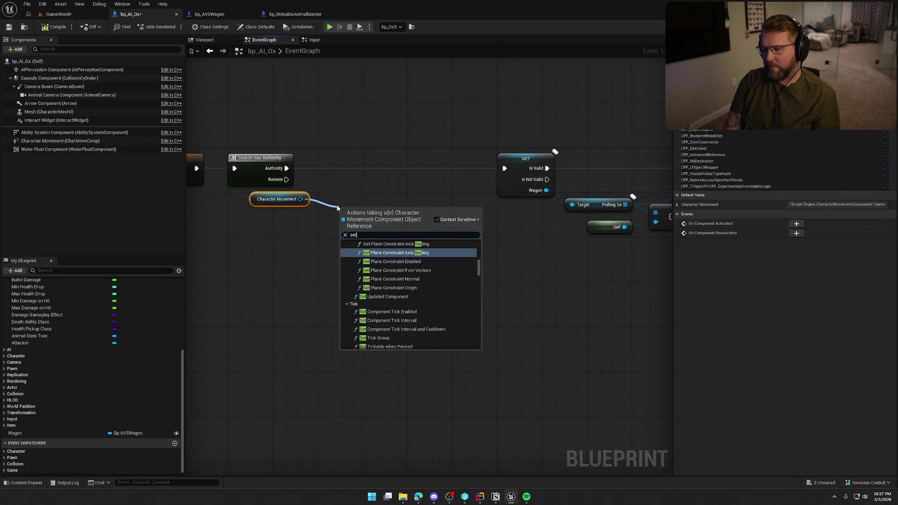
{"action": "key", "text": "Return"}
{"action": "left_click_drag", "start_coordinate": [341, 224], "coordinate": [286, 171]}
{"action": "left_click_drag", "start_coordinate": [369, 208], "coordinate": [352, 152]}
{"action": "left_click", "coordinate": [387, 196]}
{"action": "left_click", "coordinate": [355, 208]}
{"action": "left_click_drag", "start_coordinate": [501, 170], "coordinate": [501, 170]}
{"action": "scroll", "coordinate": [512, 234], "scroll_direction": "down", "scroll_amount": 2}
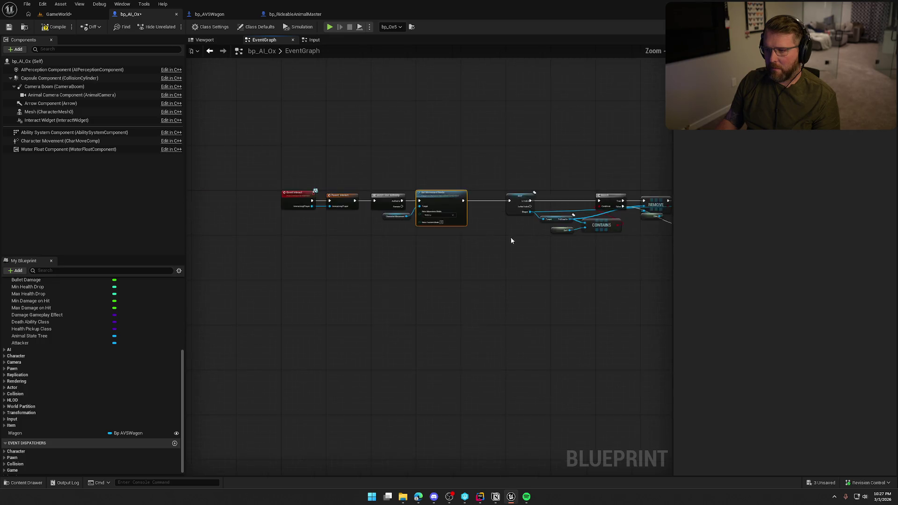
{"action": "scroll", "coordinate": [354, 155], "scroll_direction": "up", "scroll_amount": 2}
{"action": "mouse_move", "coordinate": [302, 167]}
{"action": "left_mouse_down"}
{"action": "mouse_move", "coordinate": [264, 167]}
{"action": "mouse_move", "coordinate": [473, 126]}
{"action": "mouse_move", "coordinate": [533, 126]}
{"action": "left_mouse_up"}
Save the ox blueprint and start a play test from the game world level.
{"action": "key", "text": "ctrl+s"}
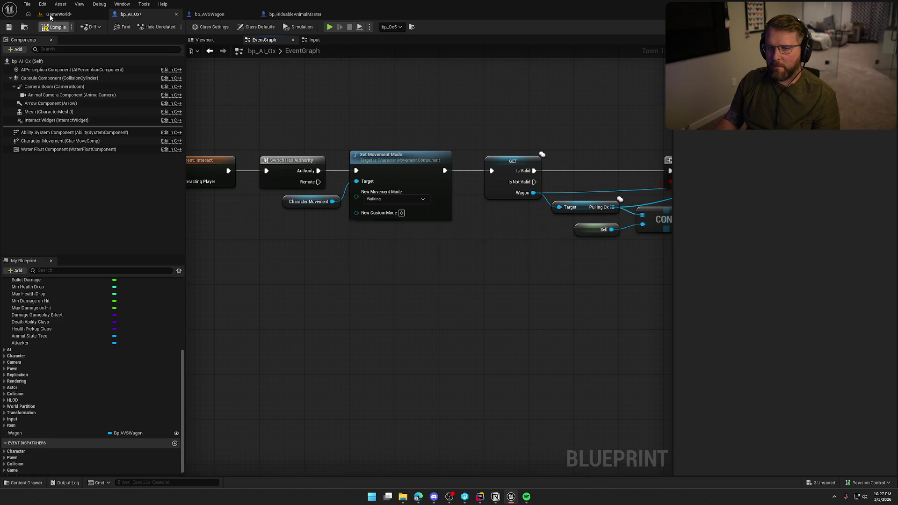
{"action": "left_click", "coordinate": [50, 15]}
{"action": "key", "text": "alt+p"}
{"action": "left_click", "coordinate": [303, 181]}
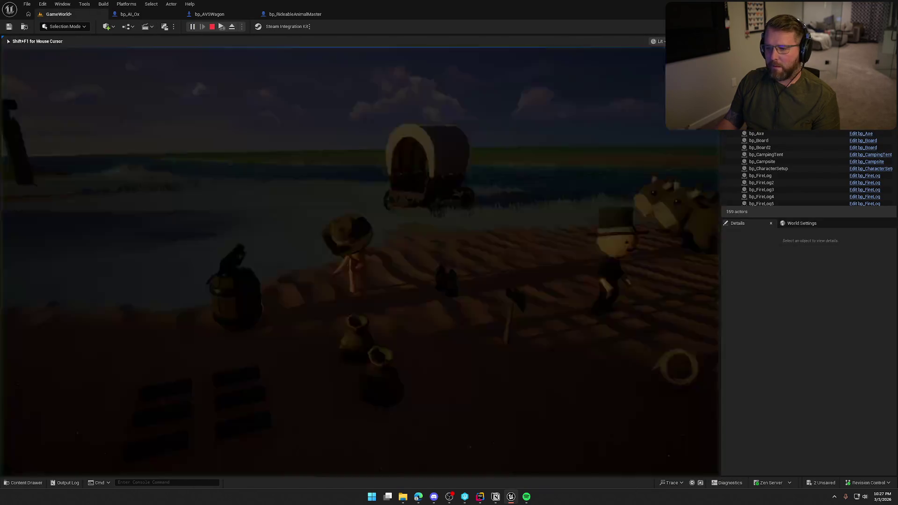
Back in the running game, press E to seat the character in the ox-drawn wagon.
{"action": "key", "text": "super"}
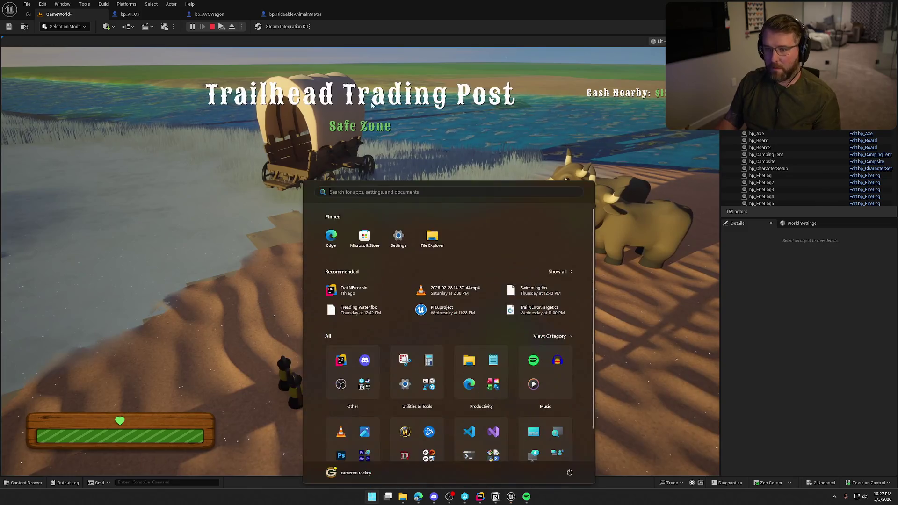
{"action": "left_click", "coordinate": [251, 45]}
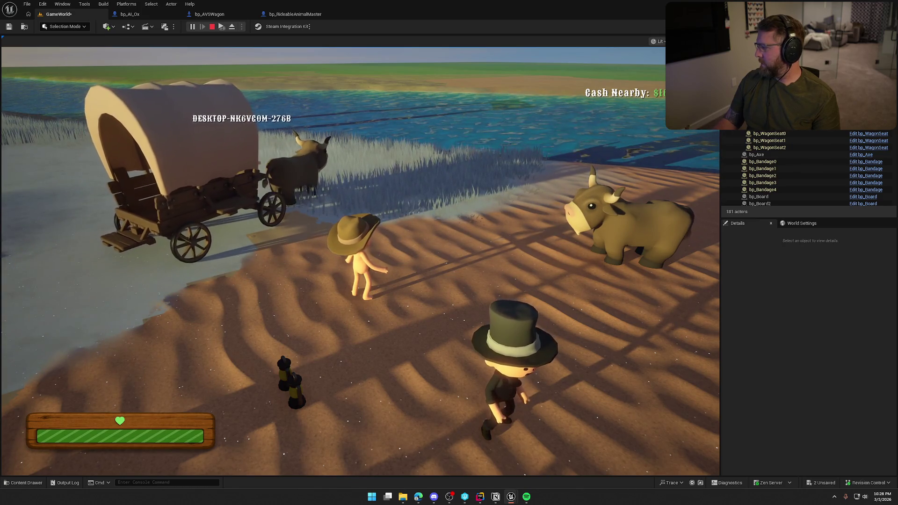
{"action": "key", "text": "super"}
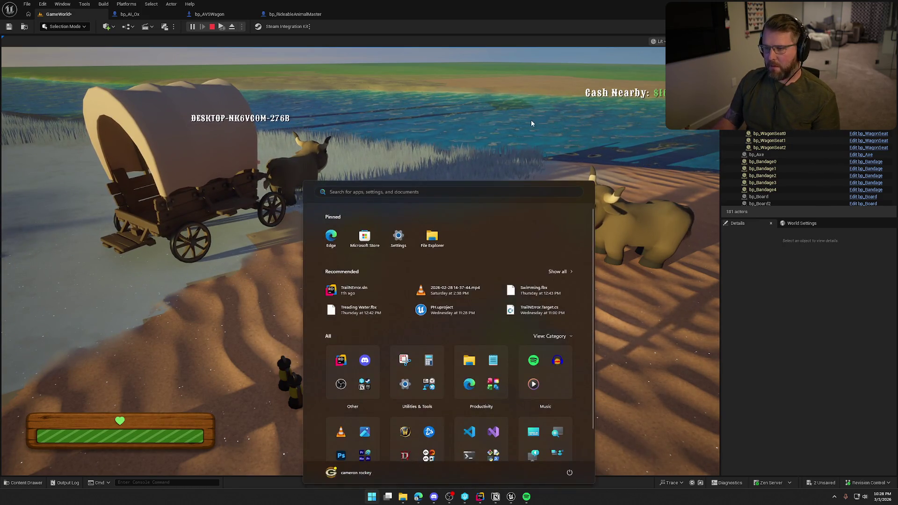
{"action": "left_click", "coordinate": [534, 122]}
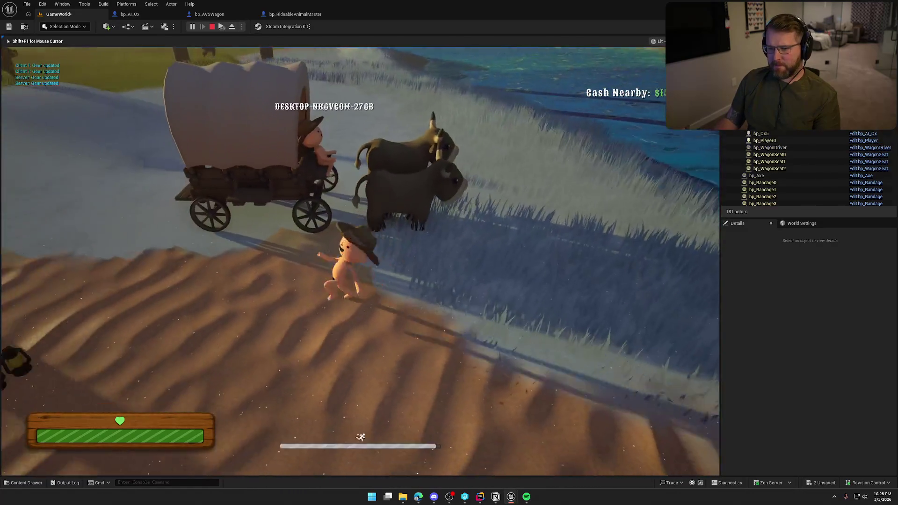
{"action": "key", "text": "e"}
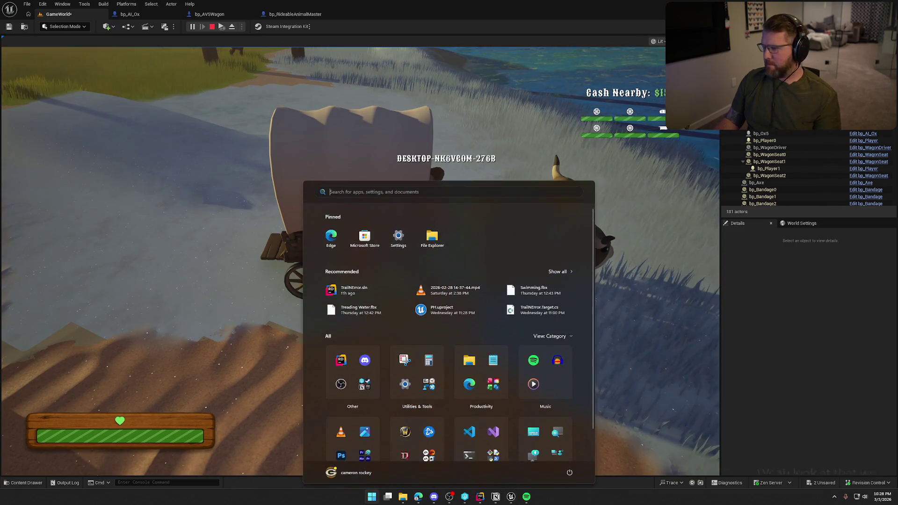
{"action": "key", "text": "Escape"}
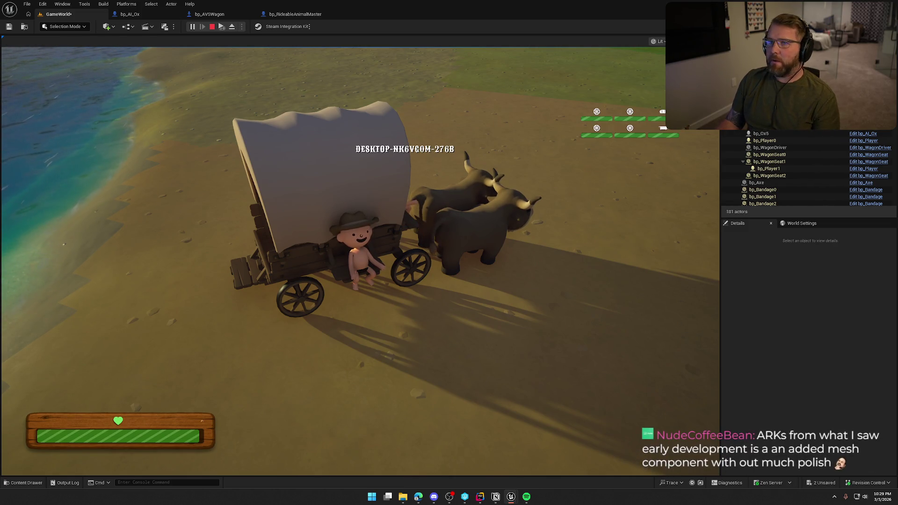
Stop the play test and bring up the wagon blueprint tab.
{"action": "key", "text": "Escape"}
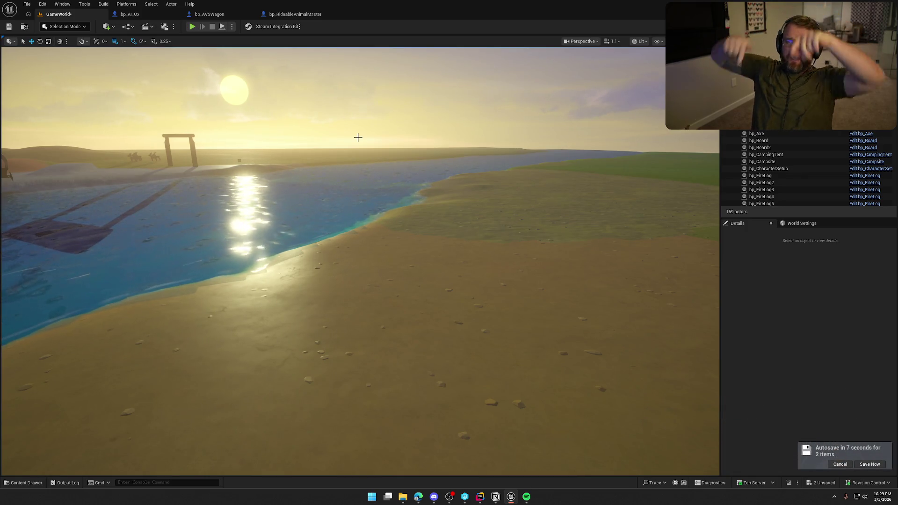
{"action": "left_click", "coordinate": [226, 15]}
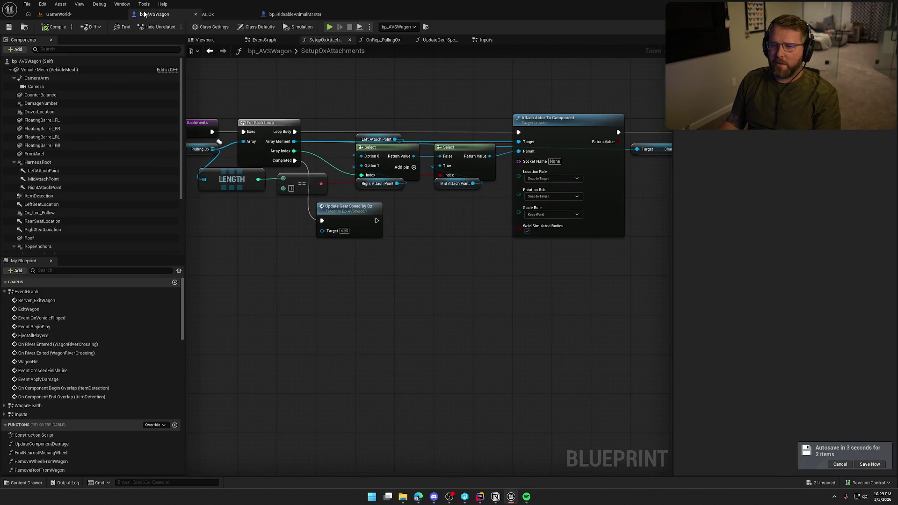
In the wagon's viewport, drag RightAttachPoint farther out along Y and compile.
{"action": "left_click", "coordinate": [213, 41]}
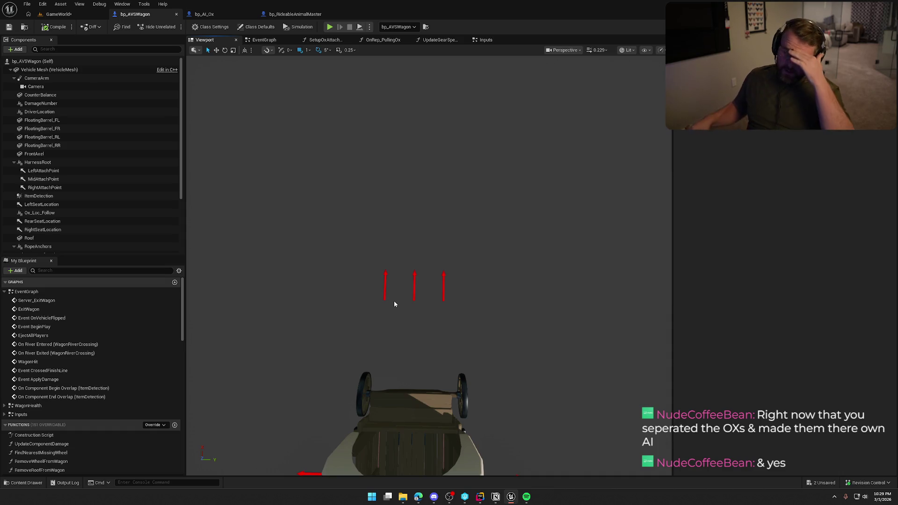
{"action": "left_click", "coordinate": [384, 280]}
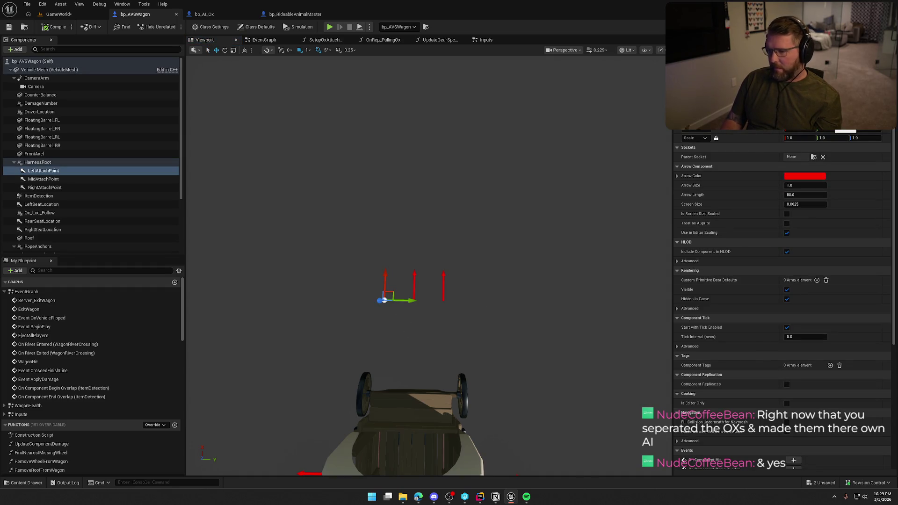
{"action": "left_click", "coordinate": [444, 285]}
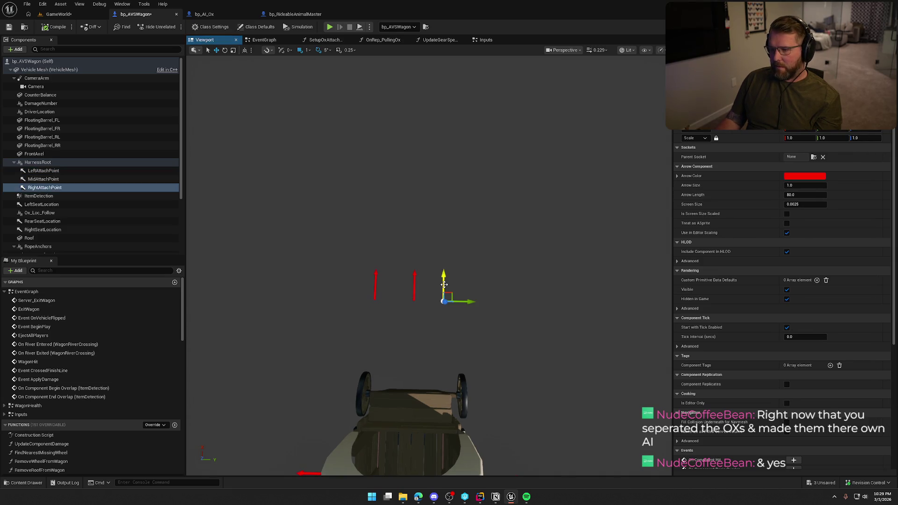
{"action": "left_click_drag", "start_coordinate": [467, 301], "coordinate": [477, 302]}
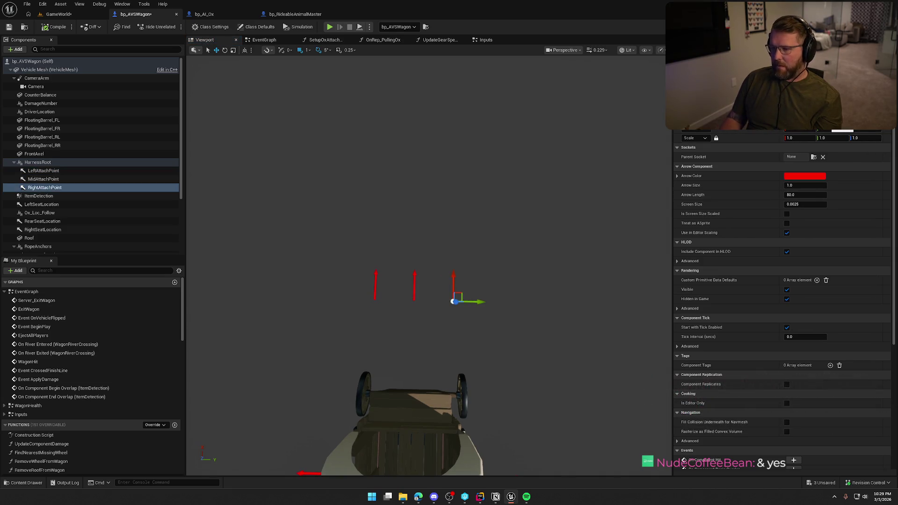
{"action": "left_click", "coordinate": [43, 27]}
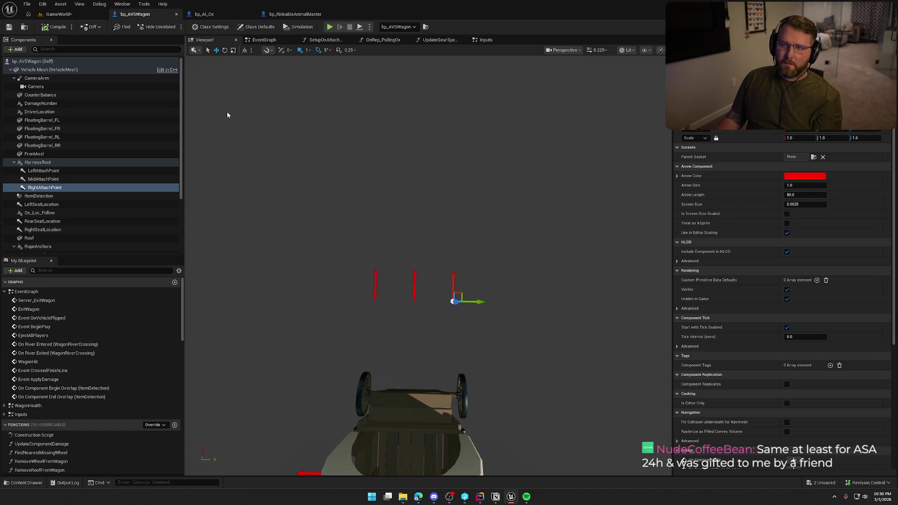
{"action": "left_click", "coordinate": [58, 14]}
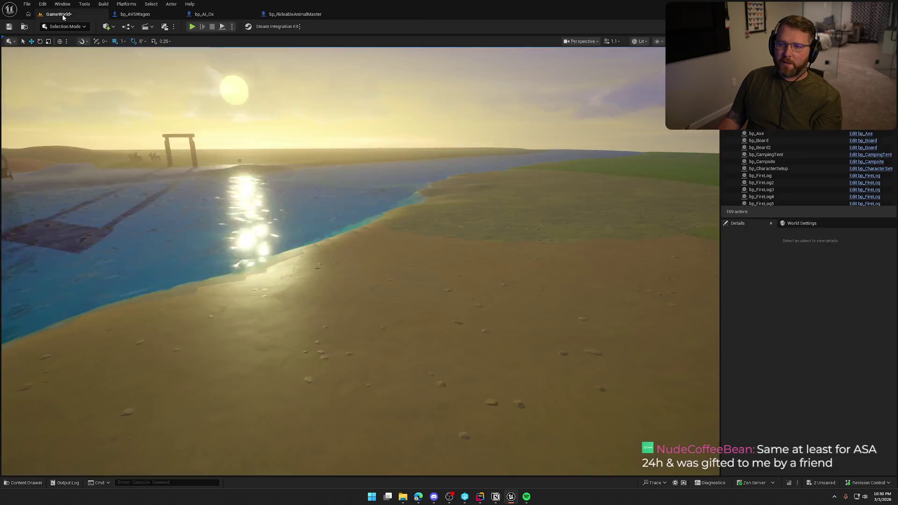
{"action": "left_click", "coordinate": [196, 27]}
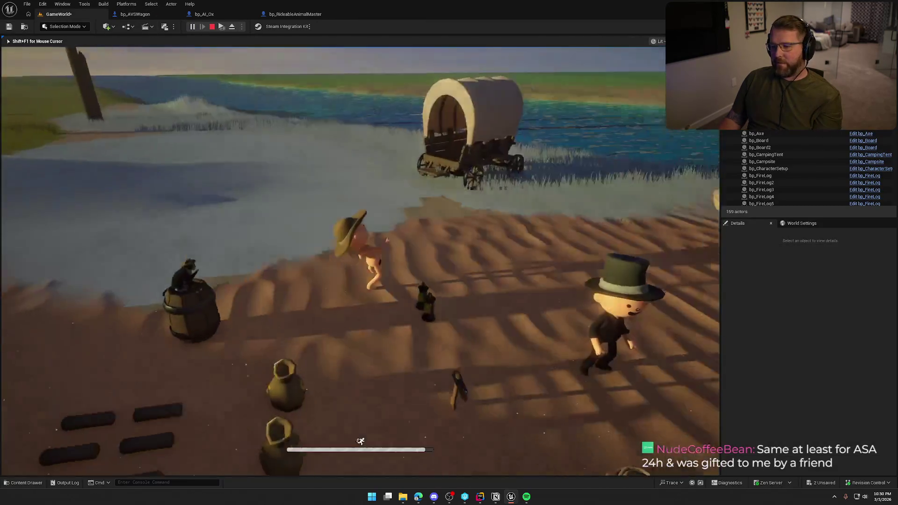
{"action": "key", "text": "e"}
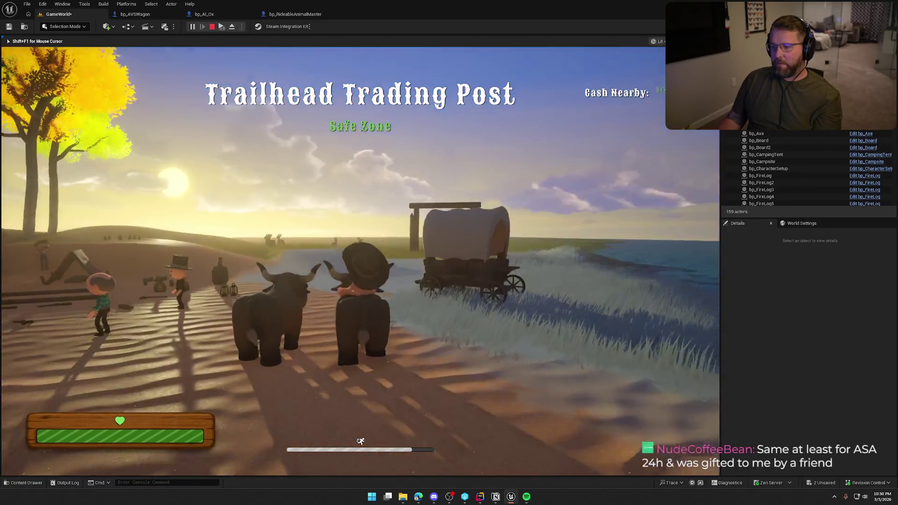
{"action": "key", "text": "w"}
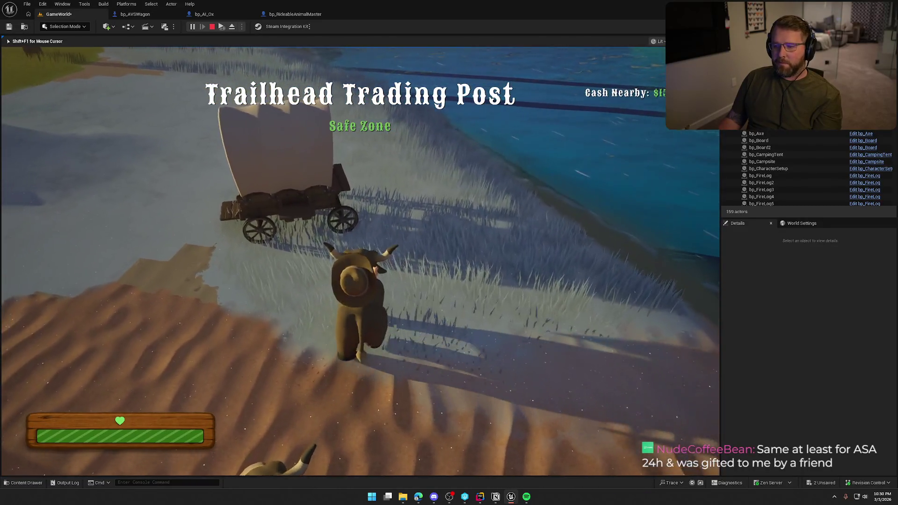
{"action": "key", "text": "e"}
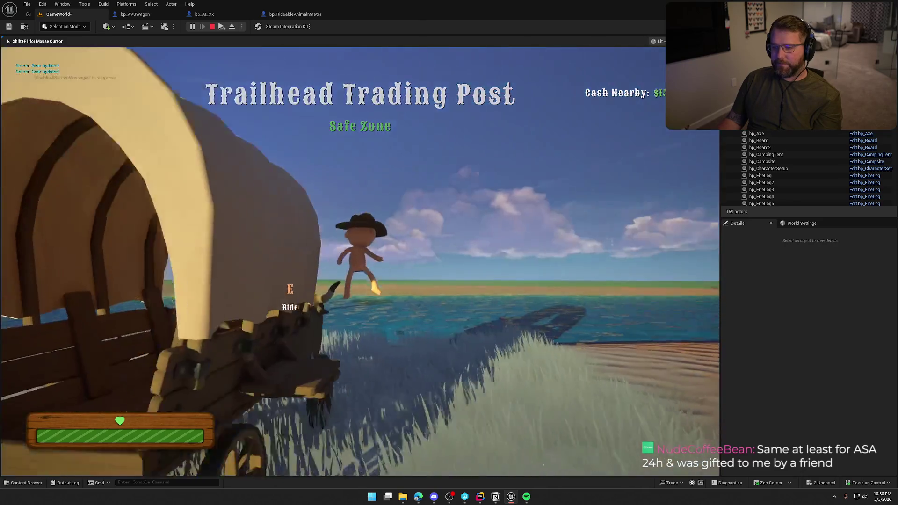
{"action": "key", "text": "e"}
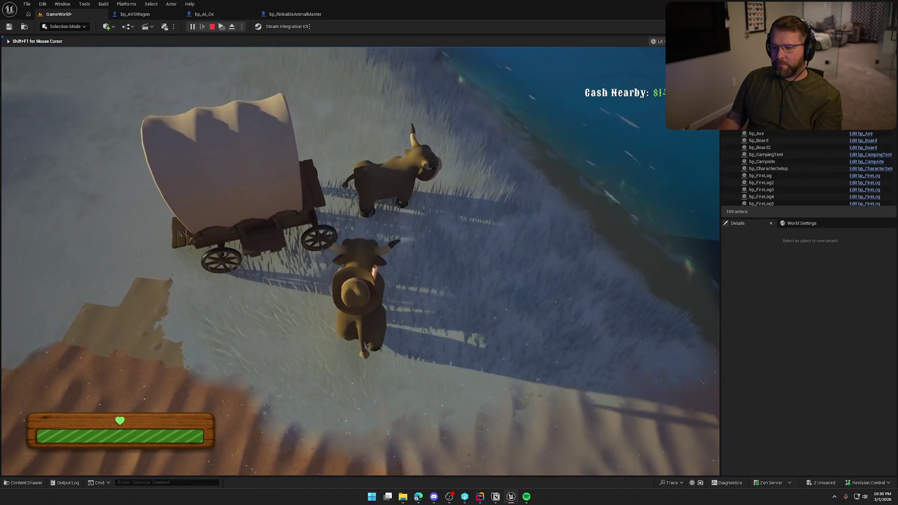
{"action": "key", "text": "e"}
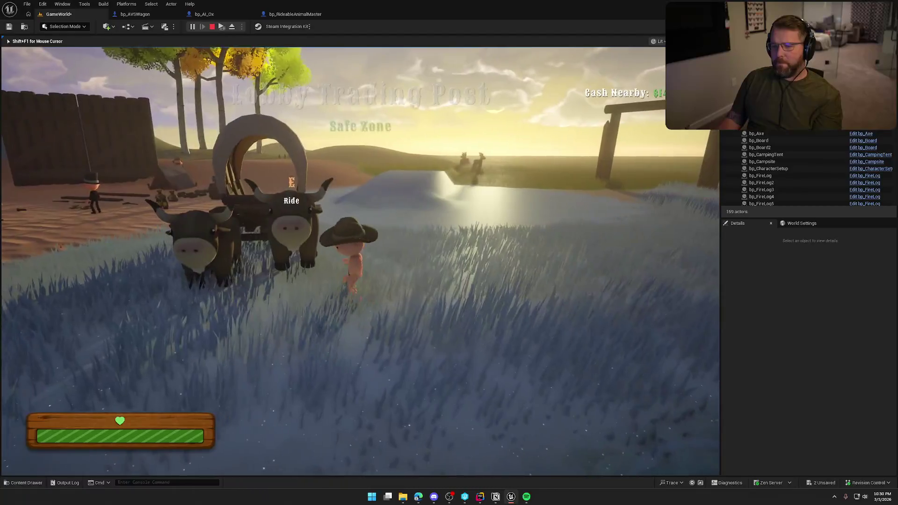
{"action": "key", "text": "e"}
{"action": "key", "text": "Escape"}
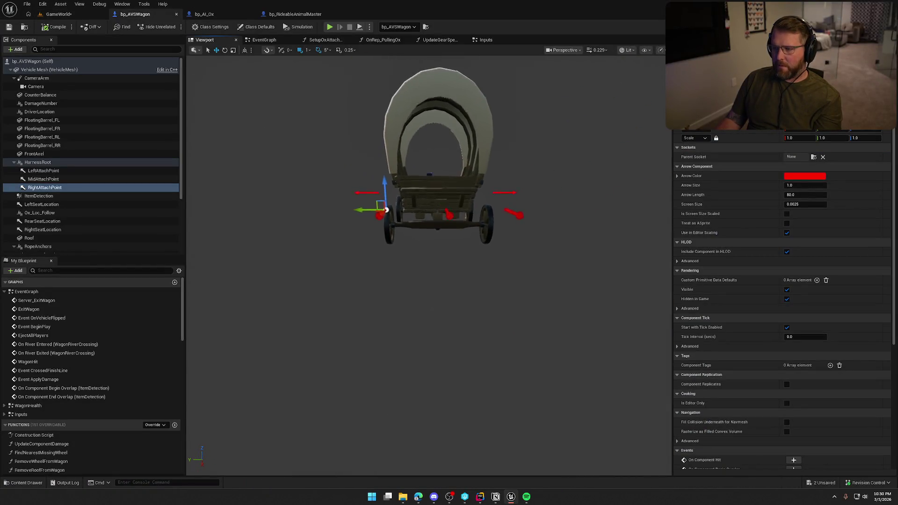
Inspect the LeftAttachPoint, MidAttachPoint and HarnessRoot on the wagon, then start a GameWorld play test.
{"action": "left_click", "coordinate": [58, 172]}
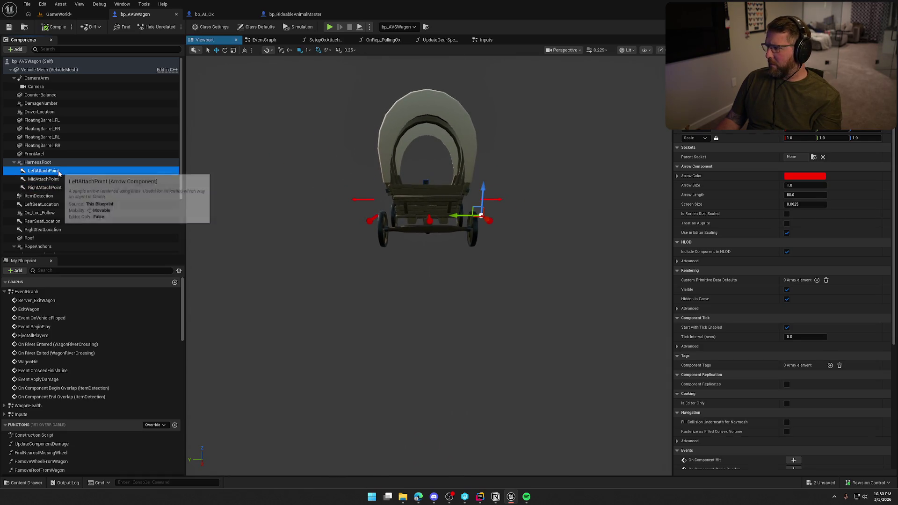
{"action": "left_click", "coordinate": [59, 181]}
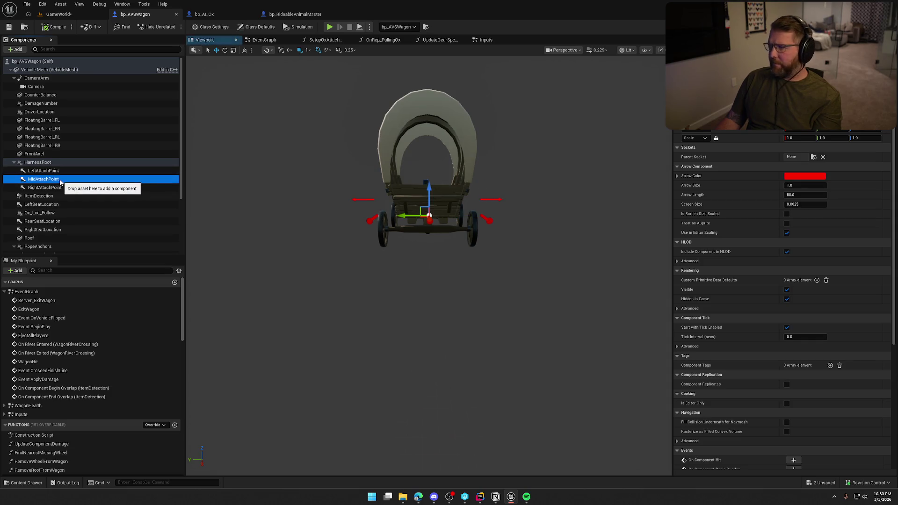
{"action": "key", "text": "Left"}
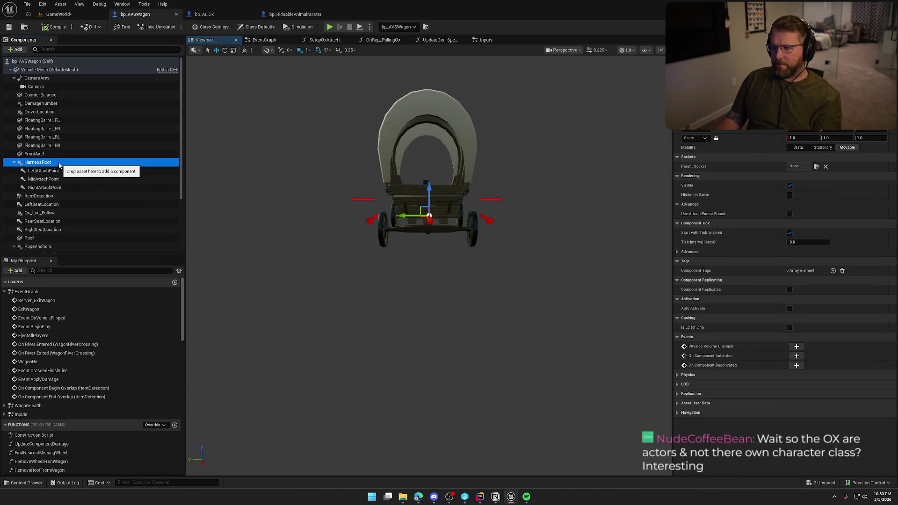
{"action": "key", "text": "f"}
{"action": "mouse_move", "coordinate": [328, 283]}
{"action": "left_mouse_down"}
{"action": "mouse_move", "coordinate": [356, 280]}
{"action": "mouse_move", "coordinate": [328, 284]}
{"action": "left_mouse_up"}
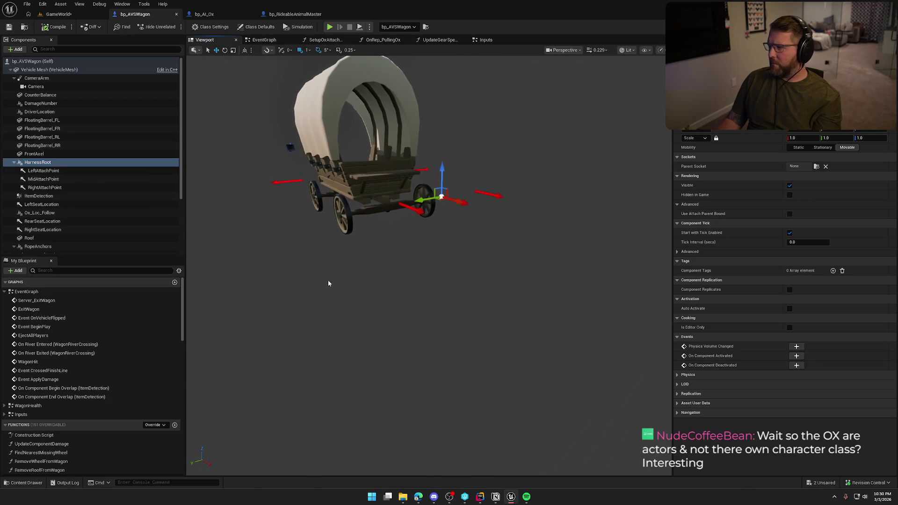
{"action": "left_click", "coordinate": [57, 14]}
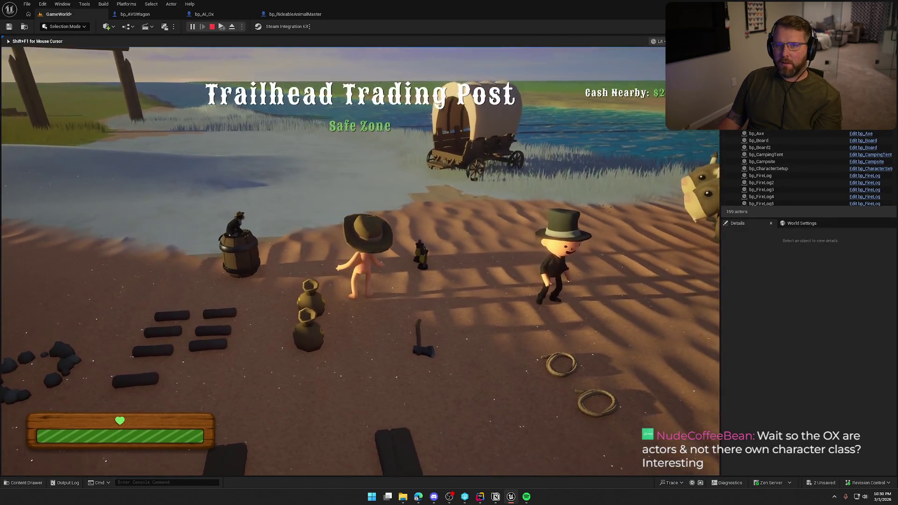
Walk the character forward past the lantern to the oxen harnessed beside the wagon.
{"action": "key", "text": "w"}
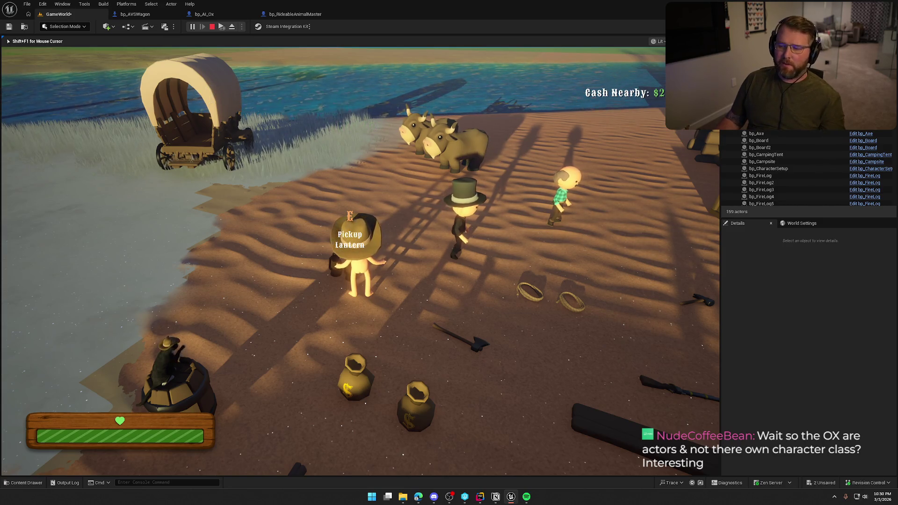
{"action": "key", "text": "w"}
{"action": "key", "text": "w"}
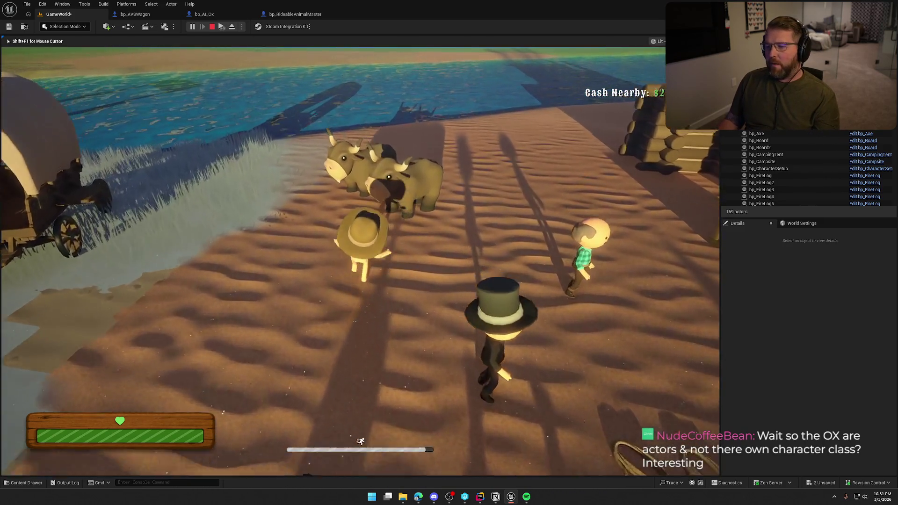
{"action": "key", "text": "w"}
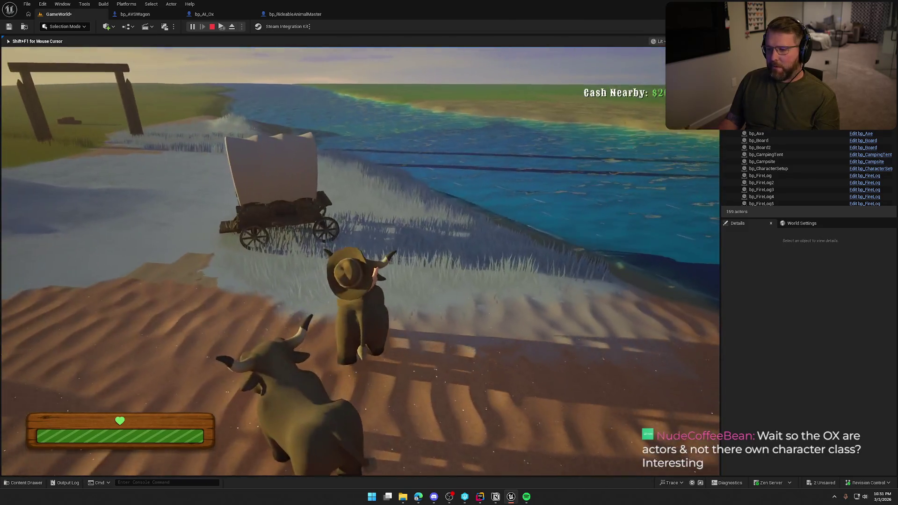
{"action": "key", "text": "w"}
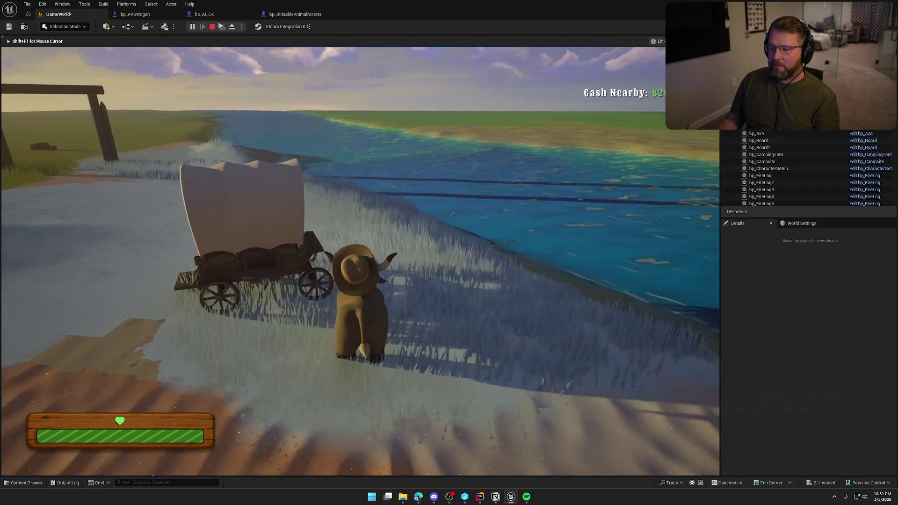